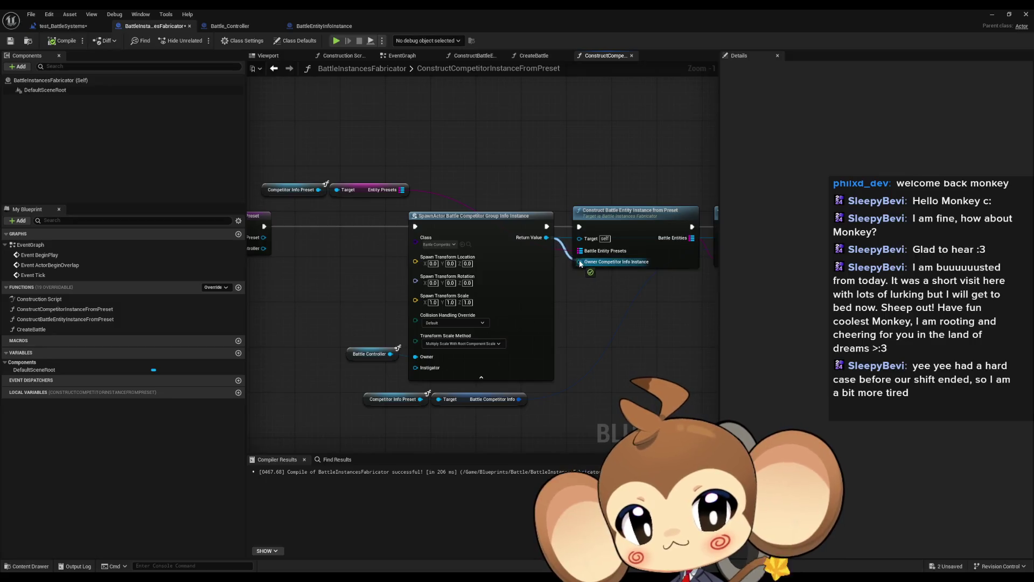
Arrange the Competitor Info Preset and Entity Presets getter pairs beside the Construct and SpawnActor nodes.
mouse_move(254, 135)
mouse_down()
mouse_move(449, 192)
mouse_move(418, 220)
mouse_move(485, 302)
mouse_move(541, 425)
mouse_up()
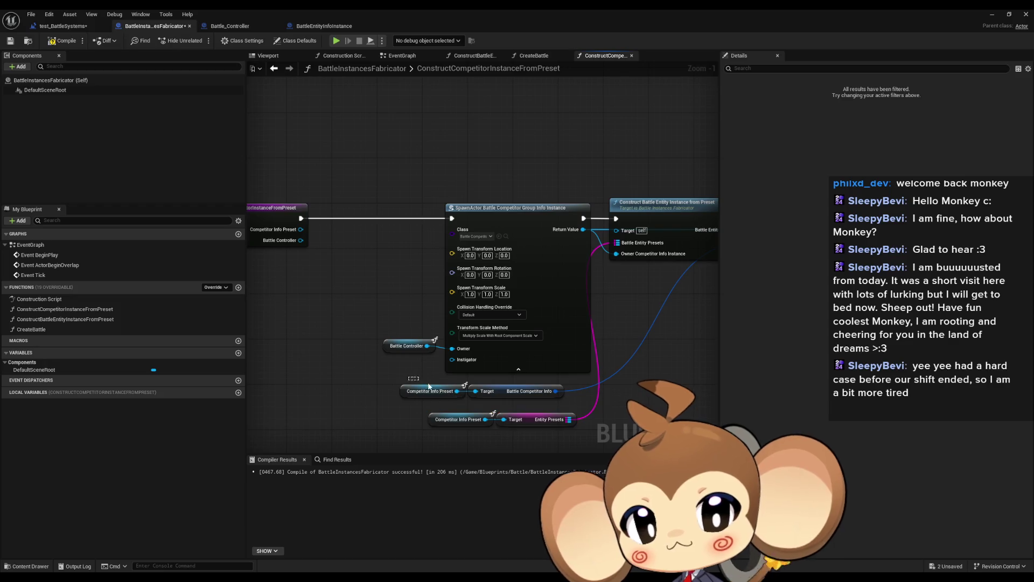
mouse_move(429, 387)
mouse_down()
mouse_move(517, 382)
mouse_move(591, 282)
mouse_up()
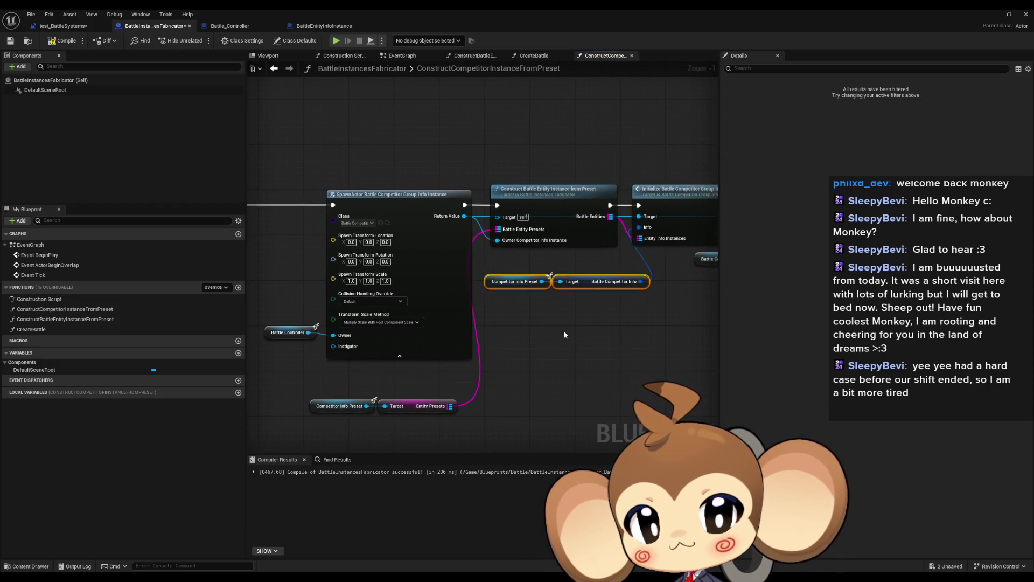
drag(315, 380, 463, 417)
drag(345, 406, 345, 396)
scroll(355, 261, down, 4)
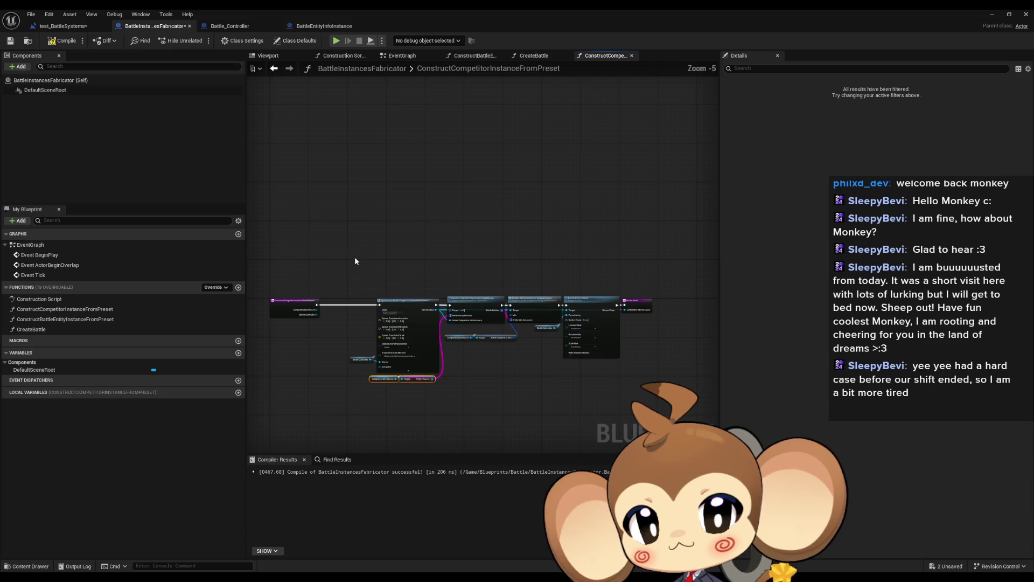
scroll(355, 260, up, 5)
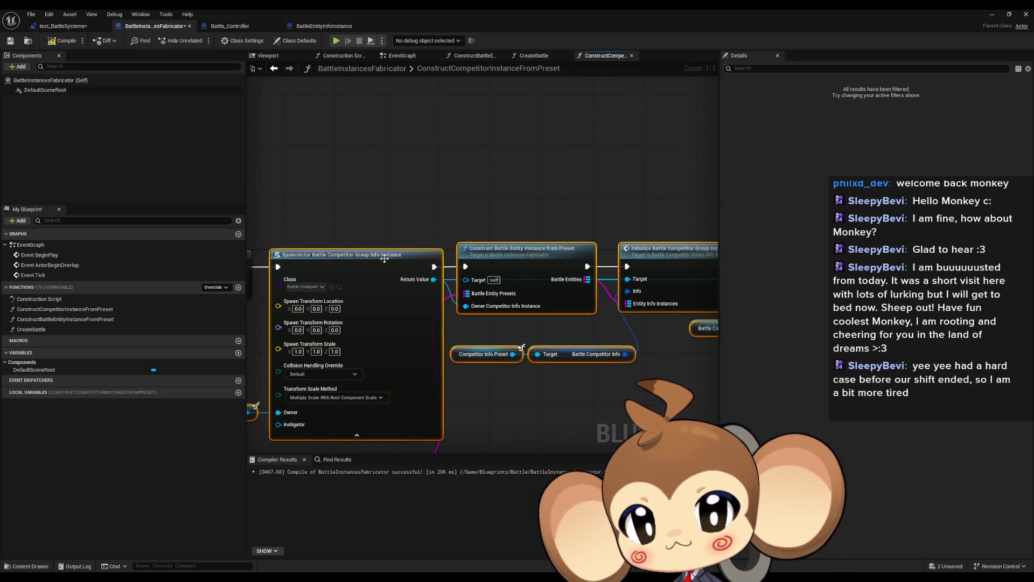
Open the CreateBattle function graph from the My Blueprint functions list.
click(430, 200)
mouse_move(430, 199)
mouse_down()
mouse_move(586, 200)
mouse_move(435, 196)
mouse_up()
scroll(628, 213, down, 2)
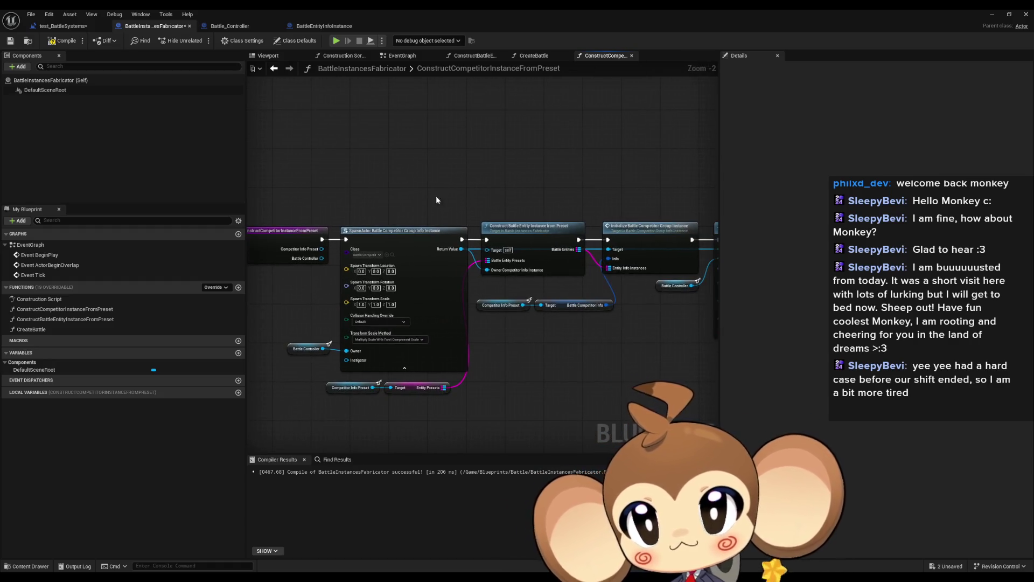
double_click(80, 328)
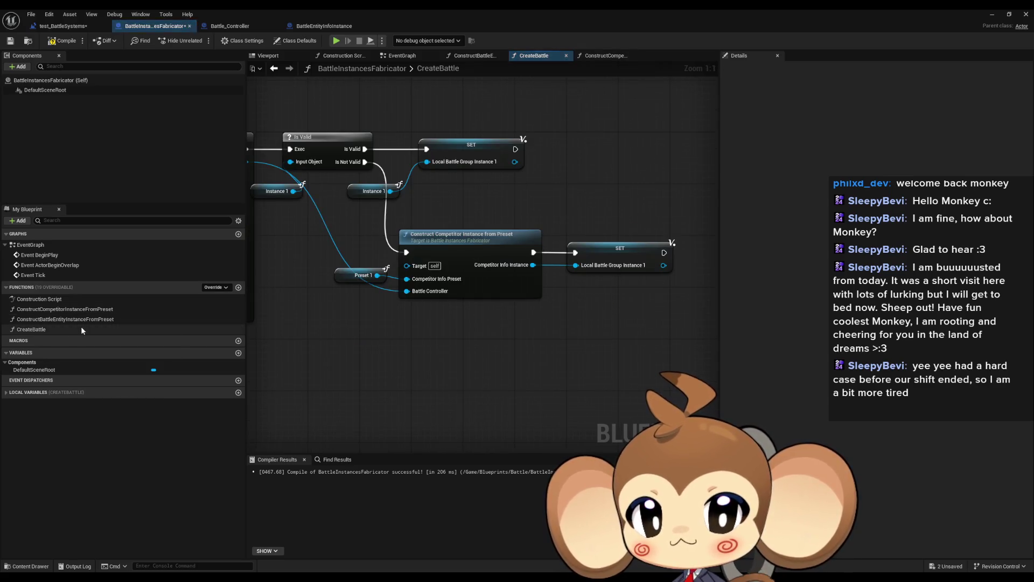
Survey the CreateBattle cast, Print String error and SpawnActor Battle Controller nodes.
scroll(487, 299, down, 3)
drag(439, 303, 517, 303)
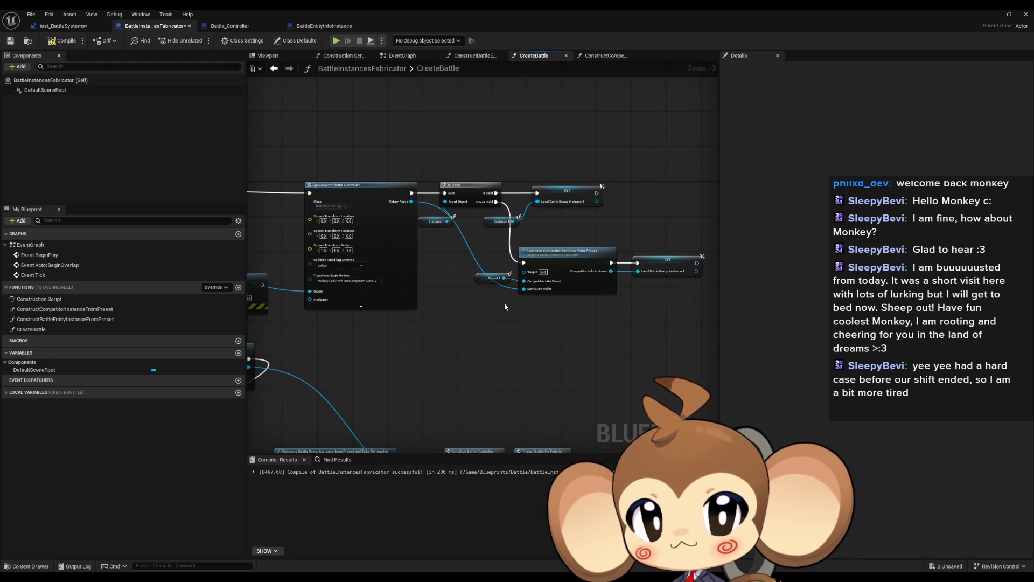
drag(503, 303, 544, 299)
scroll(632, 299, down, 3)
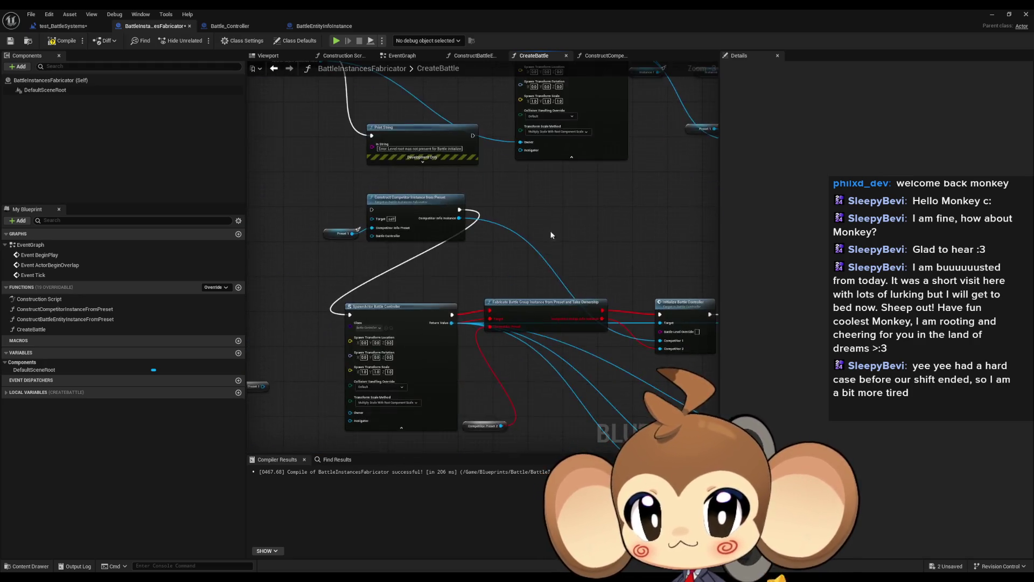
mouse_move(383, 222)
mouse_down()
mouse_move(621, 341)
mouse_move(706, 361)
mouse_up()
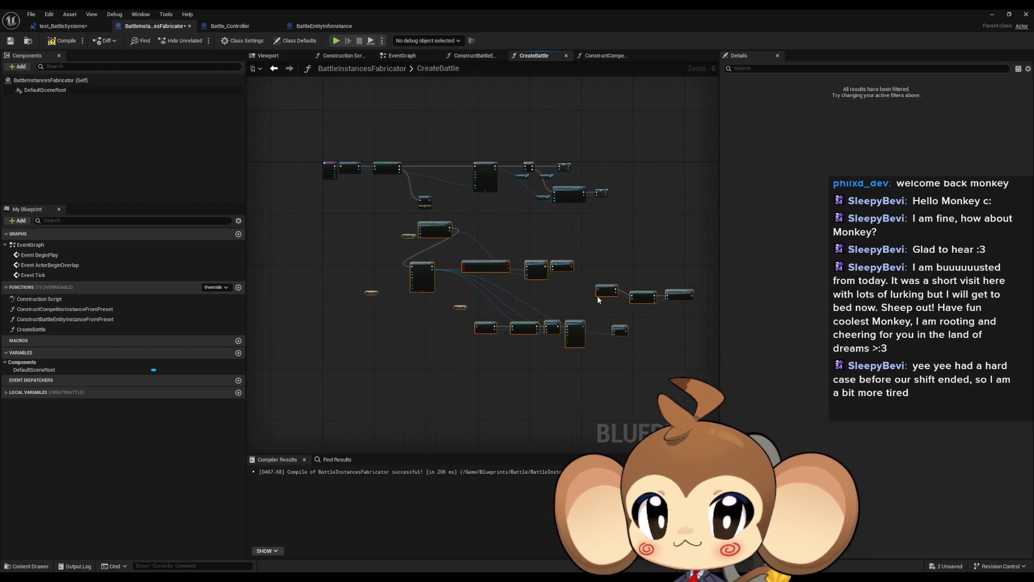
scroll(539, 323, up, 3)
click(439, 196)
Pull a new execution wire from the LevelObjectCollectionRoot cast's success output.
scroll(456, 256, up, 2)
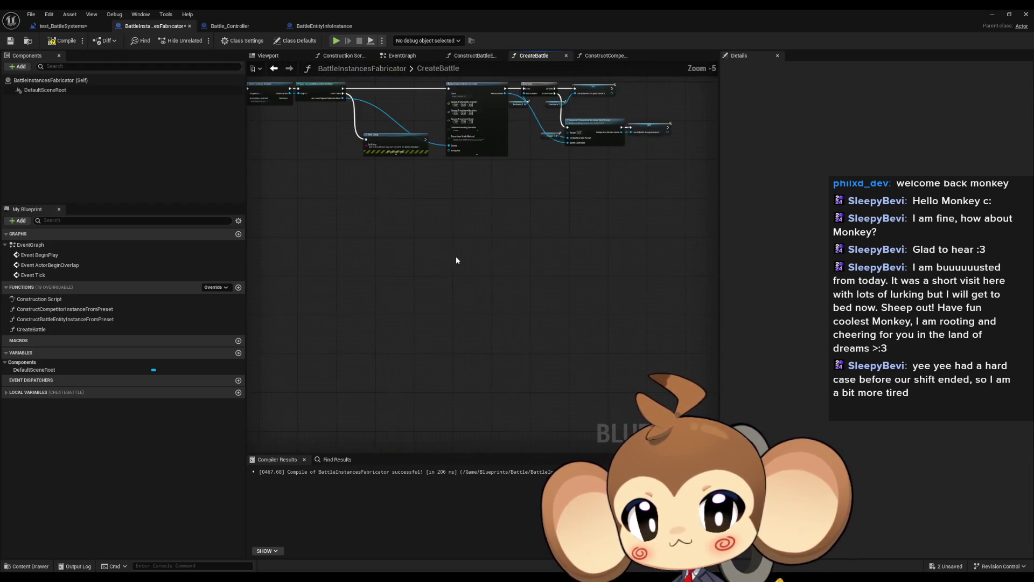
mouse_move(456, 256)
mouse_down()
mouse_move(464, 370)
mouse_move(756, 385)
mouse_up()
drag(658, 245, 431, 323)
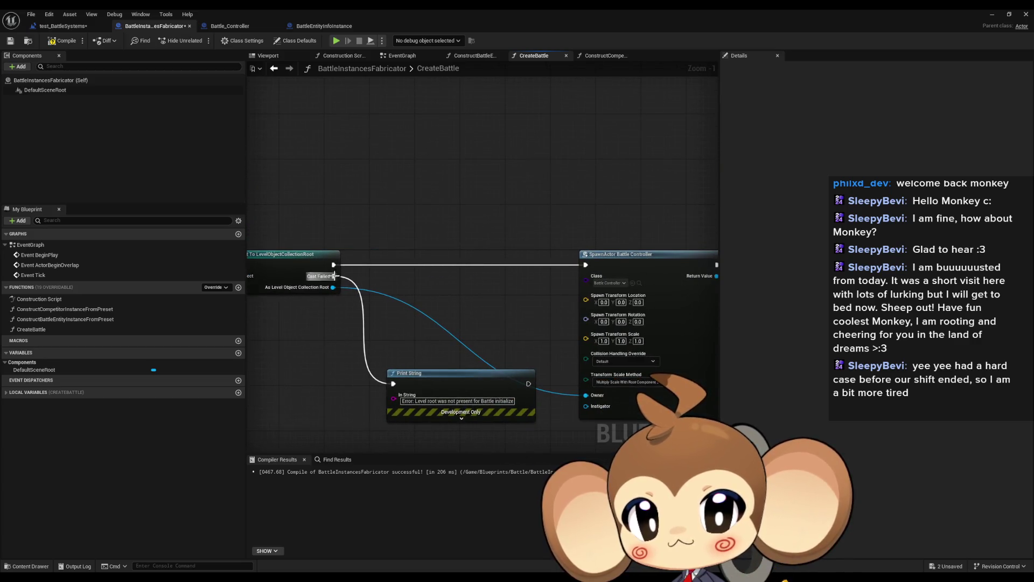
mouse_move(334, 265)
mouse_down()
mouse_move(452, 354)
mouse_move(447, 264)
mouse_up()
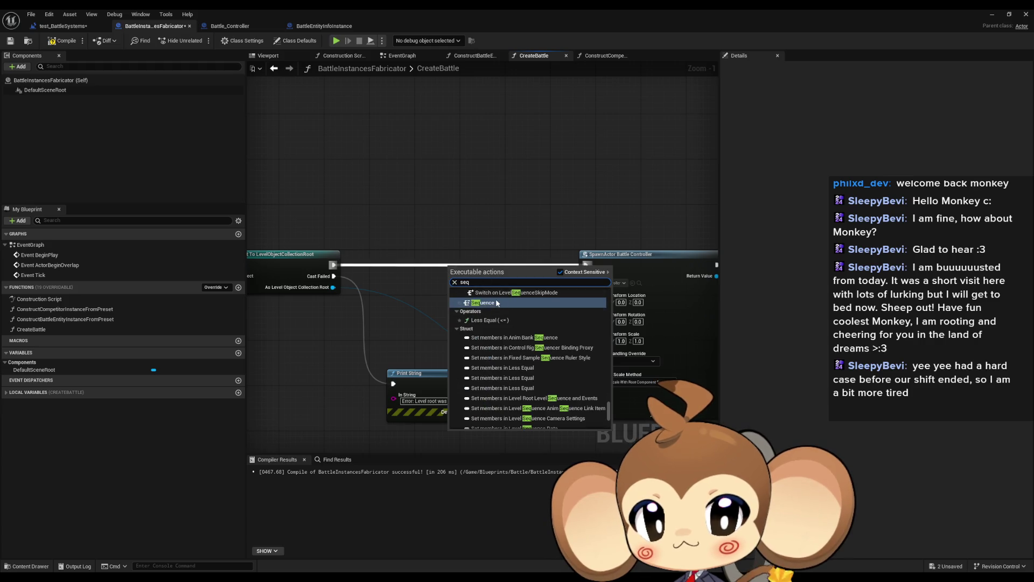
Add a Sequence node after the cast by searching 'seq' and align it with the wire.
click(517, 222)
mouse_move(517, 221)
mouse_down()
mouse_move(469, 204)
mouse_move(339, 252)
mouse_move(491, 251)
mouse_up()
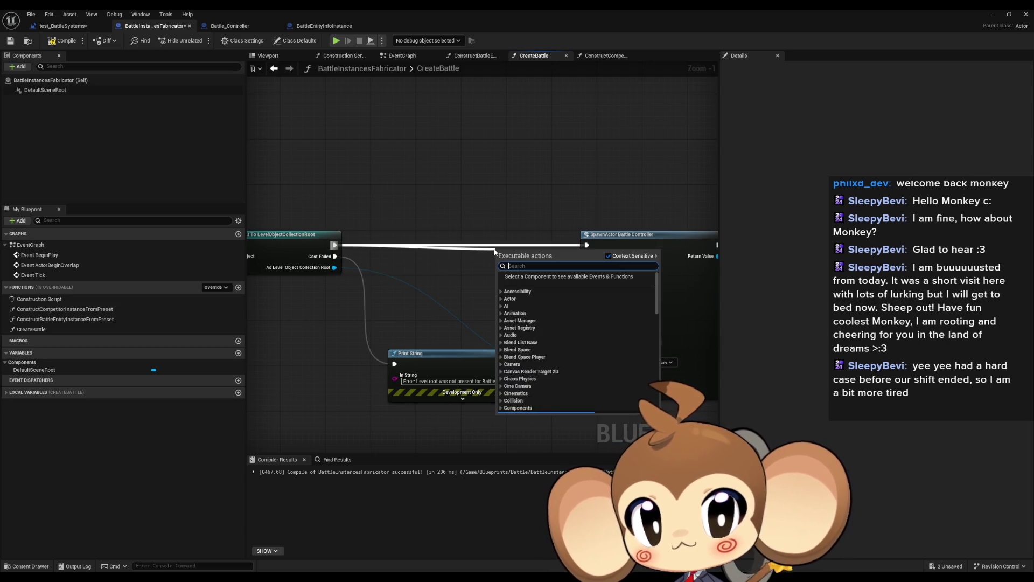
text(seq)
click(534, 287)
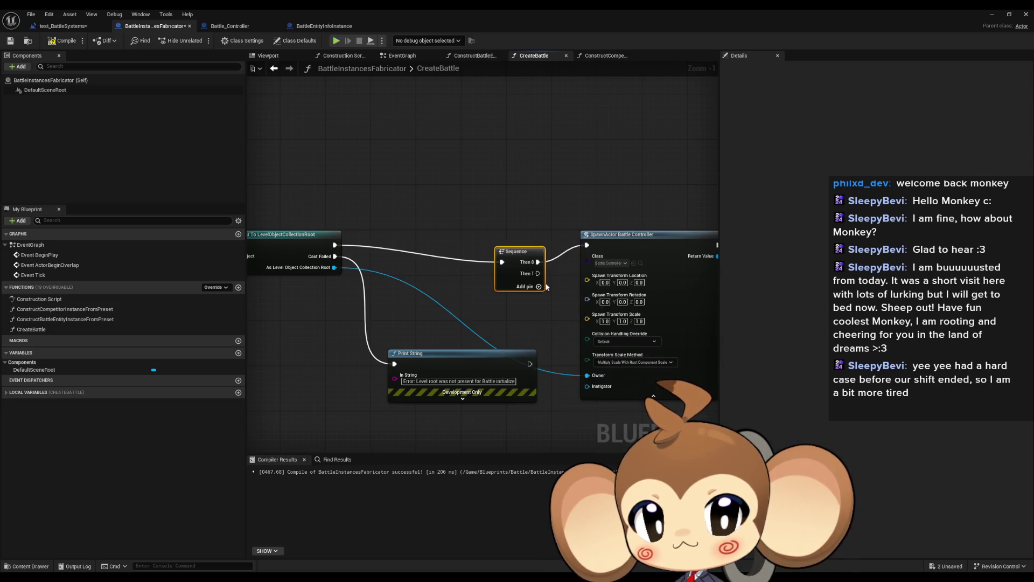
drag(525, 249, 535, 239)
Move the SpawnActor chain right of the Sequence and duplicate the spawn-and-construct chain.
scroll(536, 239, down, 3)
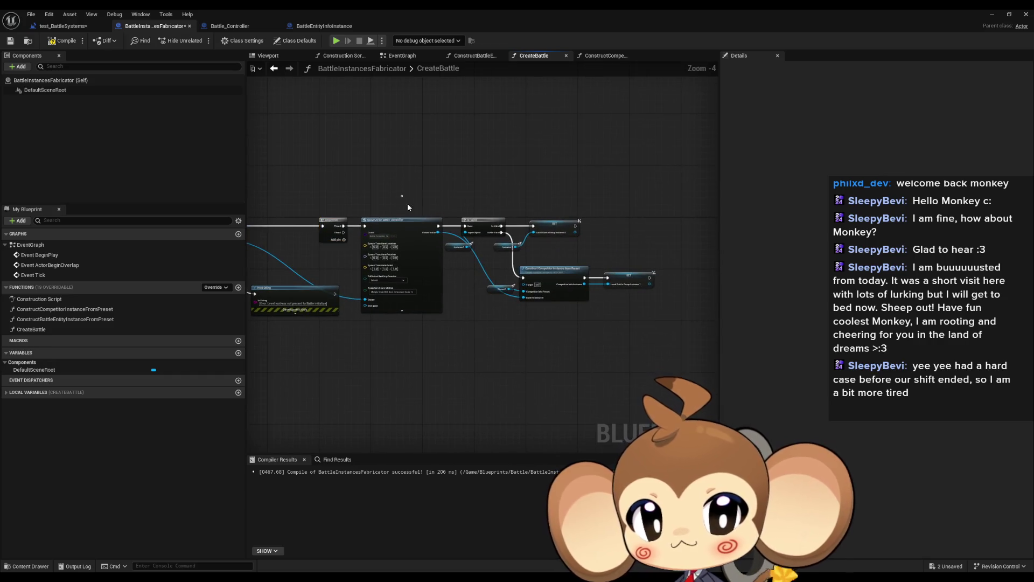
drag(407, 203, 705, 323)
drag(414, 235, 508, 231)
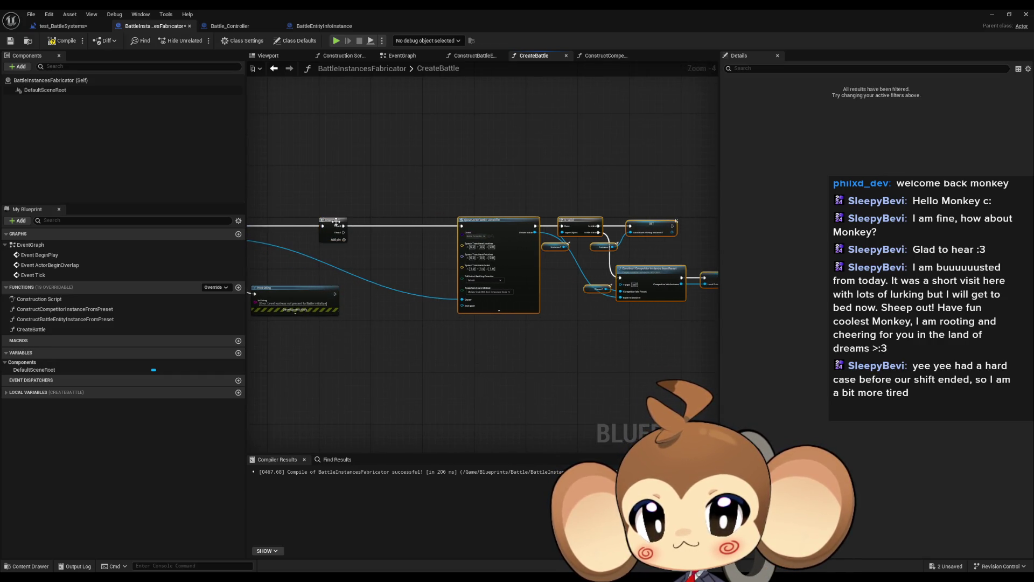
drag(335, 221, 370, 221)
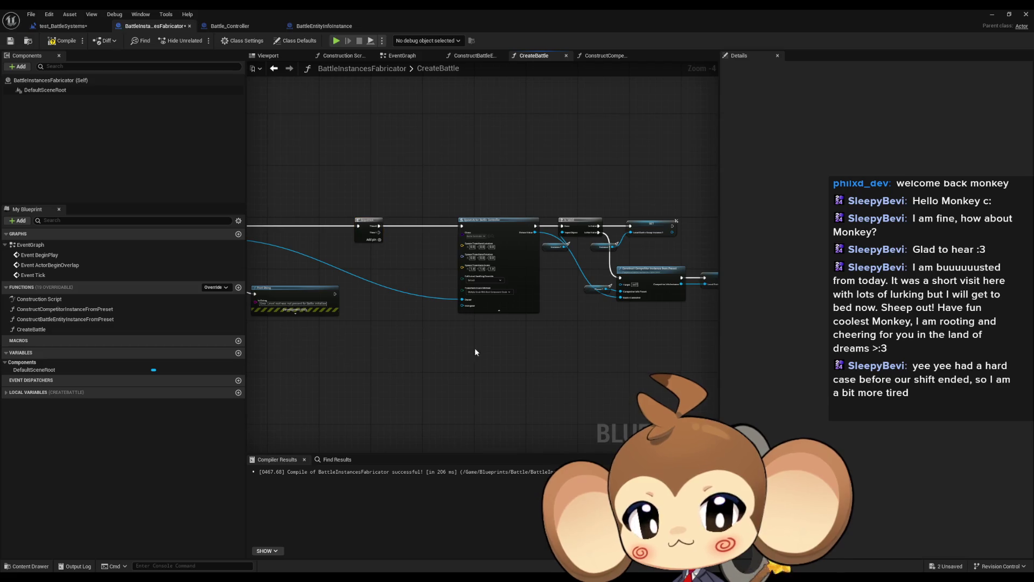
drag(455, 201, 716, 326)
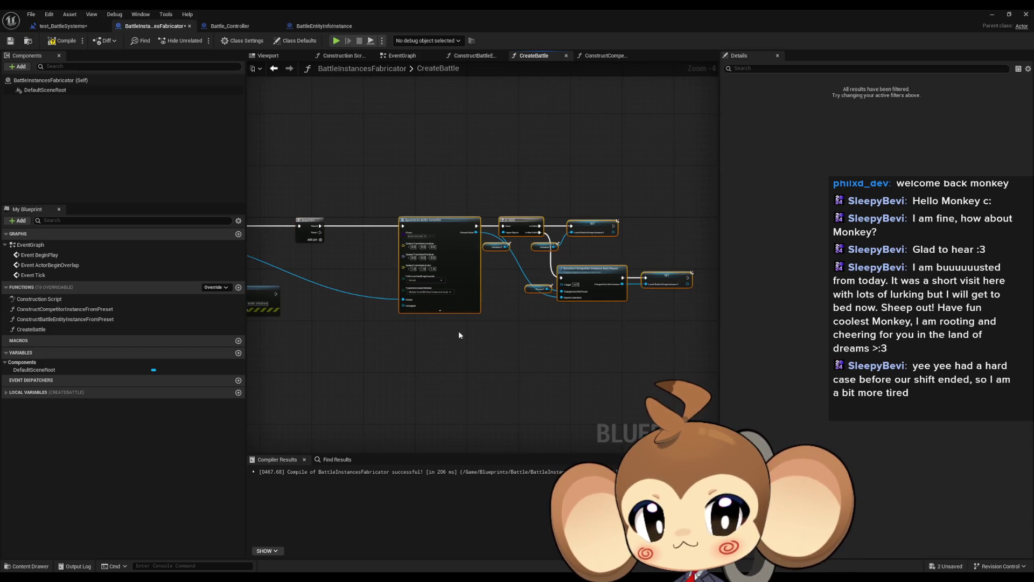
key(ctrl+d)
Place the copied Is Valid and Construct Competitor chain below the original.
drag(364, 343, 442, 338)
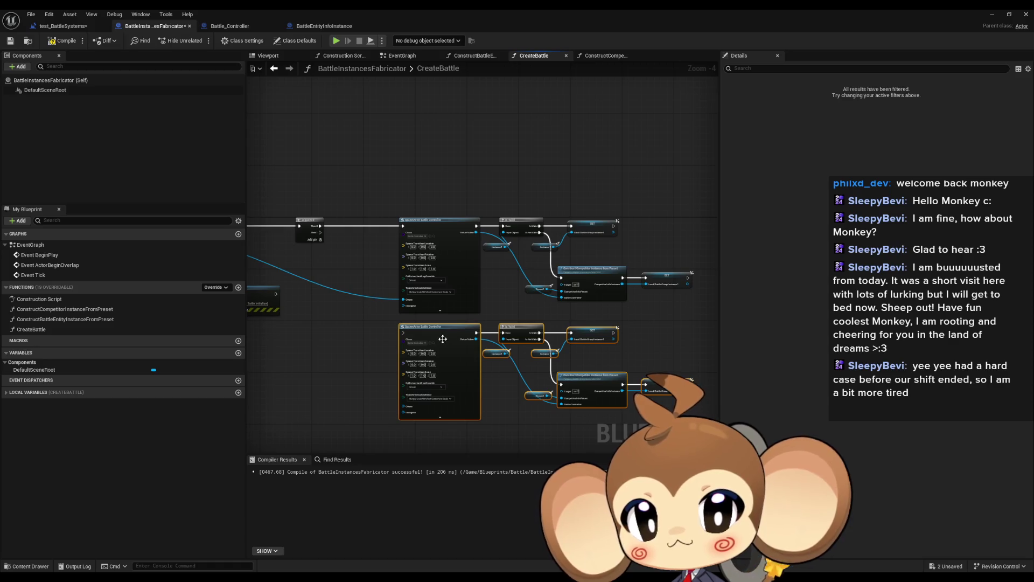
click(316, 328)
scroll(377, 261, up, 3)
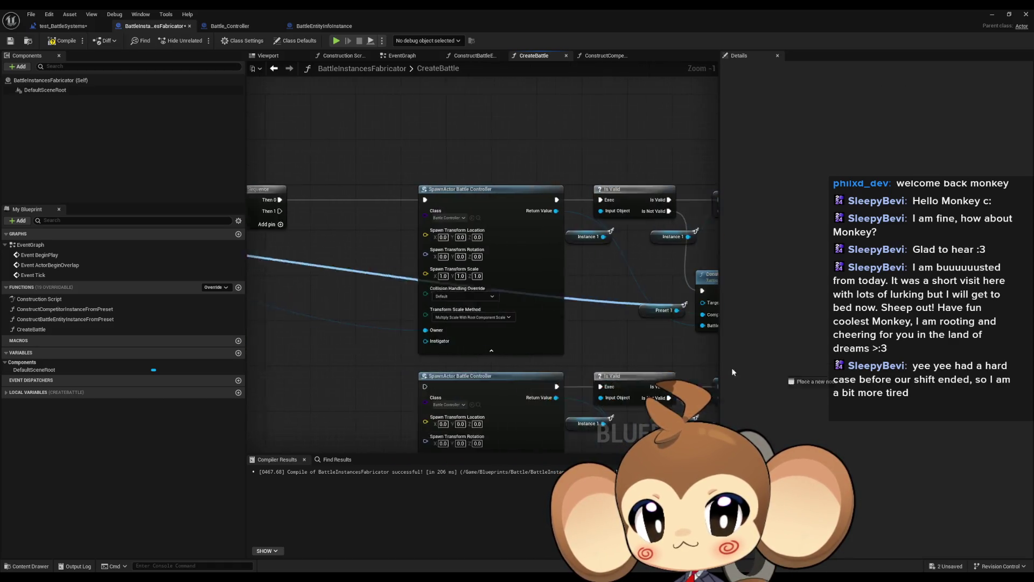
drag(732, 371, 706, 206)
mouse_move(399, 351)
mouse_down()
mouse_move(392, 383)
mouse_move(397, 351)
mouse_up()
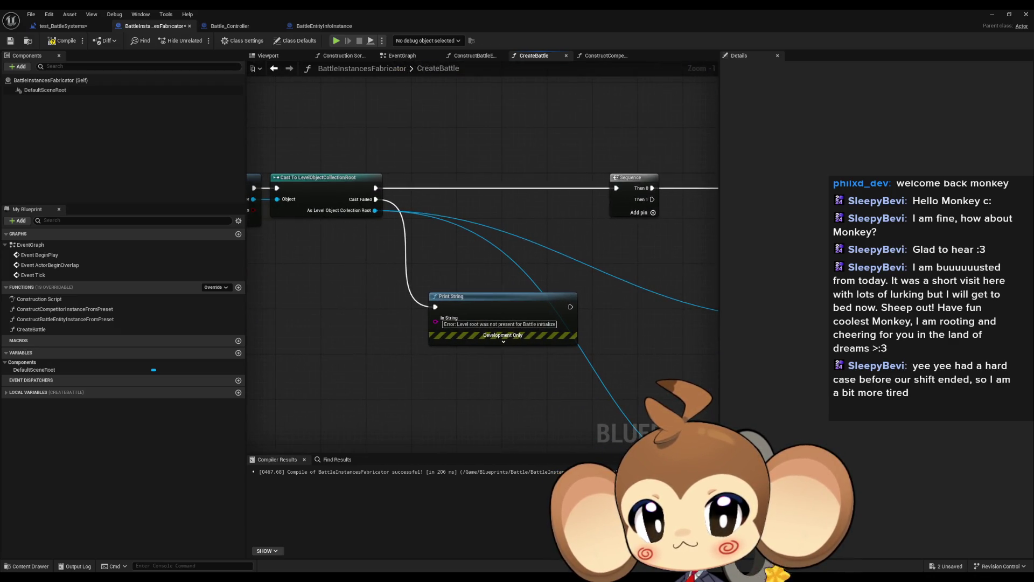
mouse_move(723, 369)
mouse_down()
mouse_move(459, 342)
mouse_move(362, 290)
mouse_up()
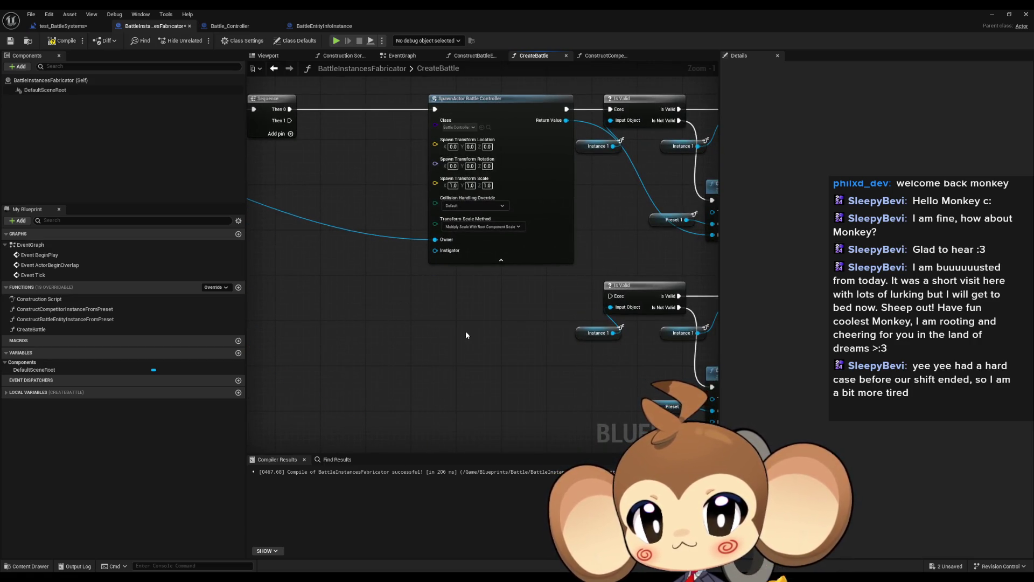
mouse_move(465, 331)
mouse_down()
mouse_move(417, 371)
mouse_move(354, 383)
mouse_move(371, 351)
mouse_move(474, 349)
mouse_move(303, 343)
mouse_move(469, 345)
mouse_move(425, 336)
mouse_up()
scroll(354, 382, down, 1)
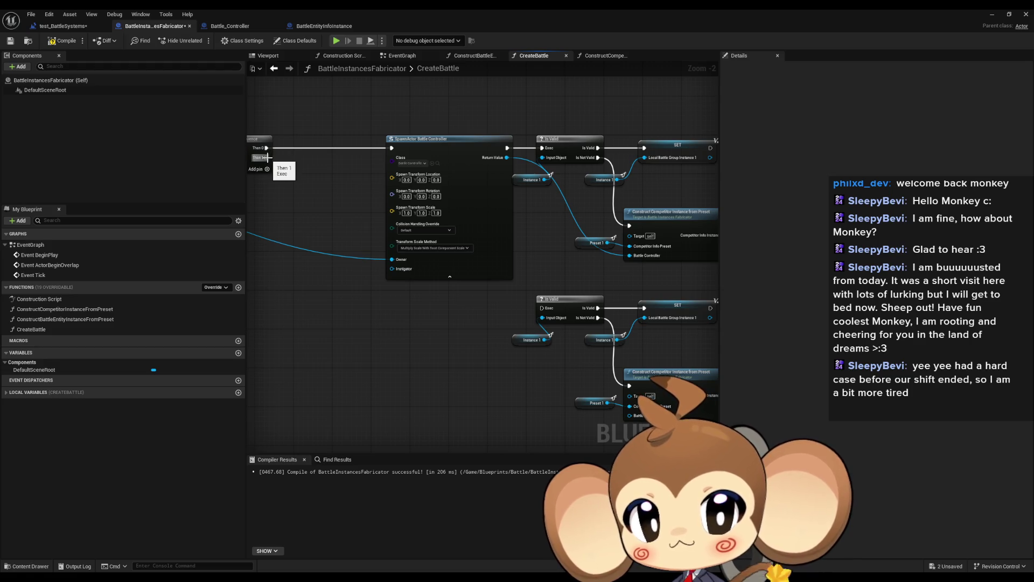
Drive the copied chain from Sequence Then 1 and feed it the spawned Battle Controller.
drag(266, 158, 541, 308)
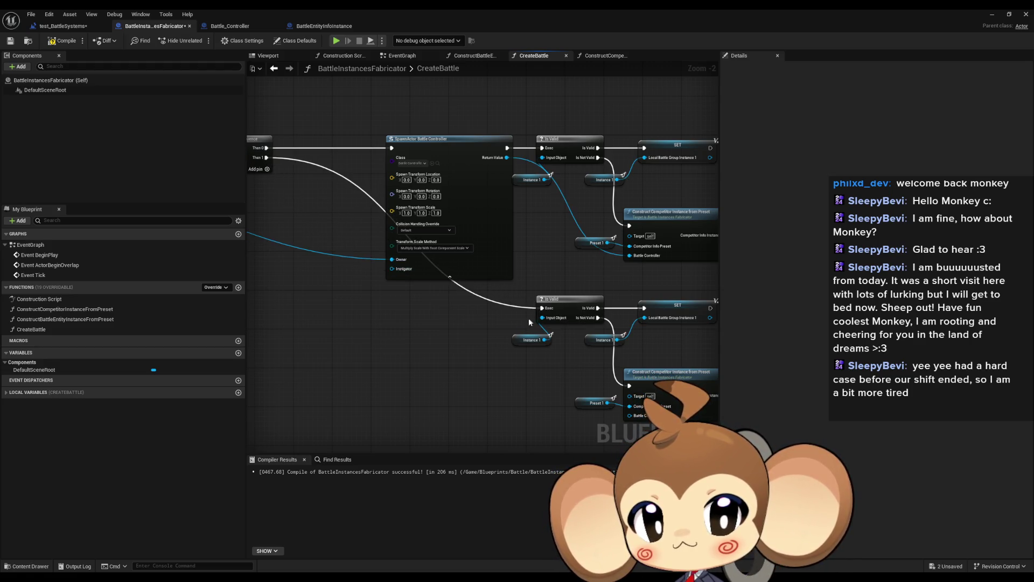
drag(521, 343, 503, 332)
scroll(450, 344, up, 1)
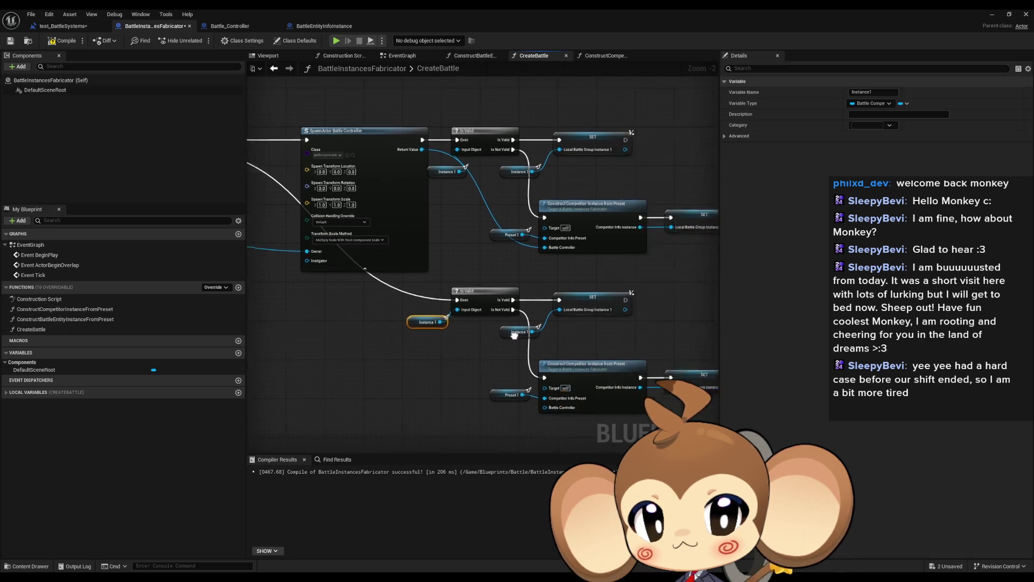
mouse_move(489, 420)
mouse_down()
mouse_move(404, 156)
mouse_move(341, 119)
mouse_up()
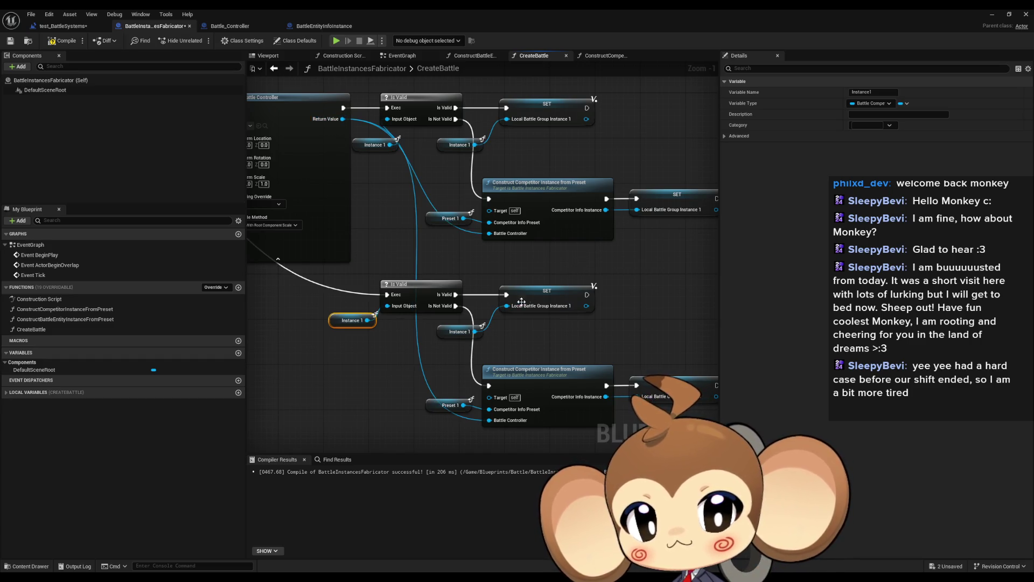
click(11, 394)
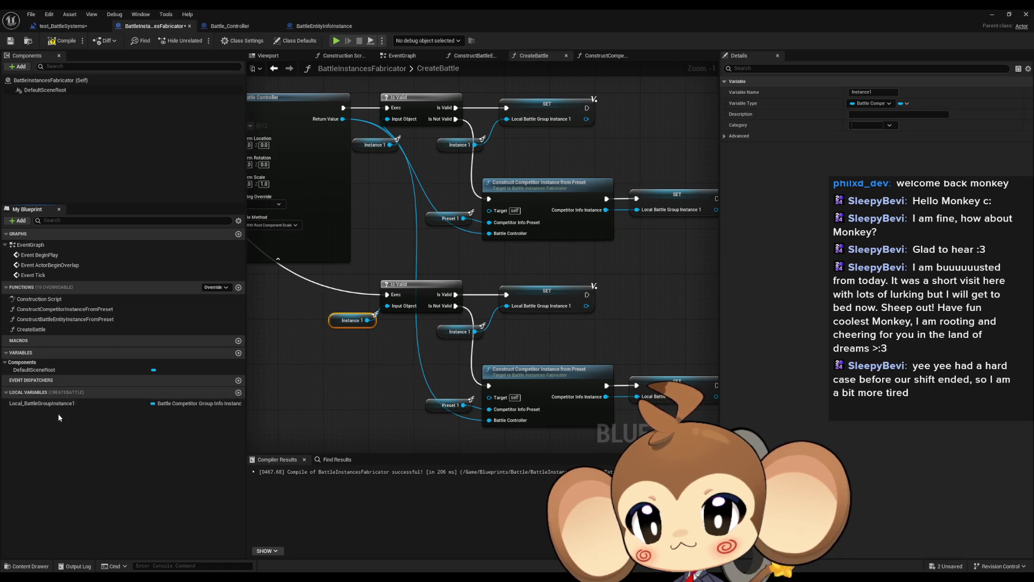
Add a Local_BattleGroupInstance1 setter to the graph and delete the extra SET node.
click(134, 404)
drag(134, 410, 631, 317)
click(339, 395)
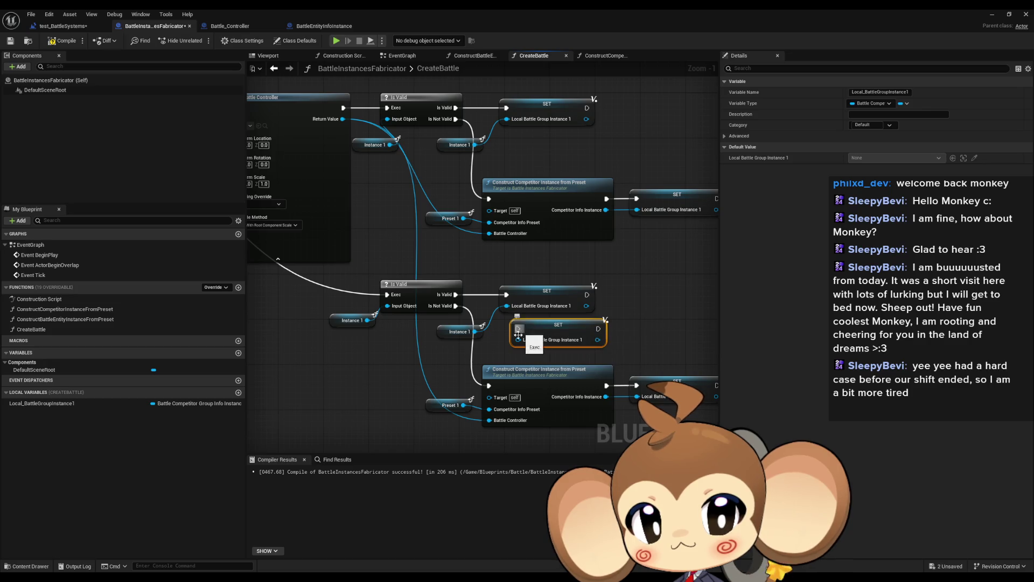
drag(520, 341, 480, 304)
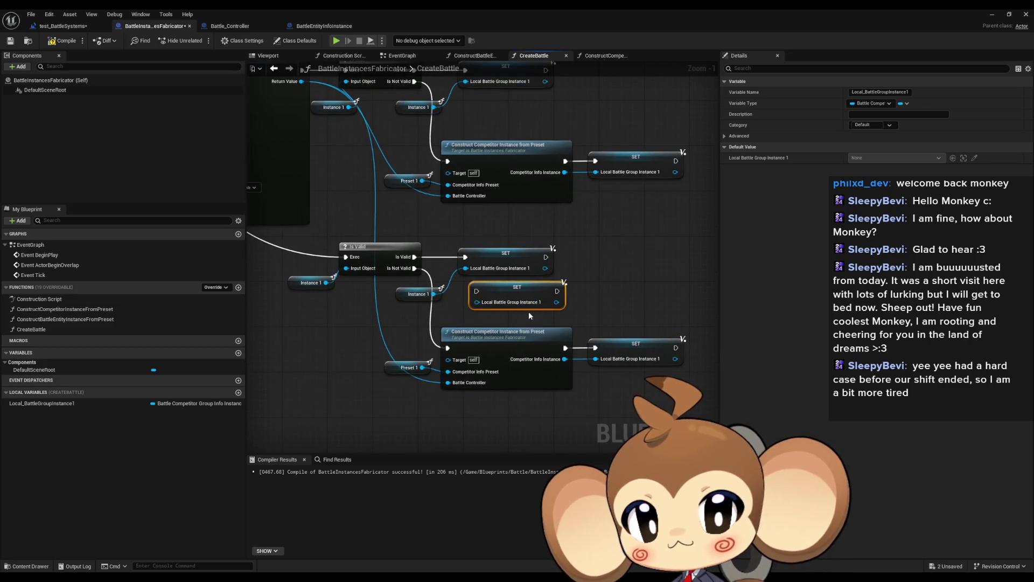
key(Delete)
Wire Instance 2 getters into the lower Is Valid check and its branch.
right_click(301, 348)
text(instance2)
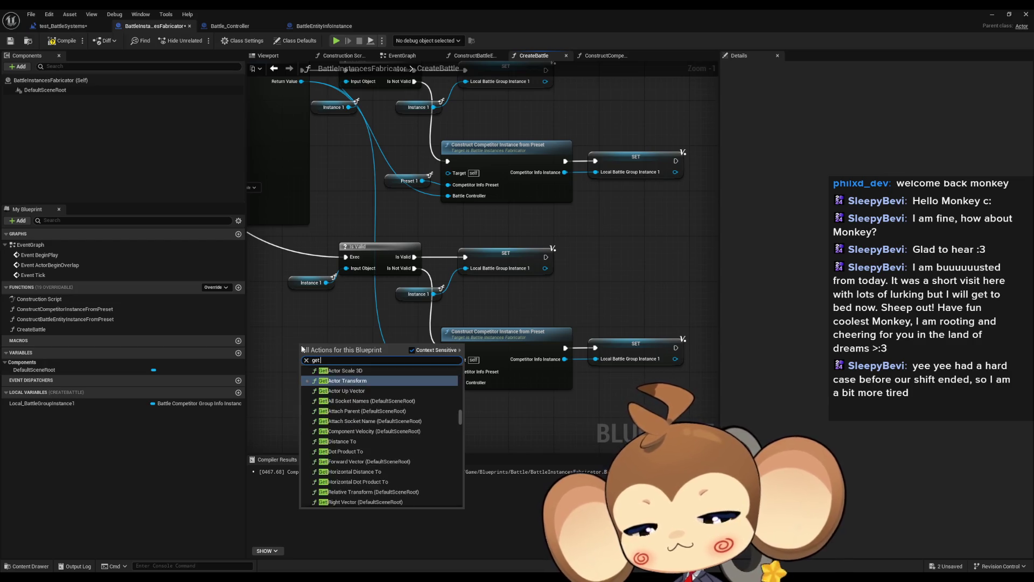
key(Return)
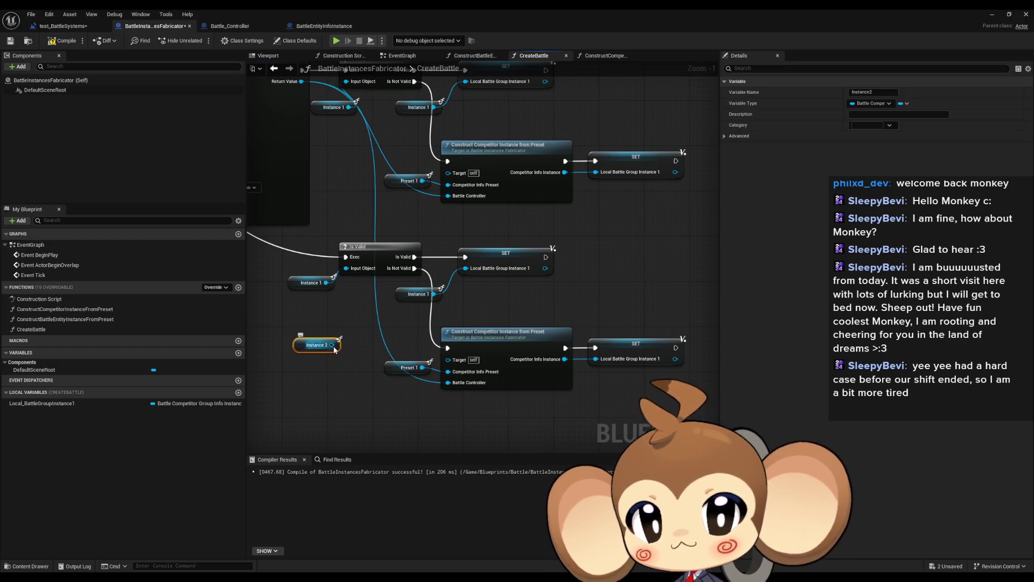
mouse_move(330, 344)
mouse_down()
mouse_move(346, 267)
mouse_move(299, 322)
mouse_up()
key(ctrl+c)
key(ctrl+v)
drag(394, 316, 466, 268)
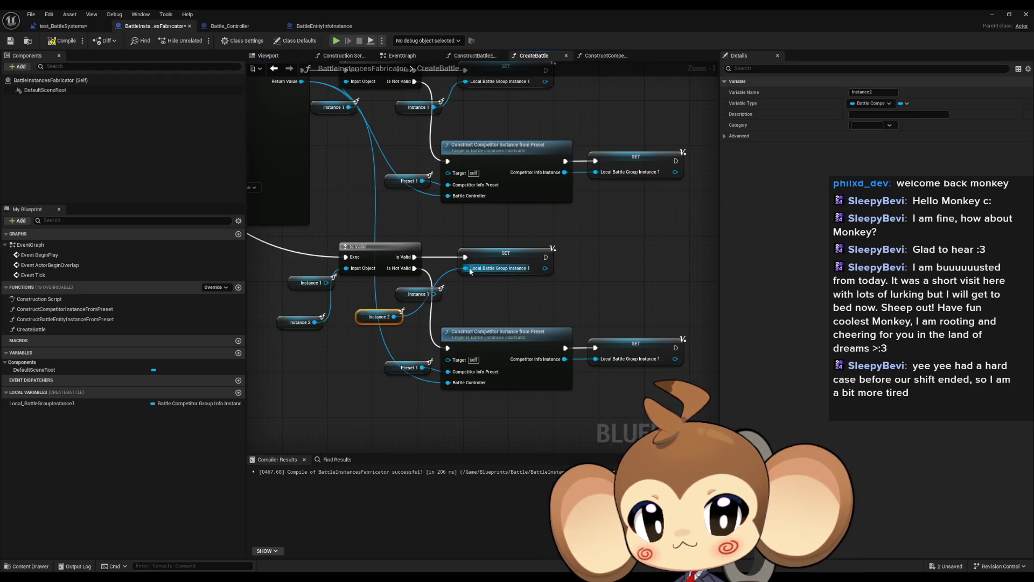
click(347, 376)
Connect a Preset 2 getter to the lower Competitor Info Preset input, replacing Preset 1.
right_click(312, 397)
text(preset)
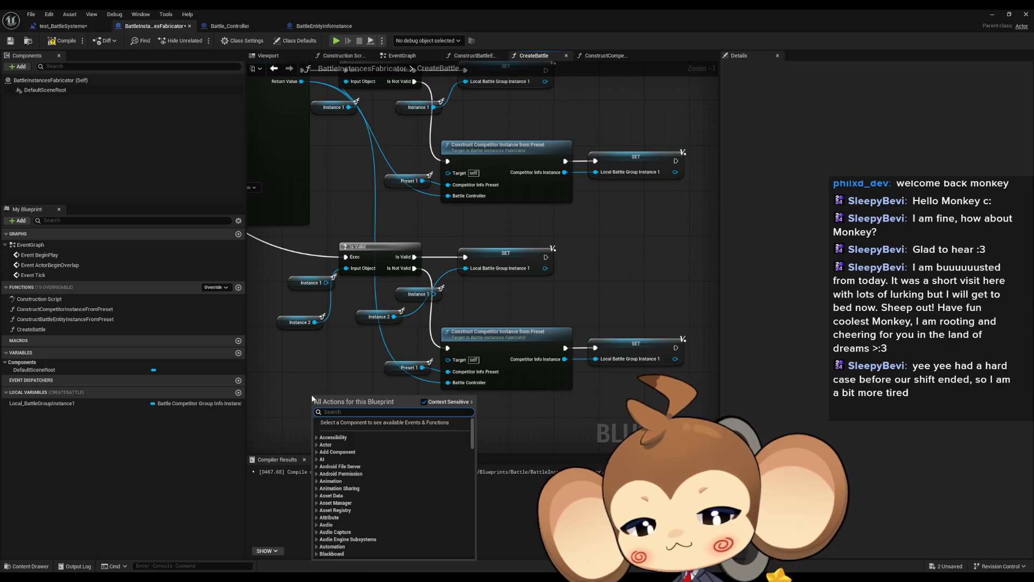
key(Return)
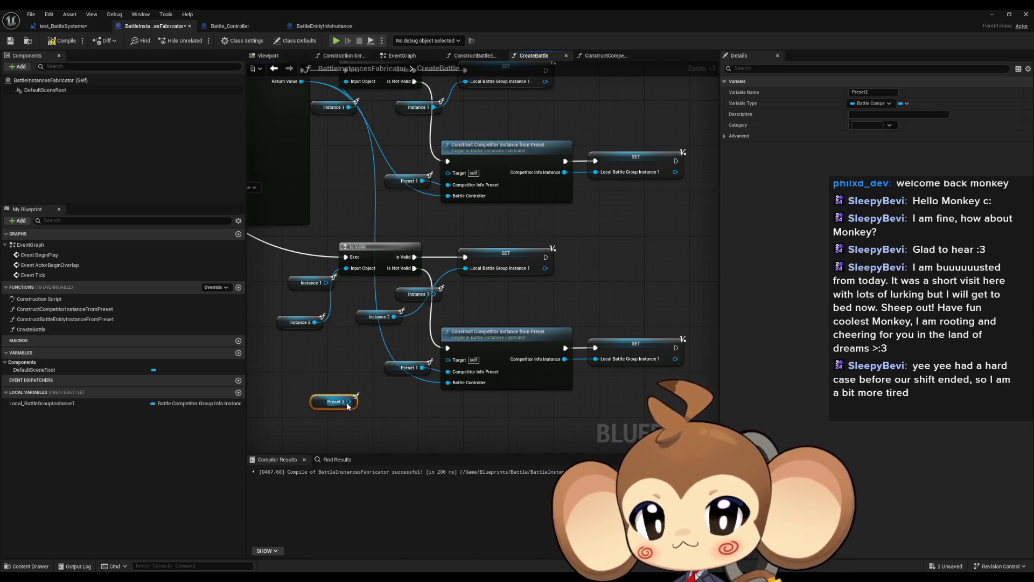
drag(348, 402, 447, 372)
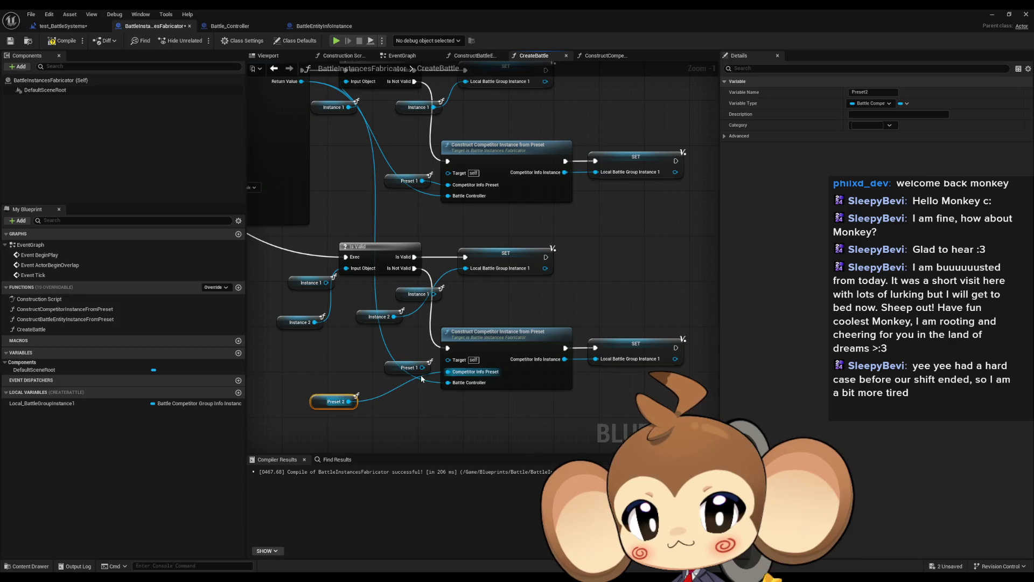
key(Delete)
drag(387, 290, 443, 308)
Promote the value to a new local variable Local_BattleGroupInstance2 and wire its SET nodes.
text(pro loca)
key(Return)
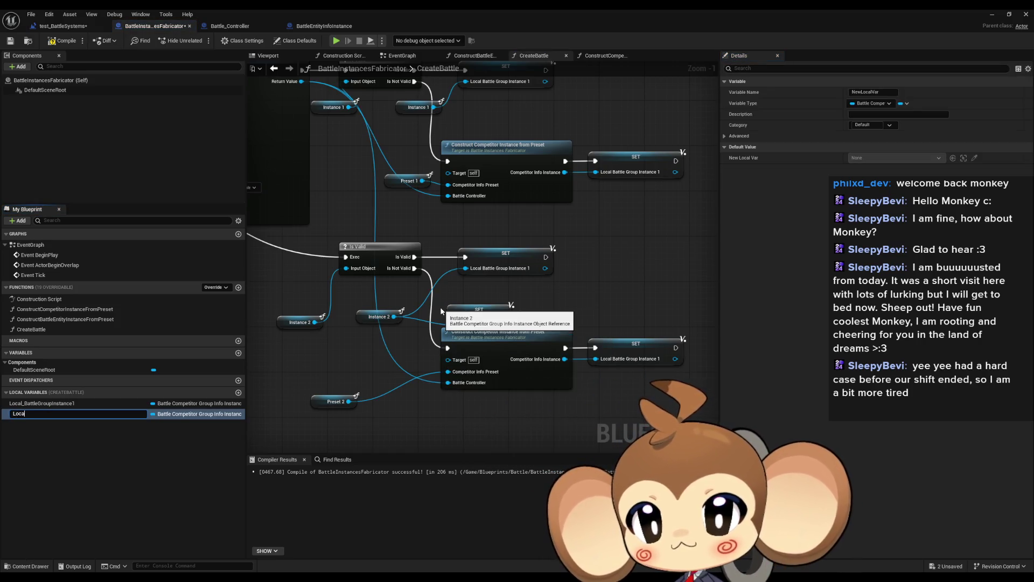
text(l_BattleGroupInstance)
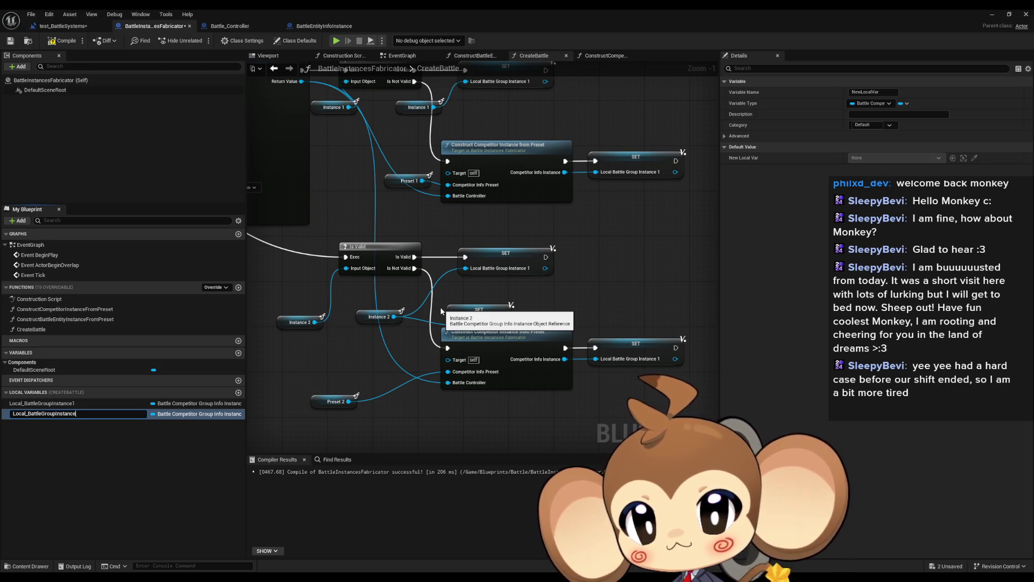
text(2)
key(Return)
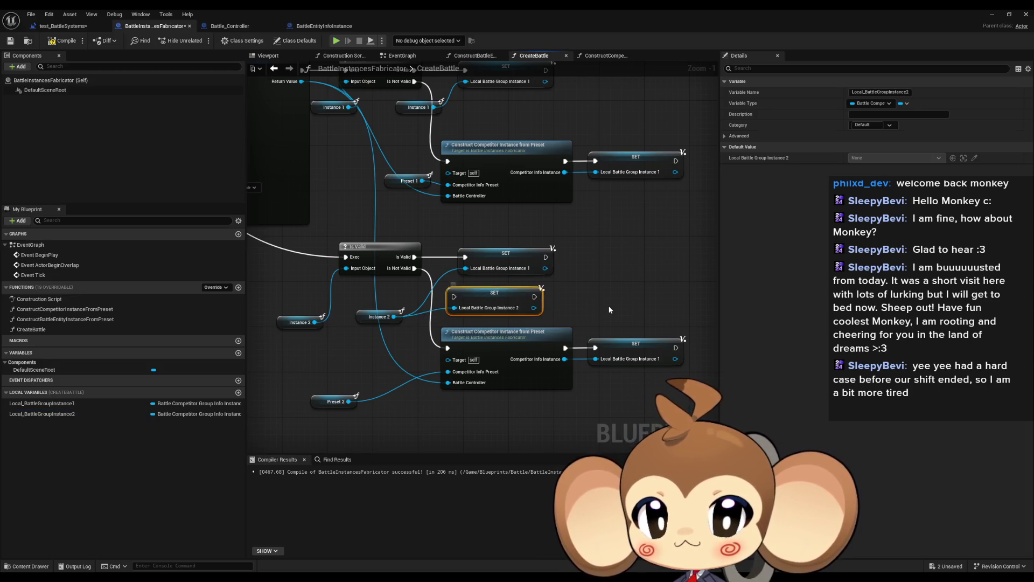
key(ctrl+v)
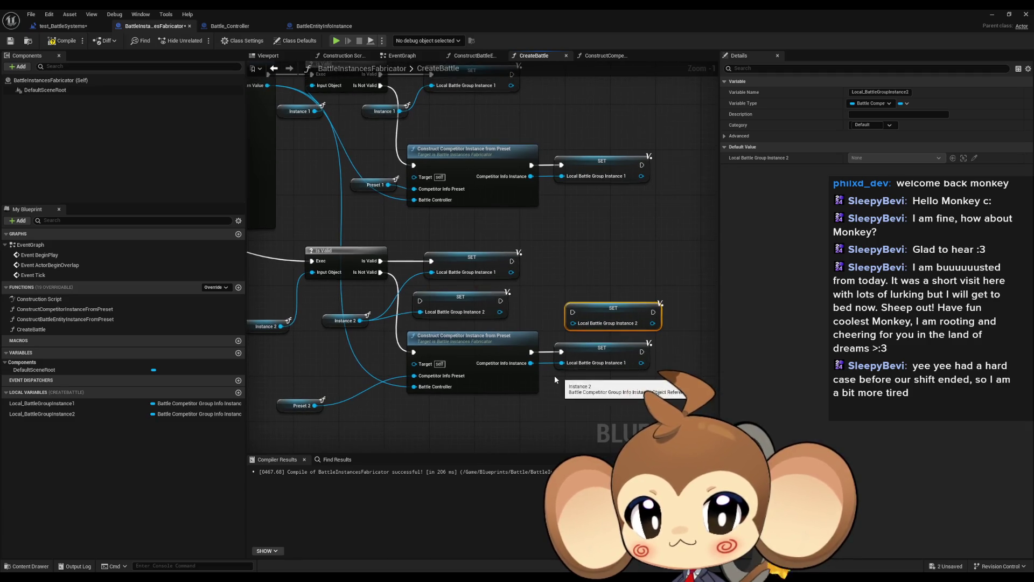
mouse_move(531, 363)
mouse_down()
mouse_move(580, 328)
mouse_move(573, 311)
mouse_up()
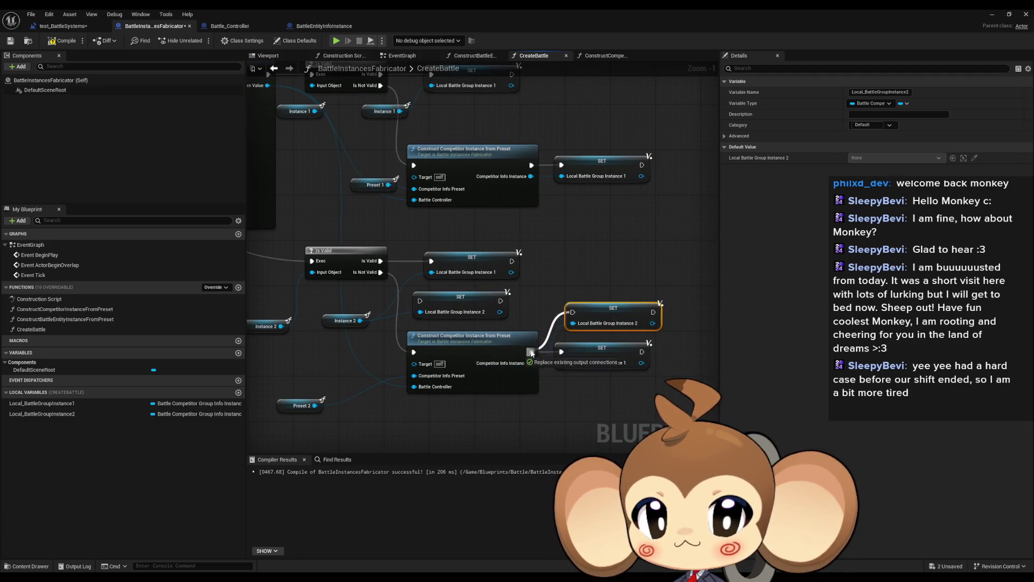
drag(421, 300, 383, 259)
Delete the old SET Instance 1 nodes and move the SET Instance 2 nodes into their place.
click(472, 257)
key(Delete)
drag(462, 303, 451, 264)
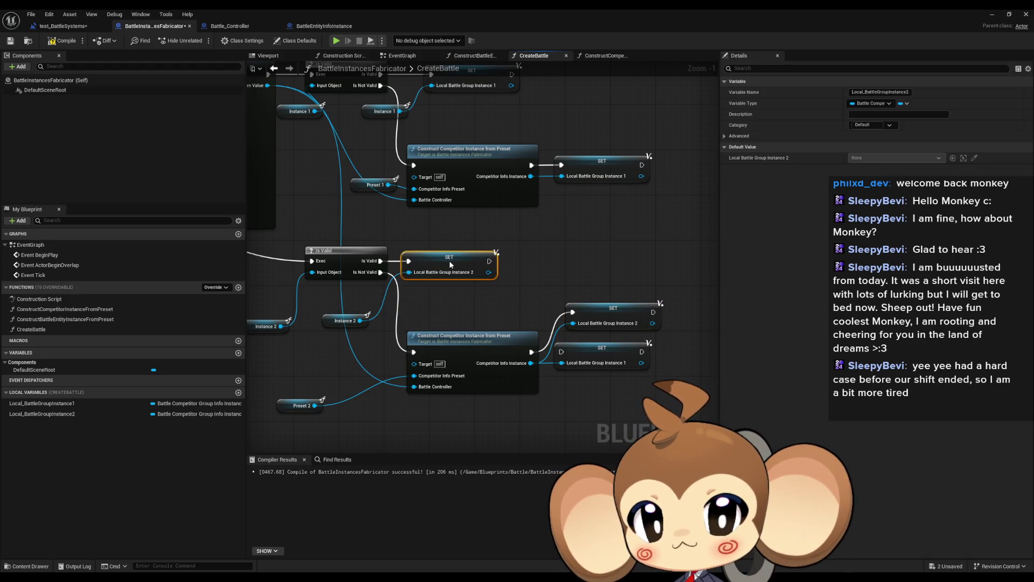
click(598, 348)
key(Delete)
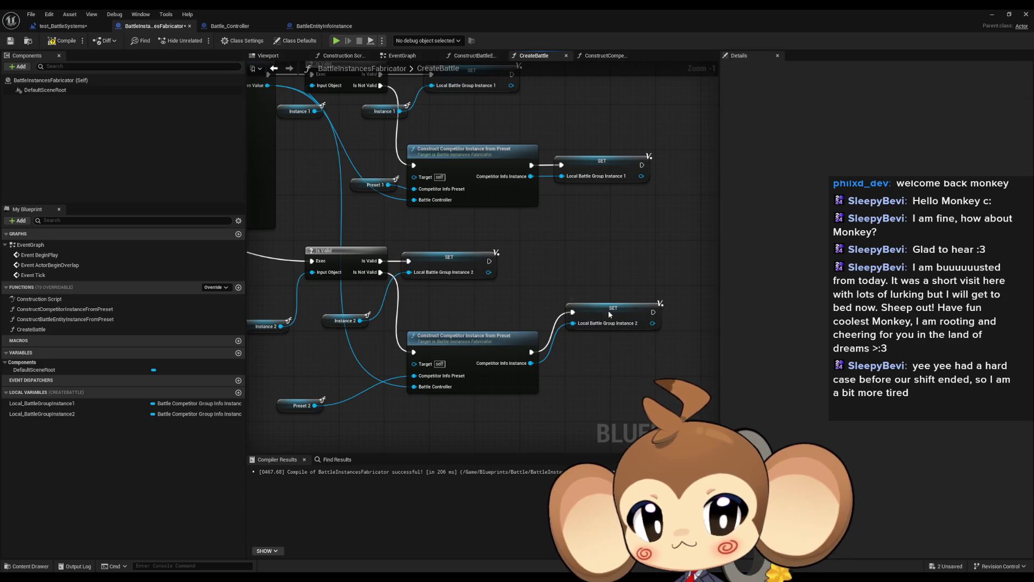
drag(608, 310, 592, 348)
Reposition the Instance 2 and Preset 2 getters near the lower Is Valid check.
drag(545, 289, 668, 289)
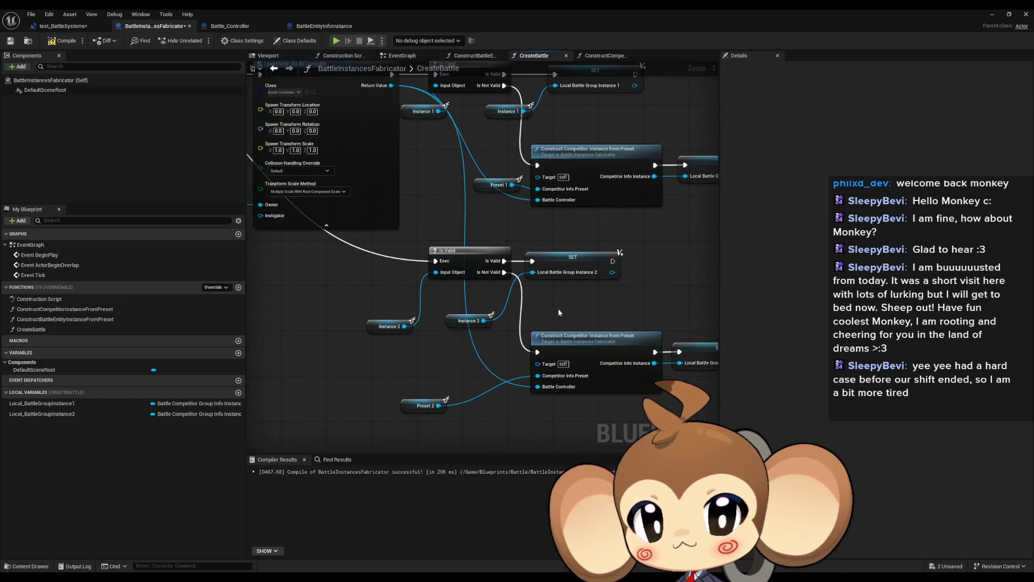
drag(454, 321, 471, 299)
drag(387, 322, 393, 288)
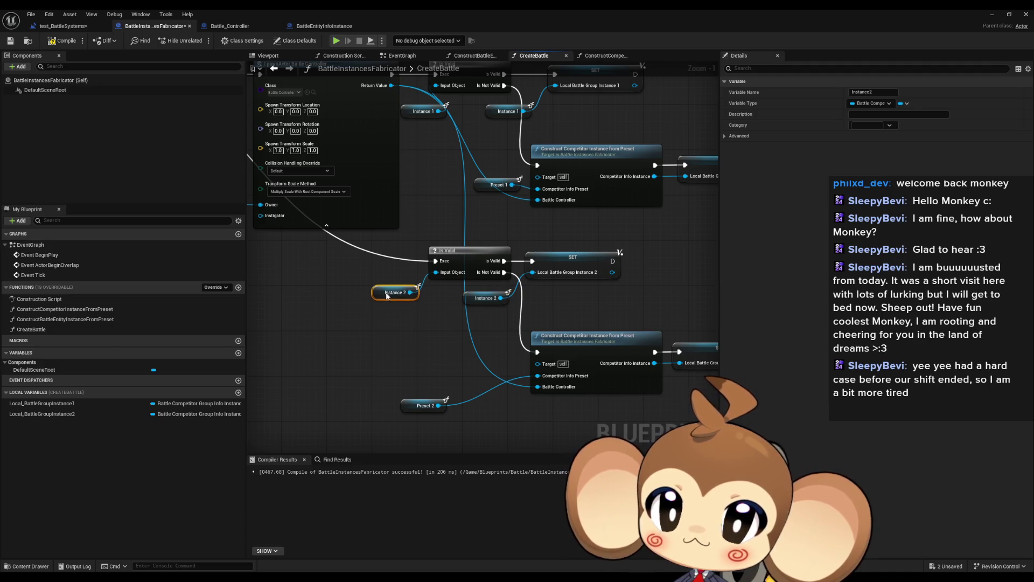
drag(421, 406, 489, 372)
click(466, 392)
scroll(452, 377, down, 3)
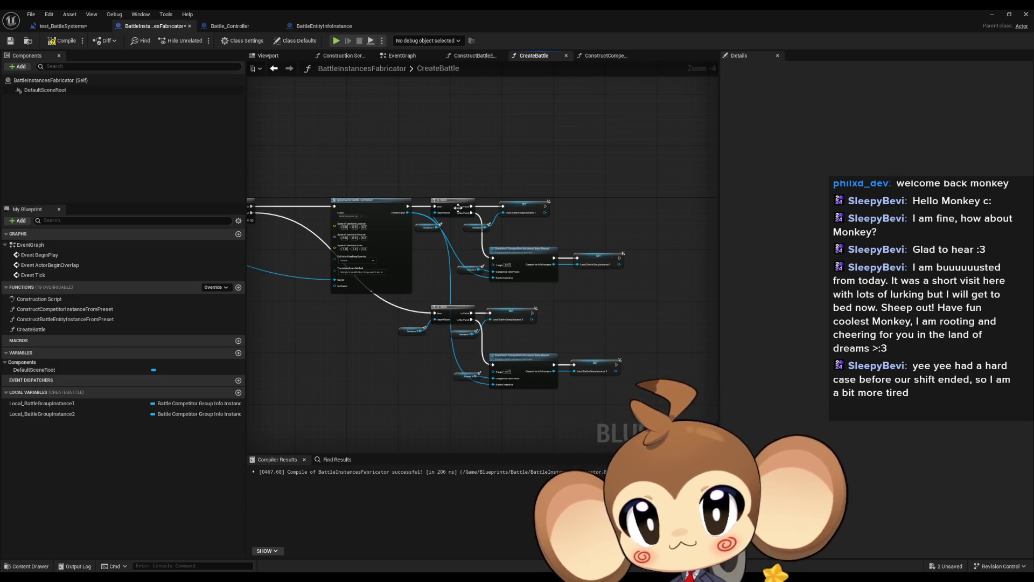
Run the Sequence after SpawnActor, with Then 0 to the top Is Valid and CollectionRoot feeding SpawnActor.
mouse_move(524, 172)
mouse_down()
mouse_move(622, 167)
mouse_move(530, 182)
mouse_up()
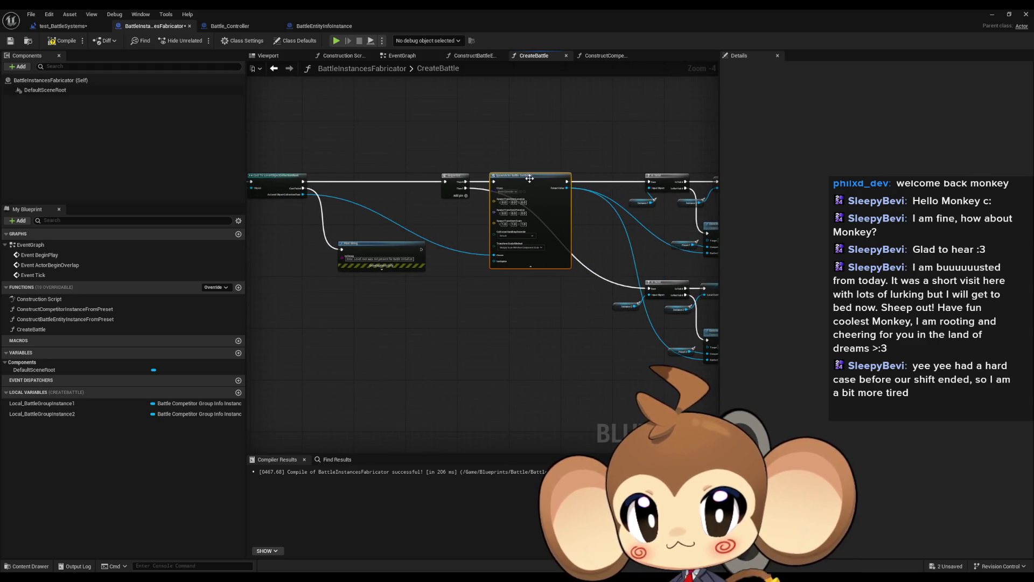
scroll(530, 181, up, 2)
mouse_move(398, 182)
mouse_down()
mouse_move(419, 134)
mouse_move(511, 111)
mouse_up()
drag(426, 148, 575, 216)
drag(458, 215, 396, 151)
drag(398, 161, 628, 182)
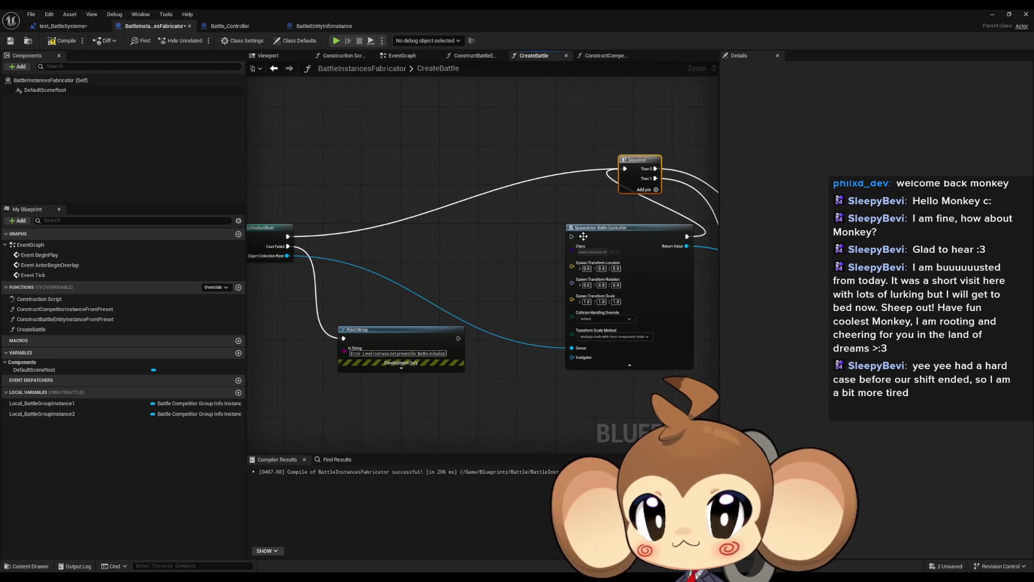
mouse_move(288, 236)
mouse_down()
mouse_move(571, 236)
mouse_move(502, 237)
mouse_up()
mouse_move(620, 162)
mouse_down()
mouse_move(424, 150)
mouse_move(427, 213)
mouse_move(301, 184)
mouse_move(437, 174)
mouse_up()
Tidy the upper and lower branch node groups and the Instance 1 getter.
drag(435, 218, 337, 204)
drag(387, 149, 620, 284)
drag(406, 185, 377, 185)
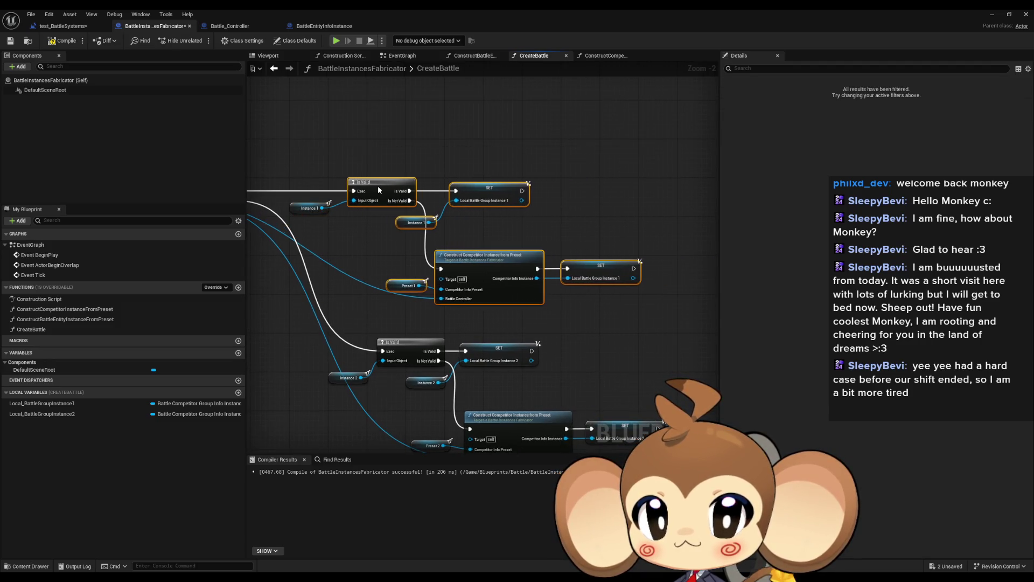
mouse_move(396, 305)
mouse_down()
mouse_move(389, 256)
mouse_move(598, 409)
mouse_move(388, 282)
mouse_move(389, 263)
mouse_up()
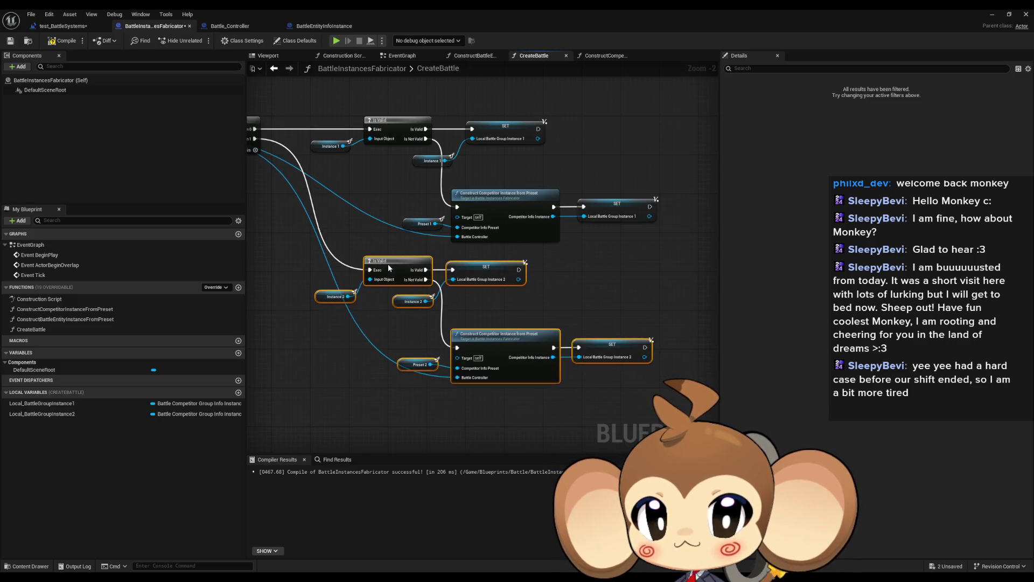
click(348, 234)
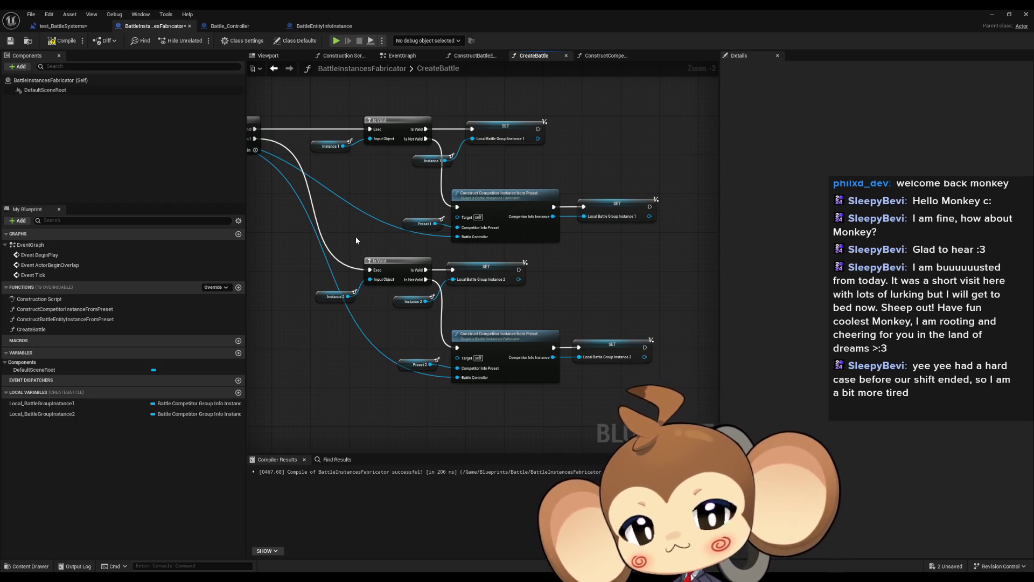
Open the ConstructCompetitorInstanceFromPreset function graph from its call node.
scroll(356, 247, down, 2)
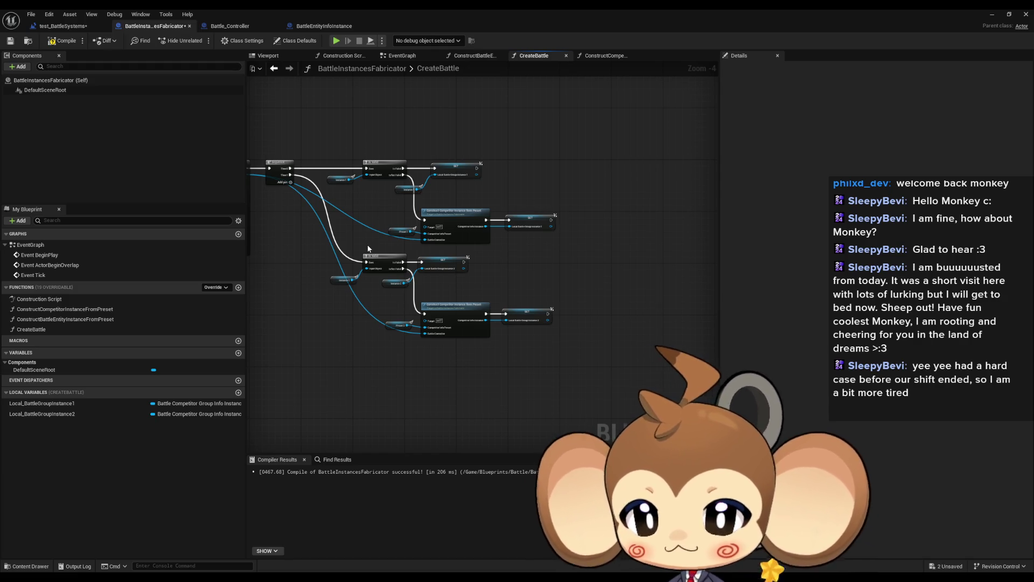
scroll(438, 223, up, 4)
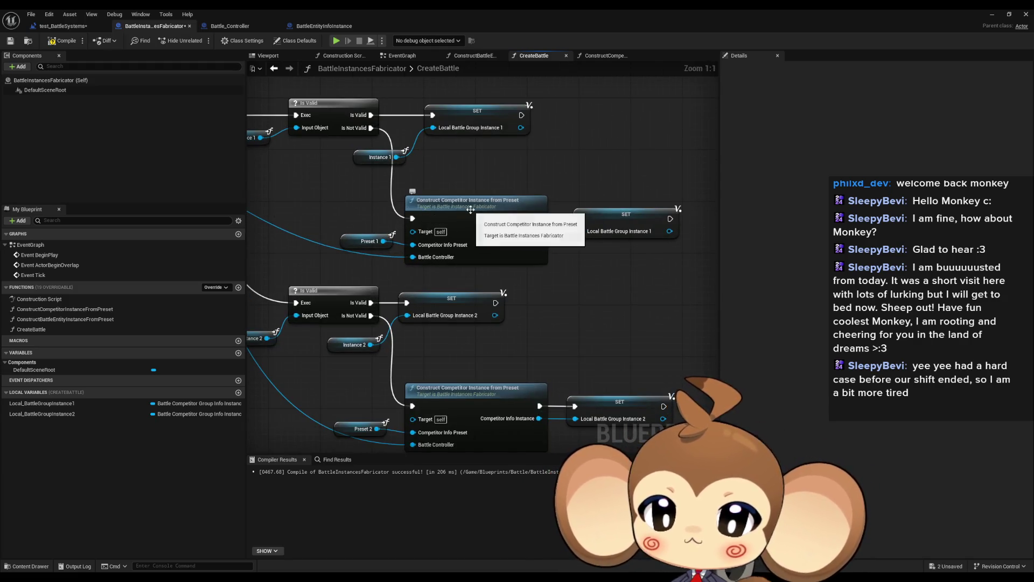
double_click(470, 210)
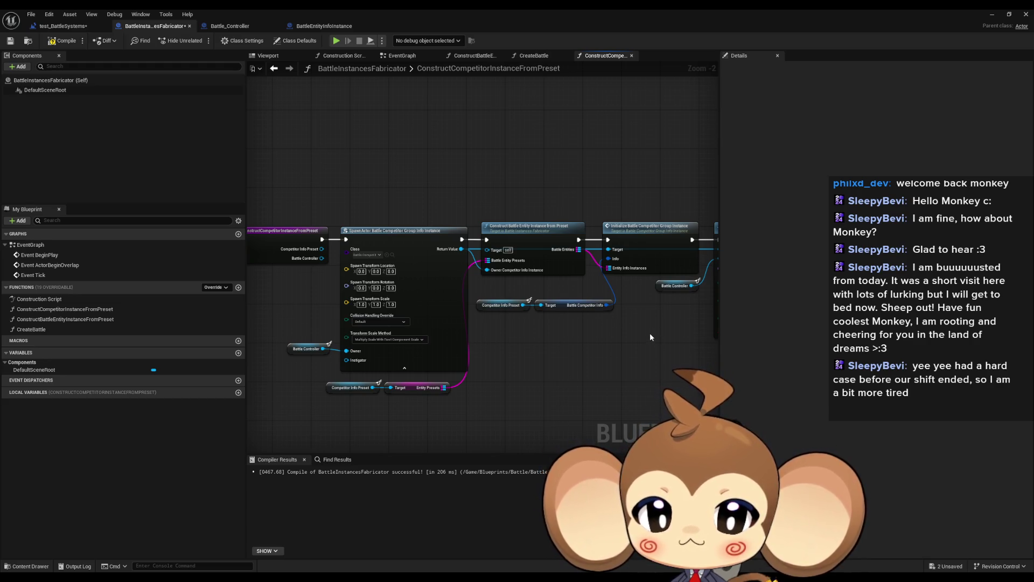
Inspect the Initialize Battle Competitor Group Instance node, then switch to the test_BattleSystems event graph.
drag(636, 328, 589, 315)
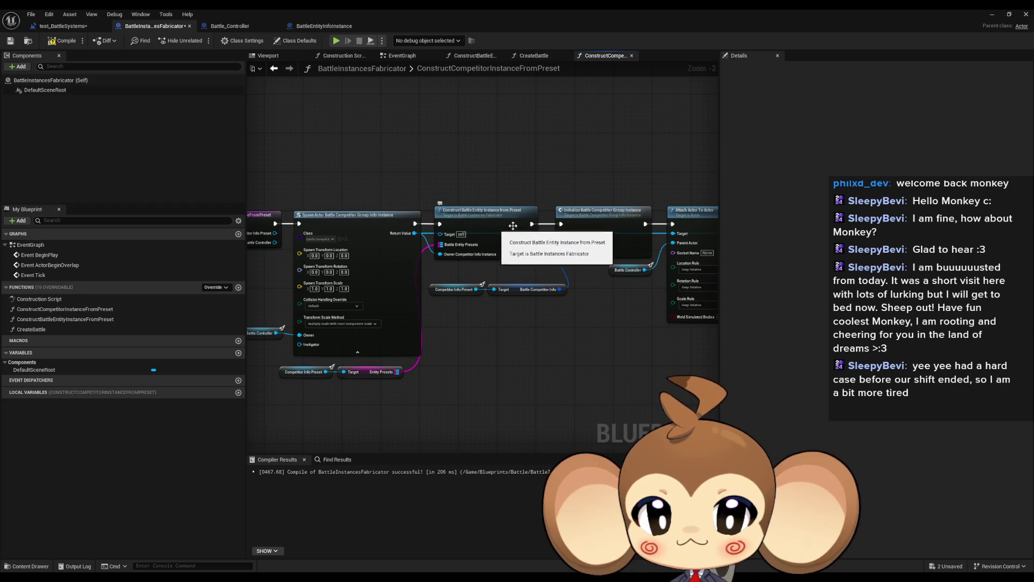
click(592, 252)
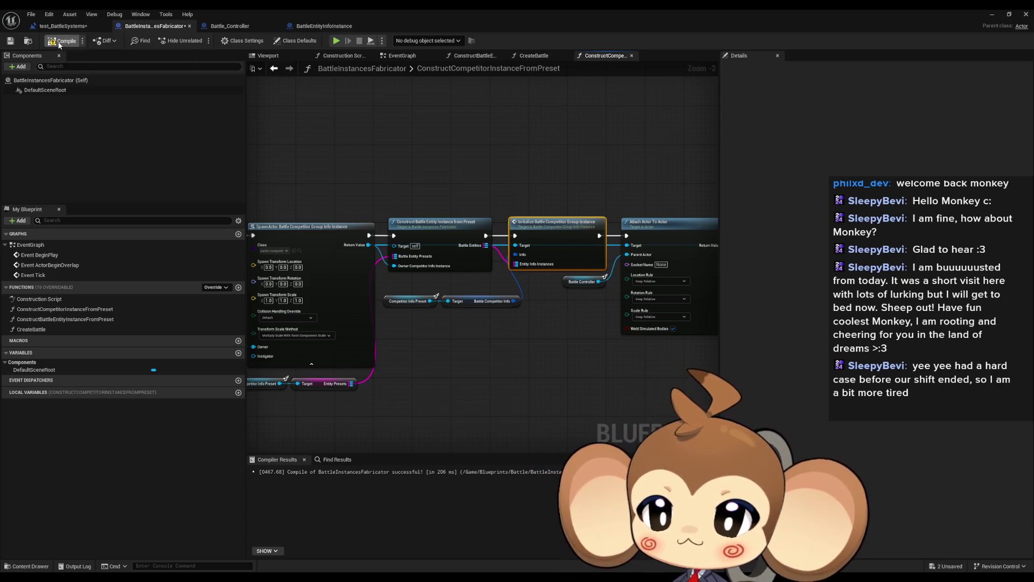
click(70, 26)
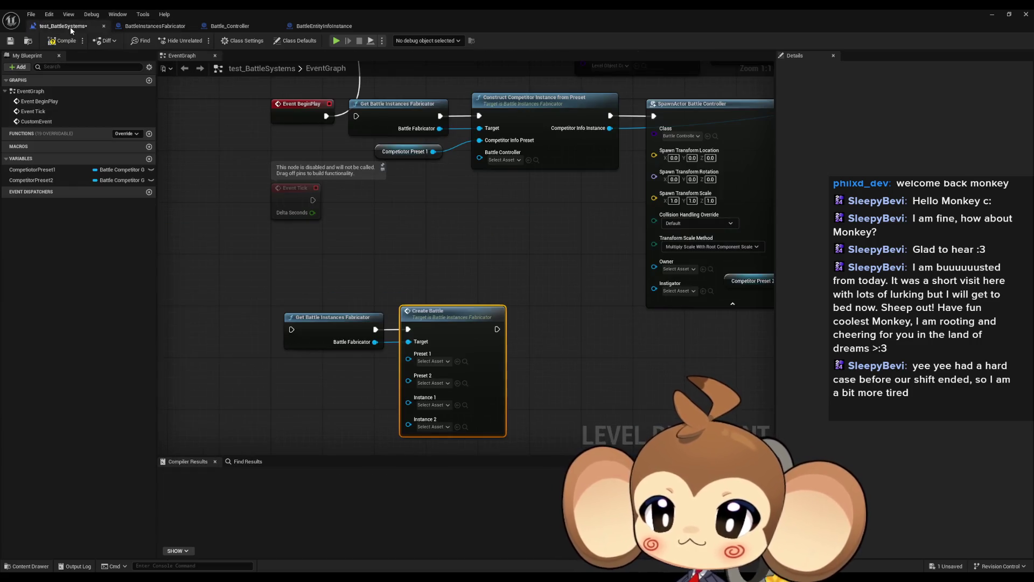
Set both Create Battle presets, Preset 1 and Preset 2, to test_competitor.
click(368, 274)
scroll(369, 273, down, 1)
scroll(368, 285, down, 2)
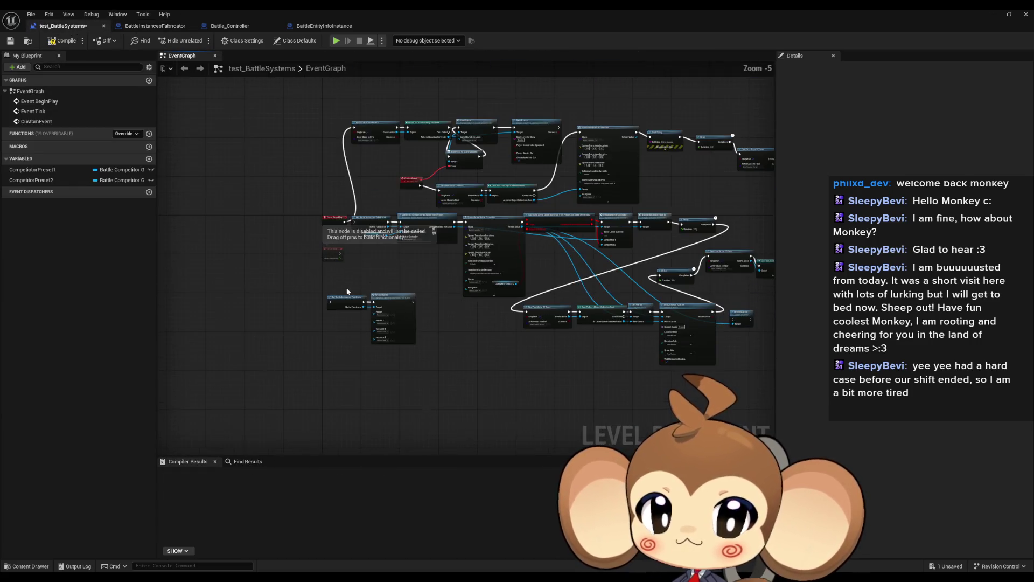
scroll(347, 292, up, 3)
scroll(347, 292, up, 2)
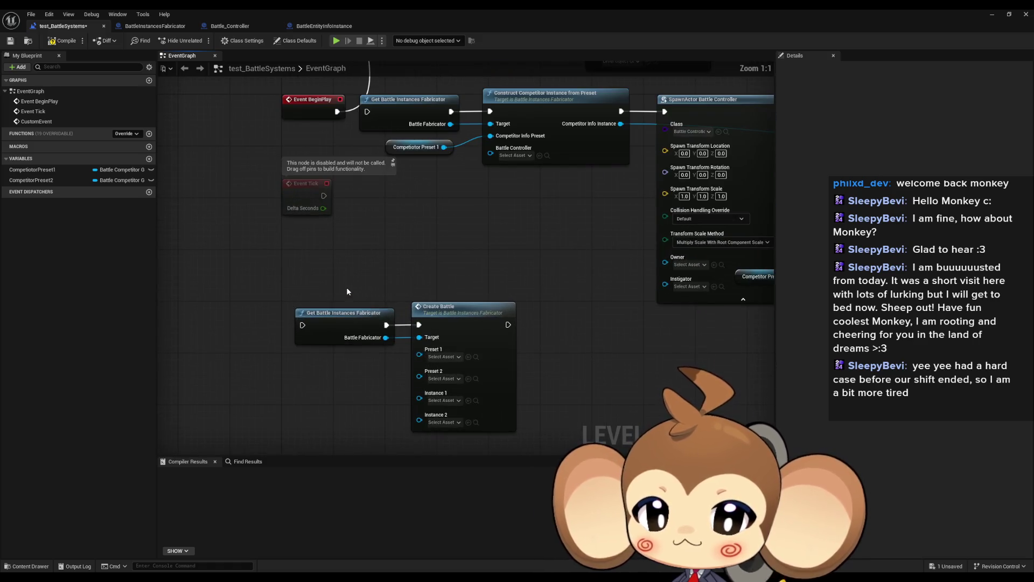
click(443, 357)
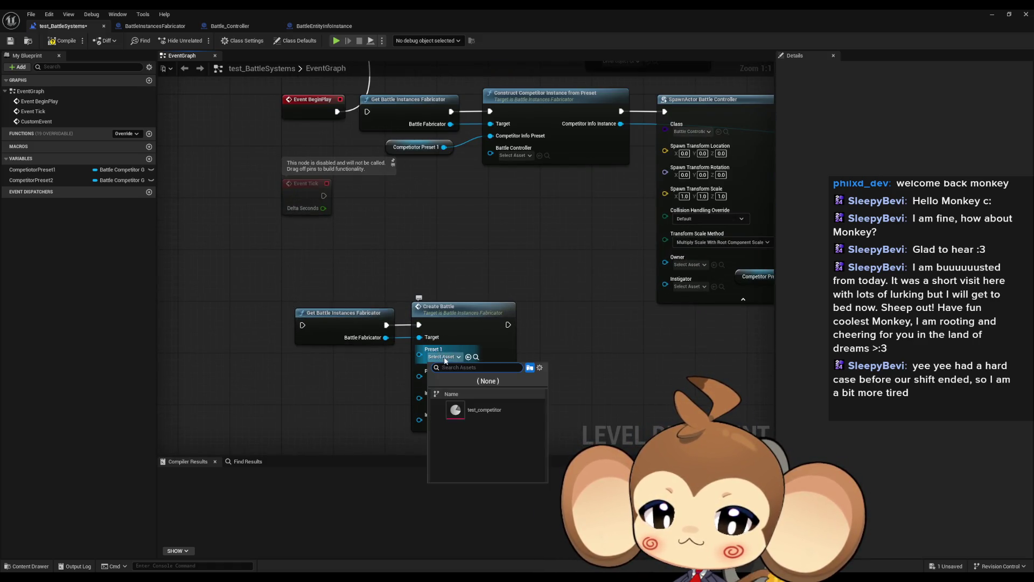
click(471, 411)
click(443, 379)
click(469, 418)
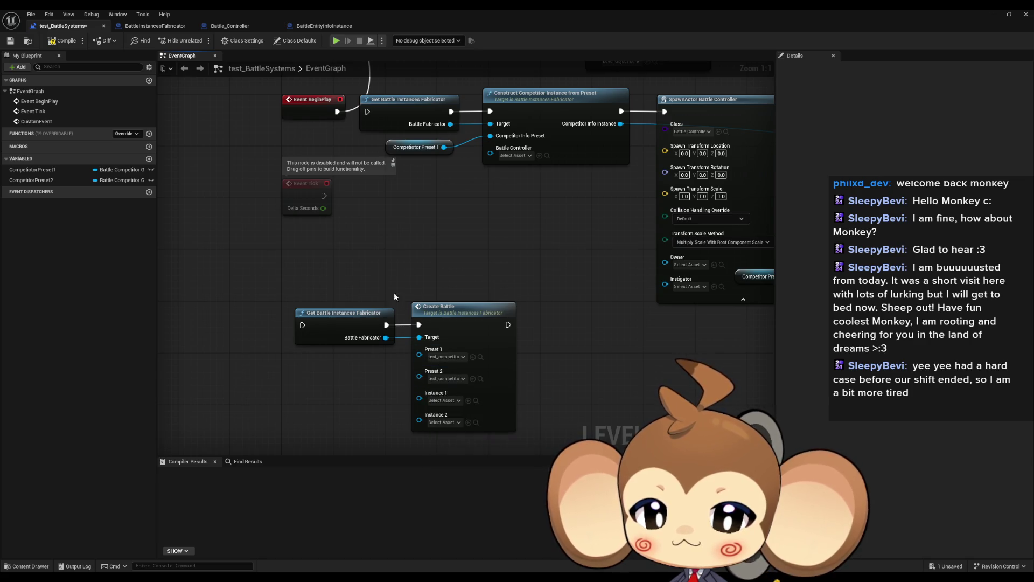
scroll(393, 292, down, 3)
scroll(403, 262, up, 1)
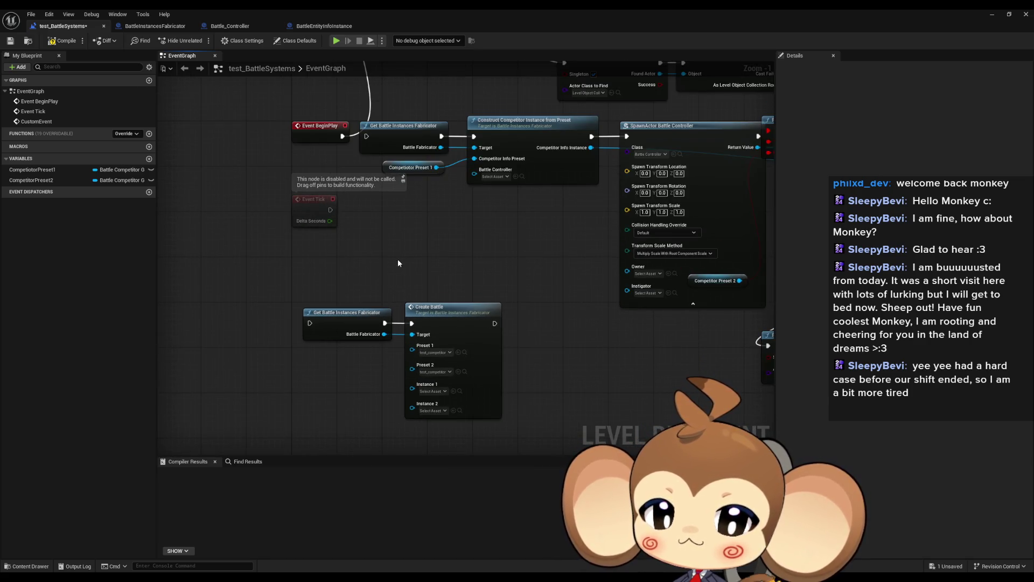
Move the fabricator and Create Battle nodes beside Event Tick.
mouse_move(363, 267)
mouse_down()
mouse_move(320, 441)
mouse_move(285, 474)
mouse_up()
scroll(318, 431, down, 2)
drag(322, 421, 341, 311)
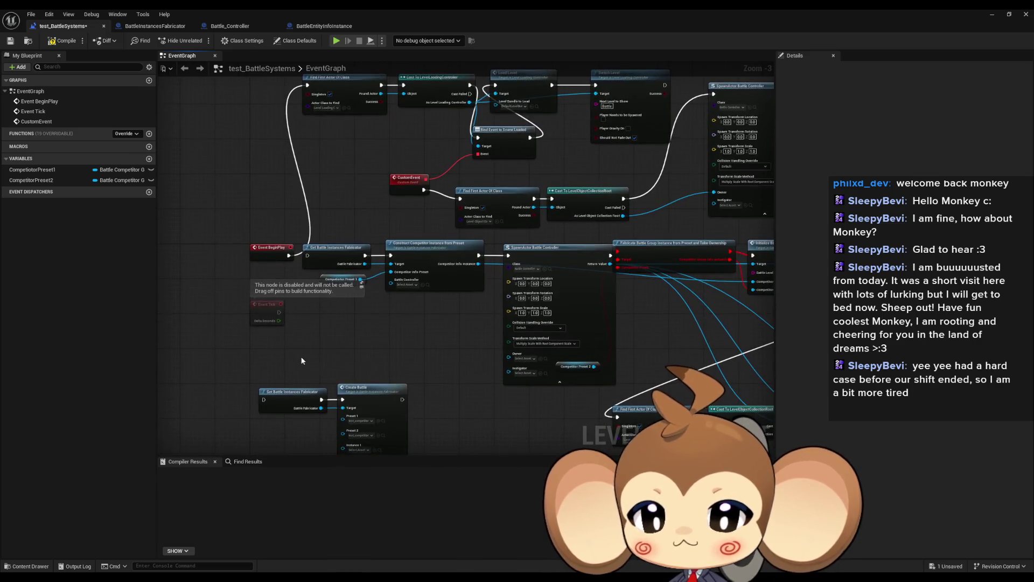
mouse_move(300, 357)
mouse_down()
mouse_move(372, 399)
mouse_move(425, 313)
mouse_move(340, 368)
mouse_up()
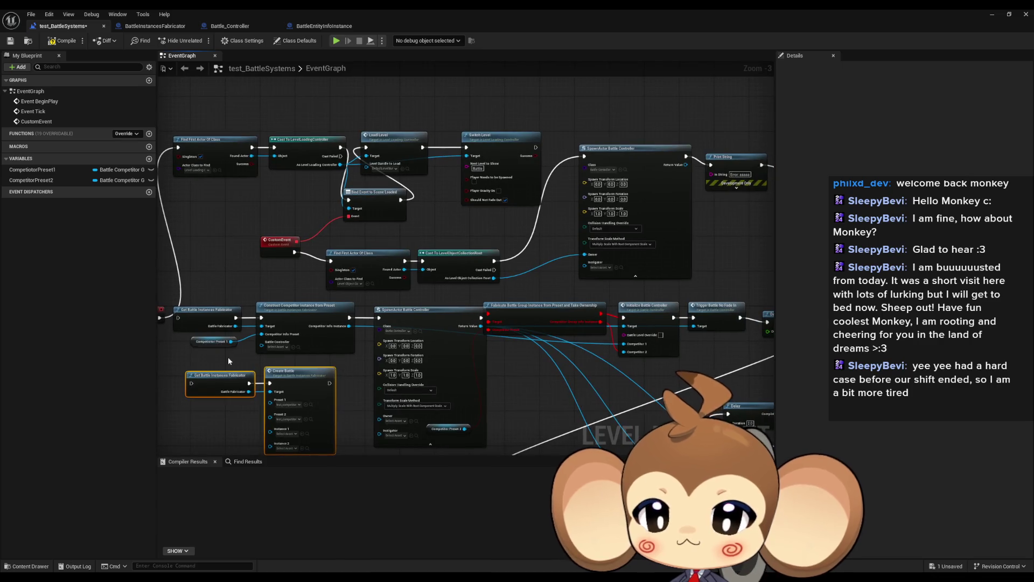
Rewire CustomEvent from Find First Actor to Get Battle Instances Fabricator and minimize the Blueprint window.
drag(265, 367, 296, 352)
mouse_move(328, 239)
mouse_down()
mouse_move(267, 296)
mouse_move(256, 349)
mouse_move(225, 372)
mouse_up()
mouse_move(344, 350)
mouse_down()
mouse_move(237, 360)
mouse_move(623, 185)
mouse_move(634, 160)
mouse_up()
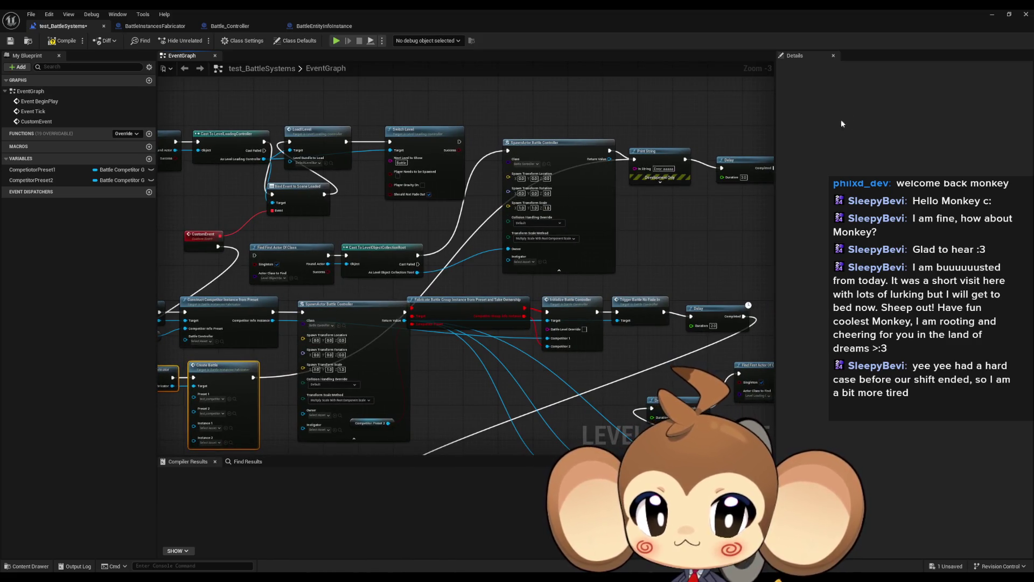
click(993, 14)
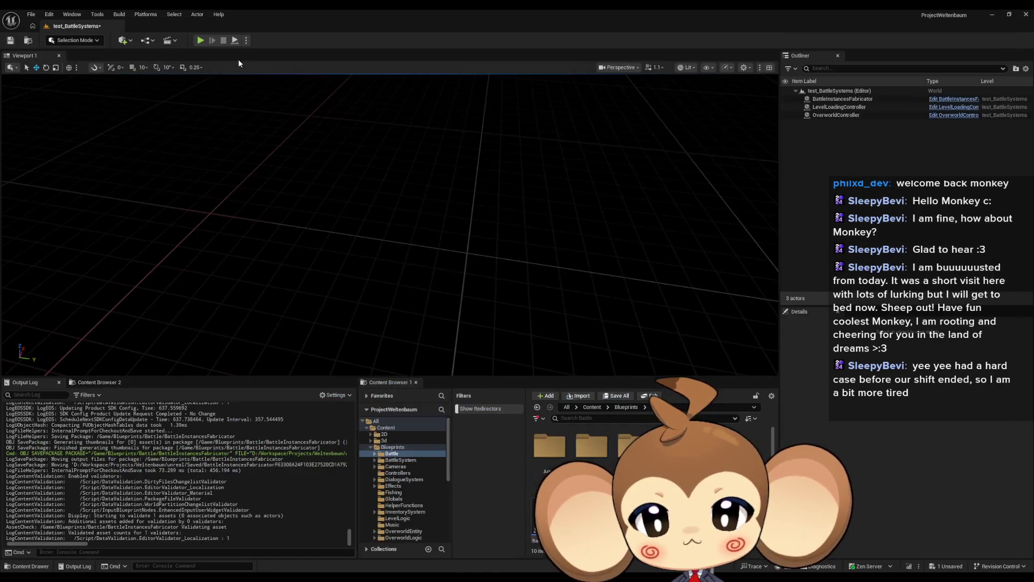
Play-test the test_BattleSystems level in the editor, then stop the session.
click(201, 41)
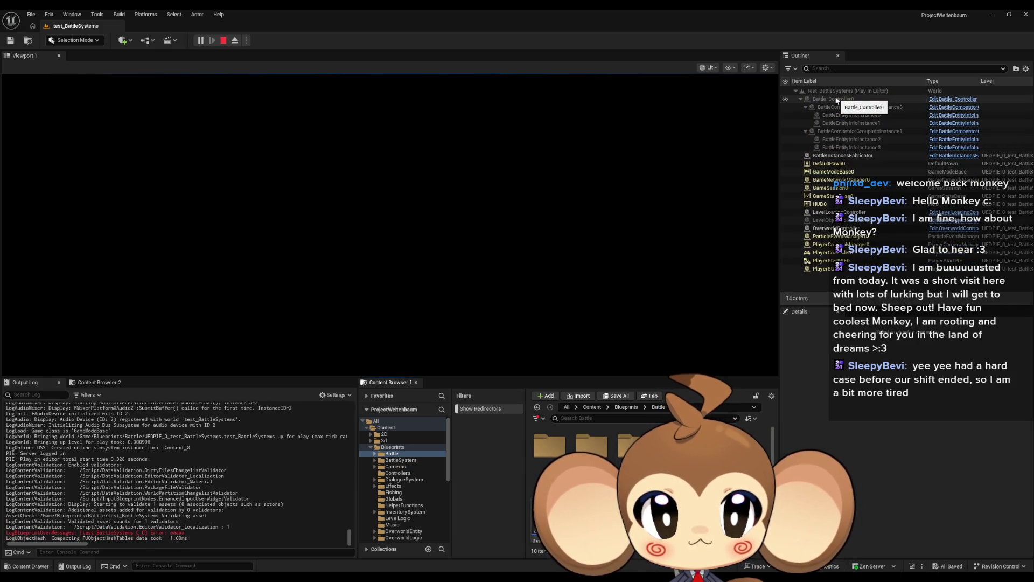
click(223, 40)
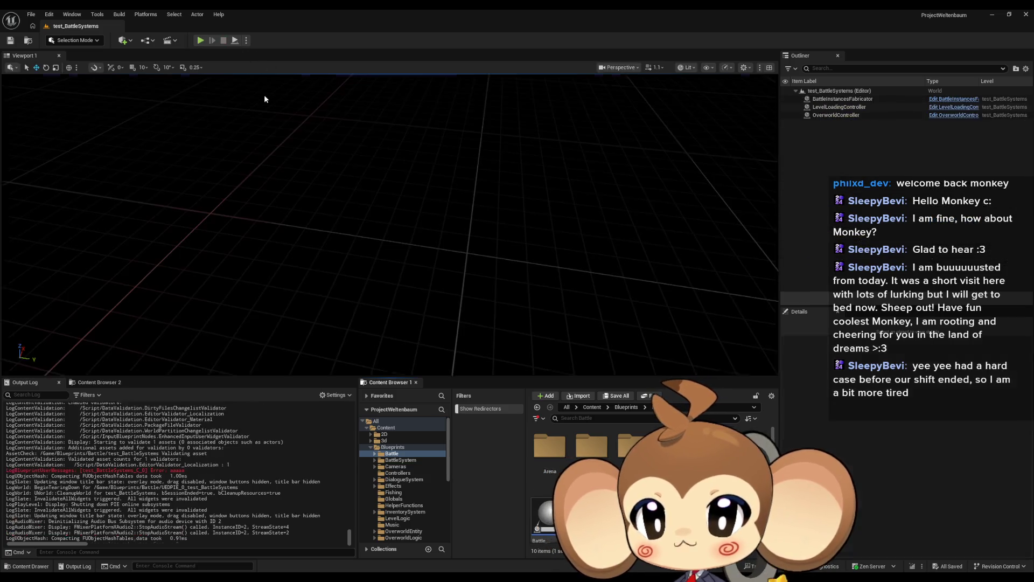
Move the fabricator and Create Battle nodes down and delete the other test_BattleSystems graph nodes.
mouse_move(410, 576)
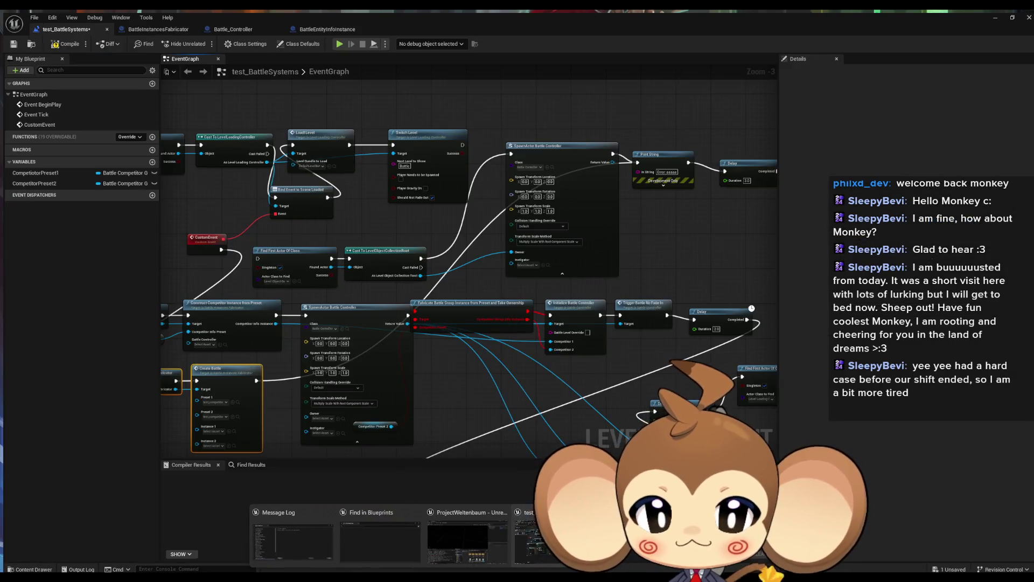
click(539, 538)
mouse_move(162, 380)
mouse_down()
mouse_move(239, 321)
mouse_move(319, 321)
mouse_up()
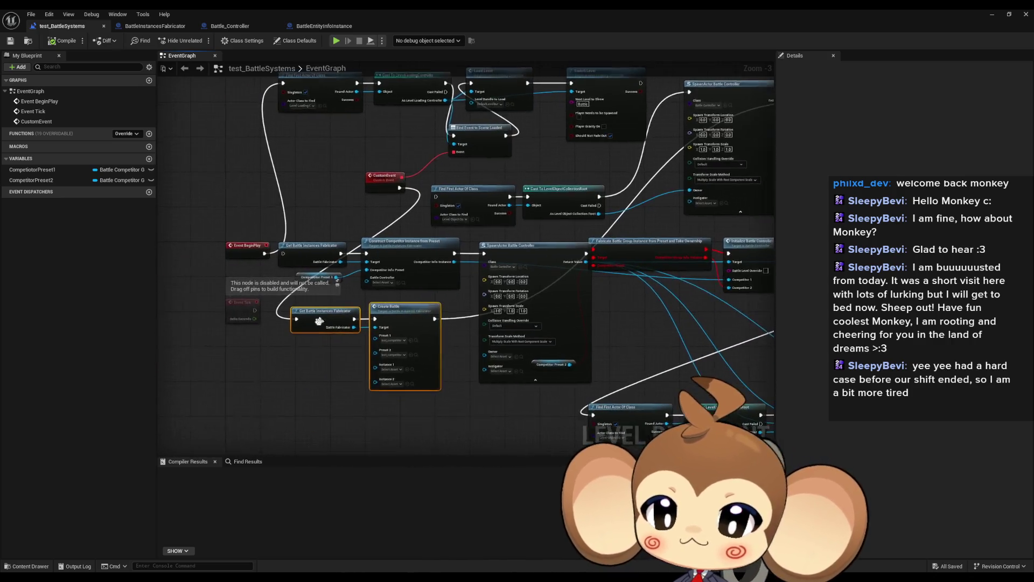
drag(412, 314, 396, 444)
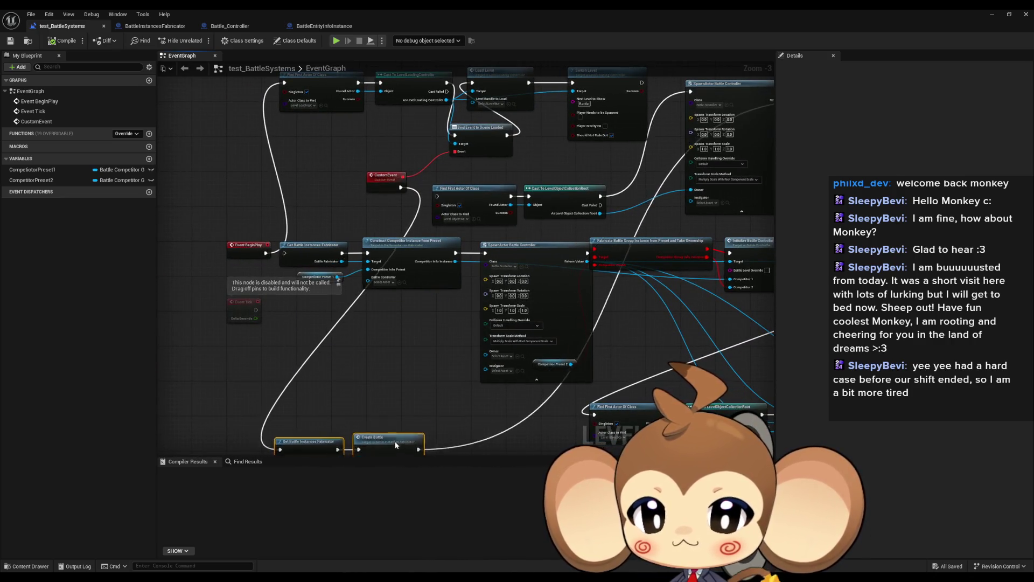
scroll(437, 350, down, 4)
drag(358, 238, 664, 379)
scroll(664, 379, up, 4)
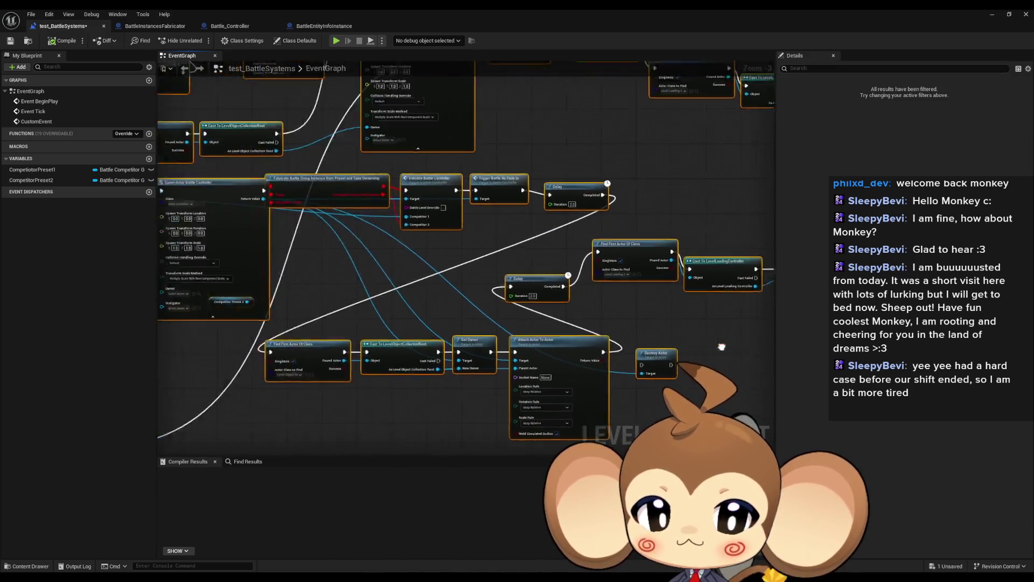
key(Delete)
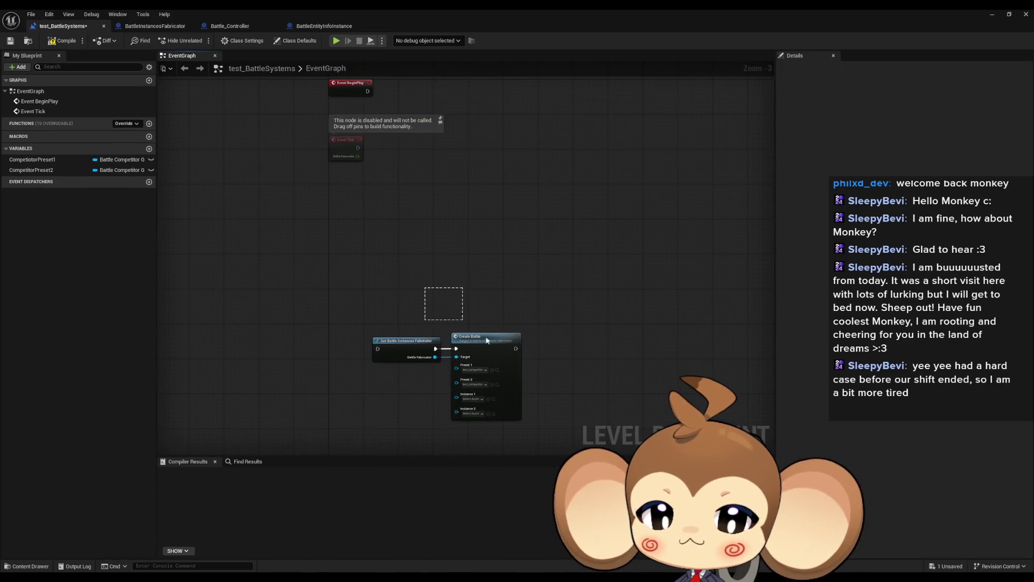
Wire Event BeginPlay directly to Get Battle Instances Fabricator.
drag(487, 340, 514, 88)
key(Home)
drag(441, 266, 367, 264)
mouse_move(486, 261)
mouse_down()
mouse_move(434, 261)
mouse_move(454, 260)
mouse_up()
click(421, 341)
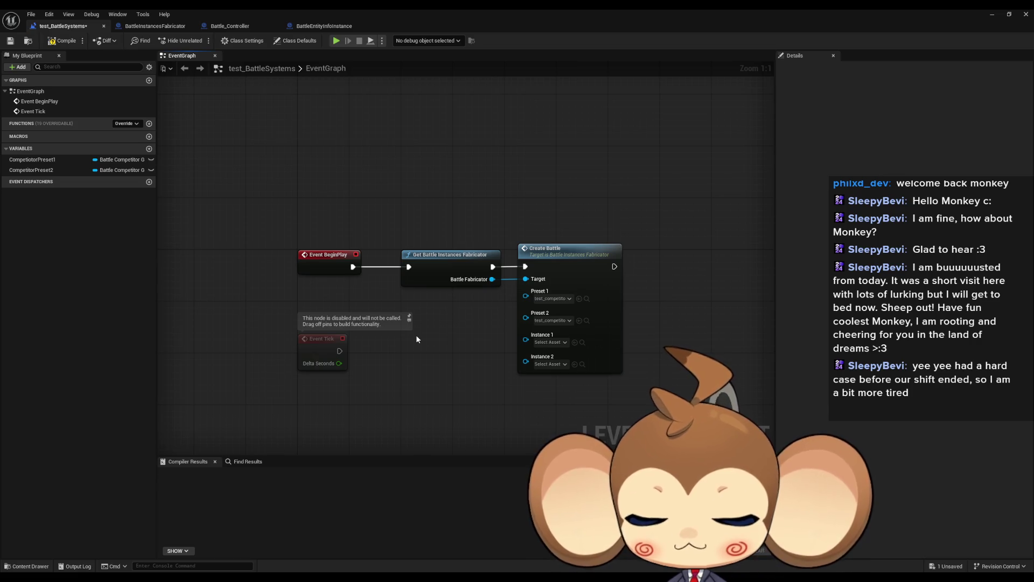
Undo to restore the deleted nodes, then minimize the Blueprint editor.
key(ctrl+z)
key(ctrl+z)
key(ctrl+z)
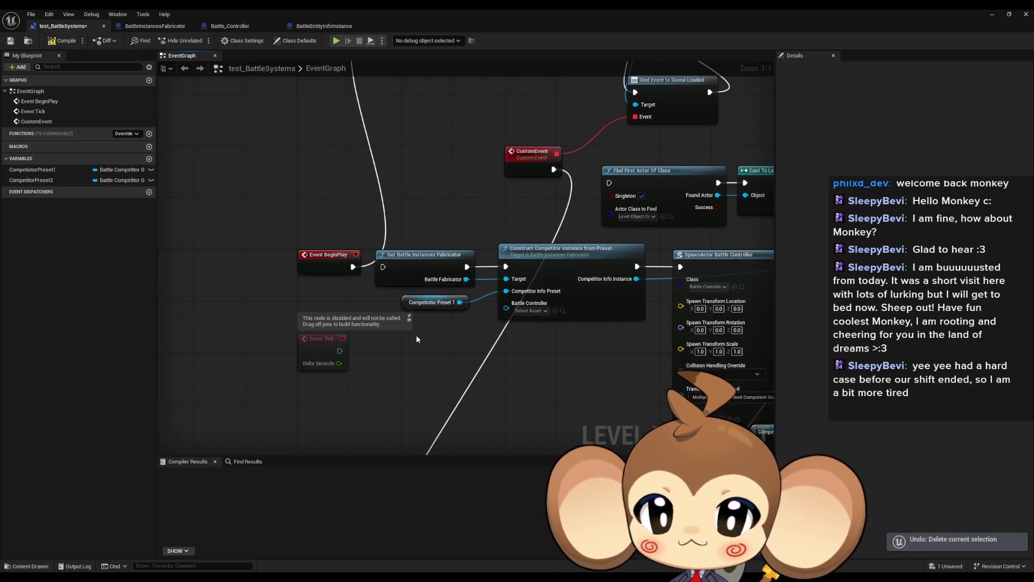
scroll(416, 338, down, 5)
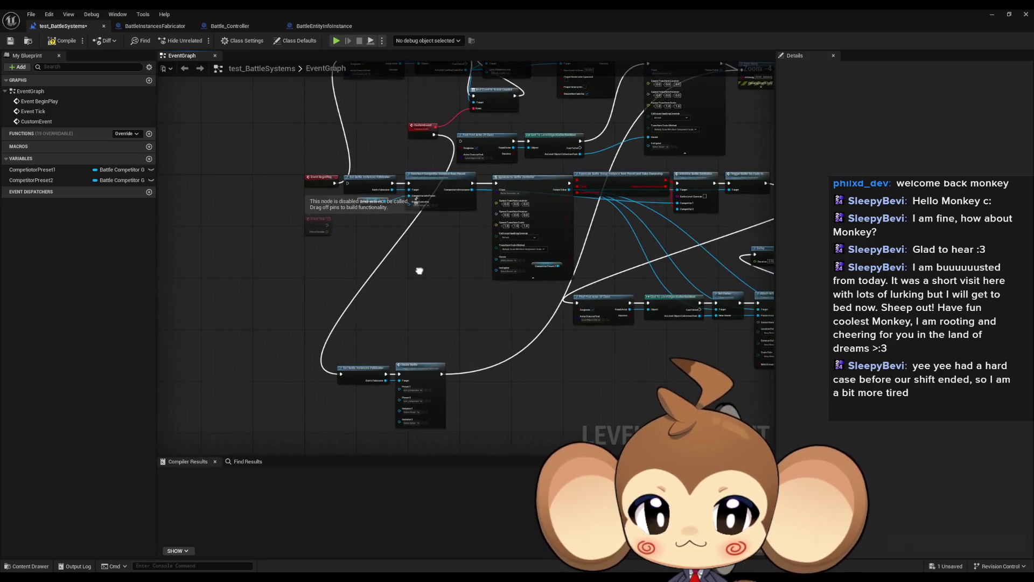
mouse_move(419, 270)
mouse_down()
mouse_move(337, 346)
mouse_move(272, 369)
mouse_move(242, 338)
mouse_up()
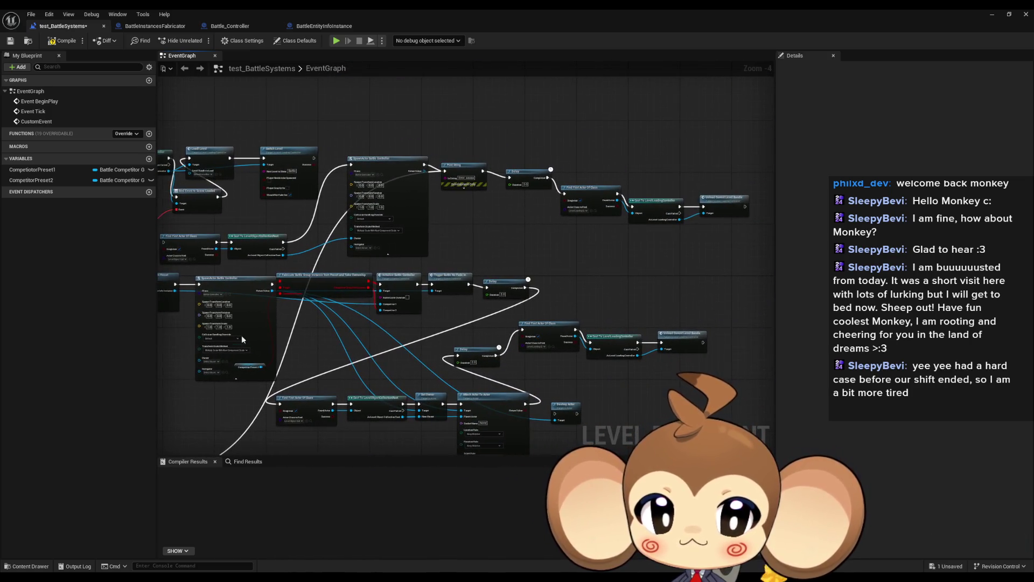
click(992, 15)
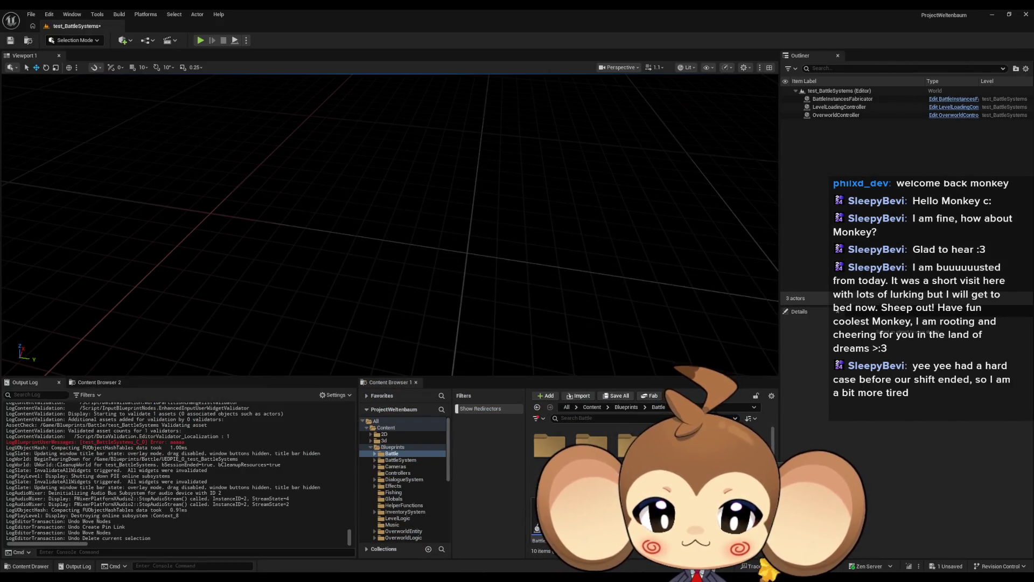
Browse Content > GameData > LevelData and open the DefaultLevelBundle asset.
click(592, 407)
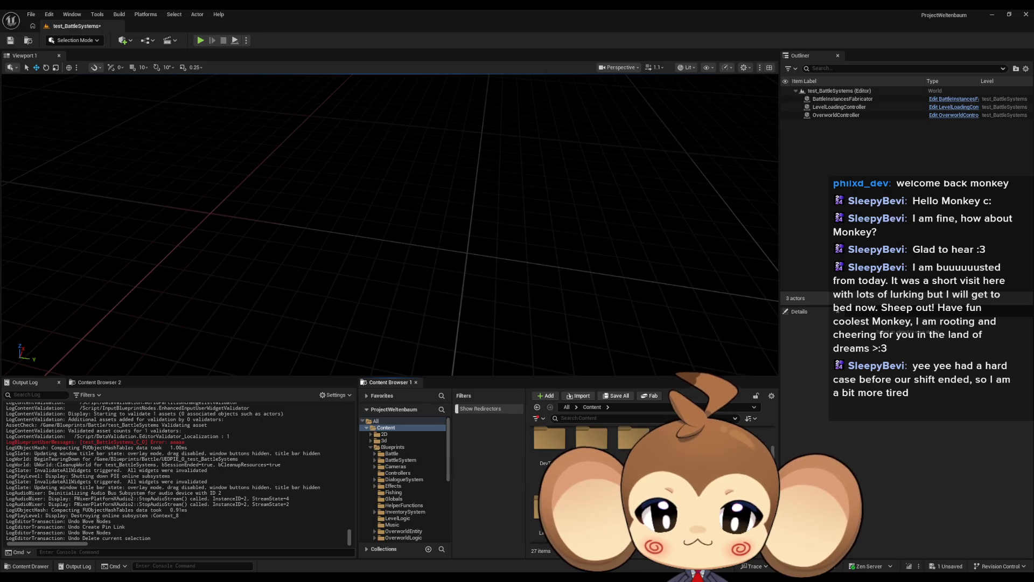
double_click(718, 485)
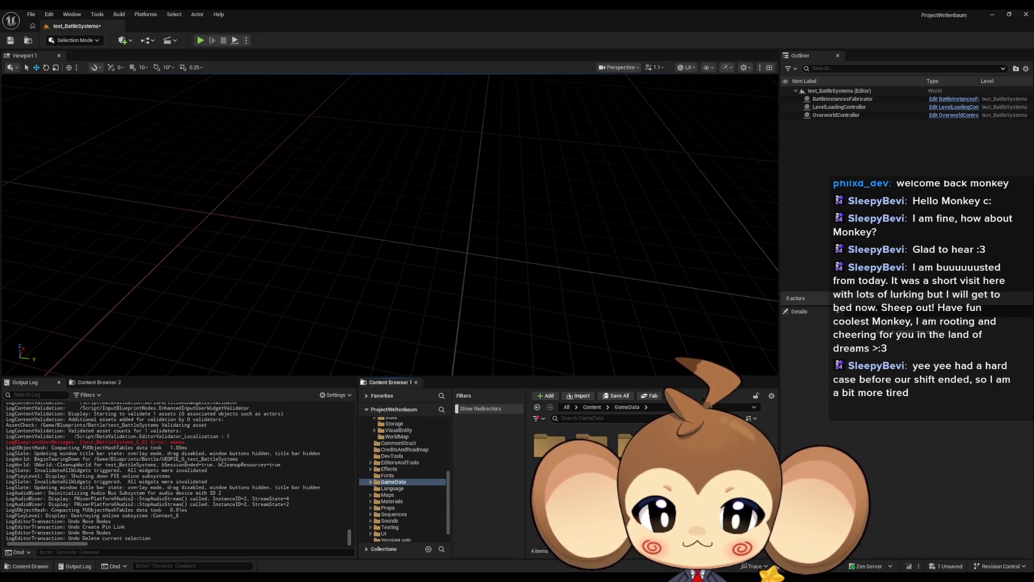
double_click(634, 444)
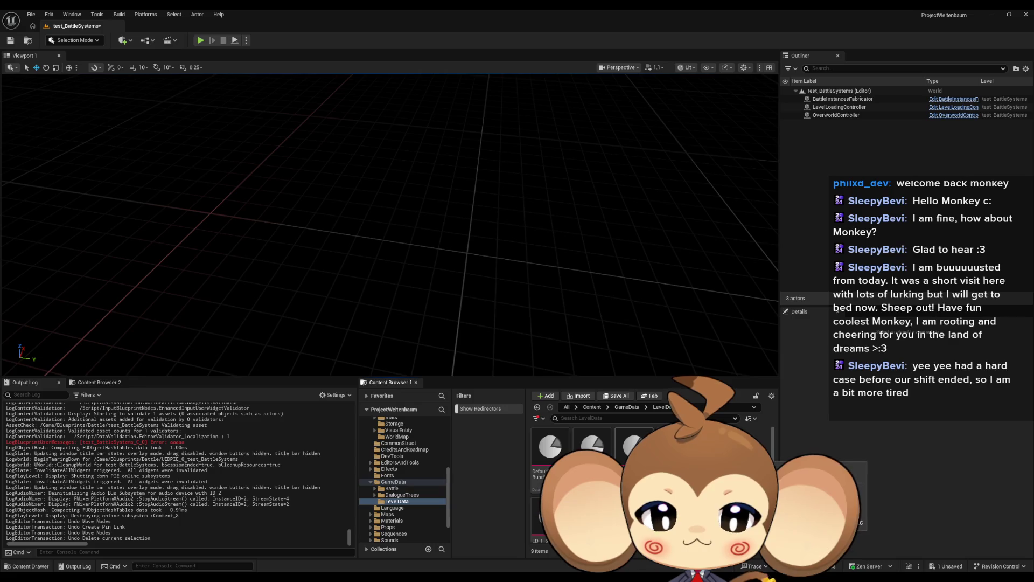
double_click(550, 445)
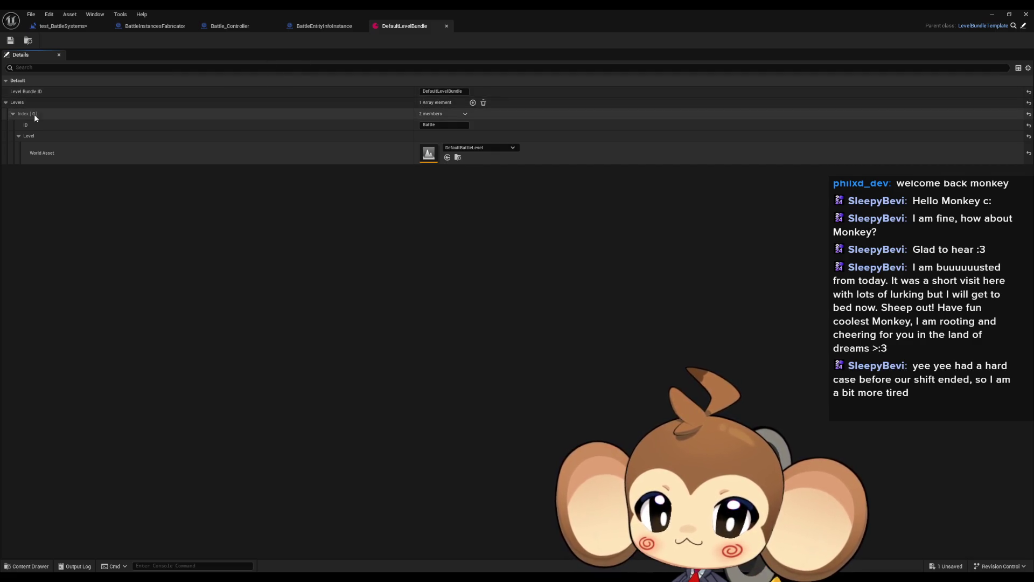
Add a second Levels entry with ID 'Default' and world asset DefaultBattleLevel.
click(472, 102)
click(436, 182)
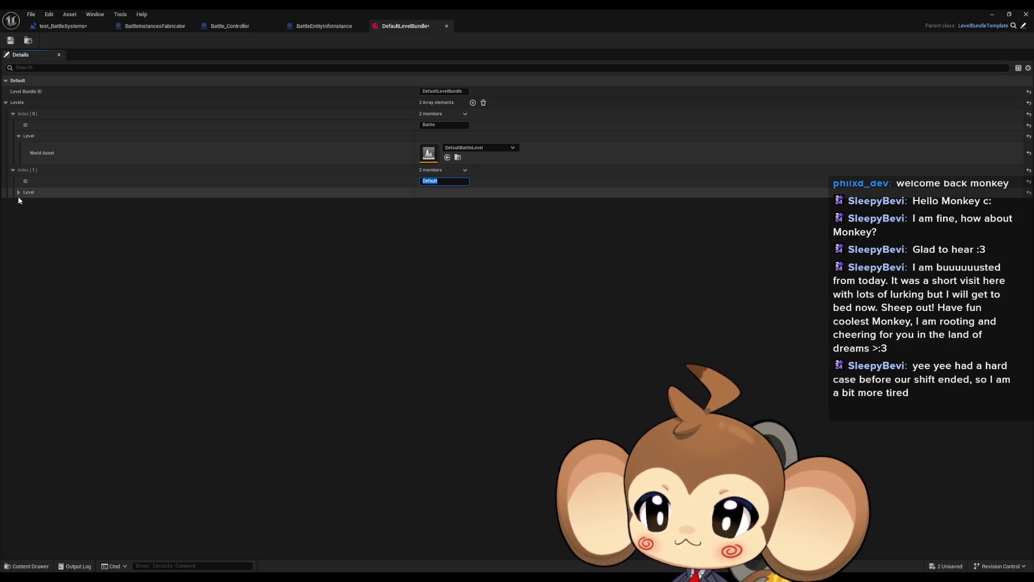
click(18, 192)
click(455, 204)
text(def)
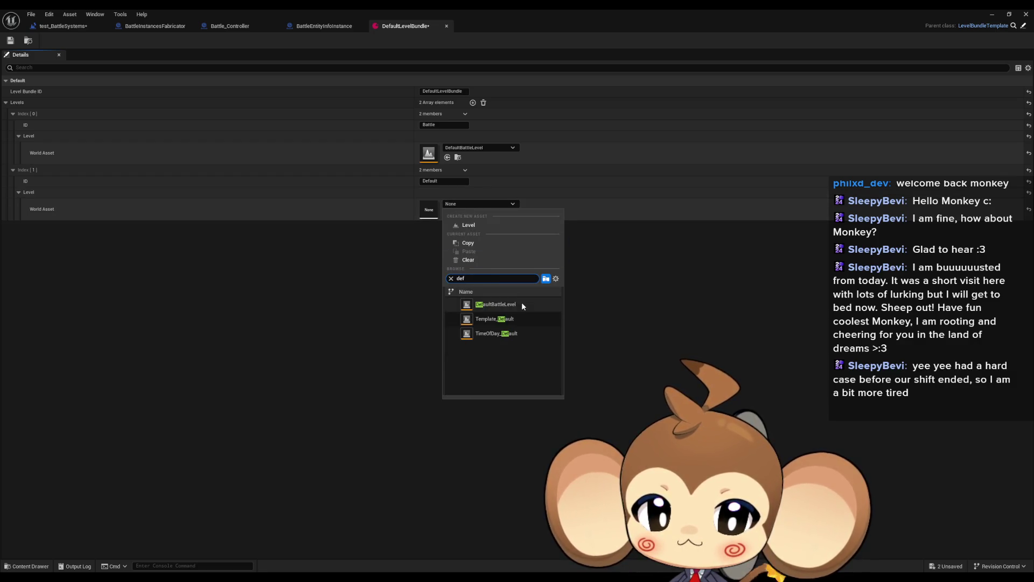
click(521, 301)
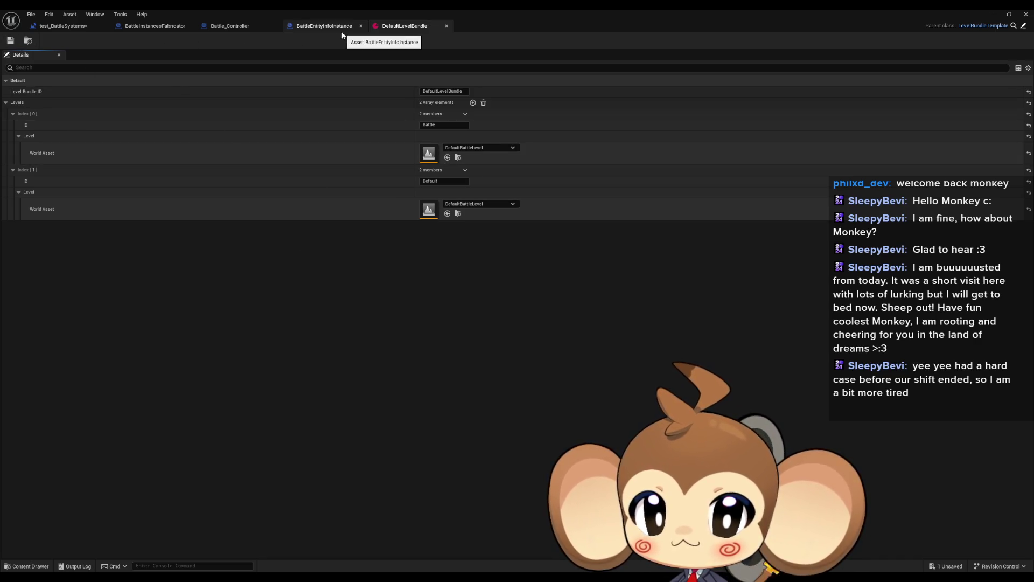
click(57, 26)
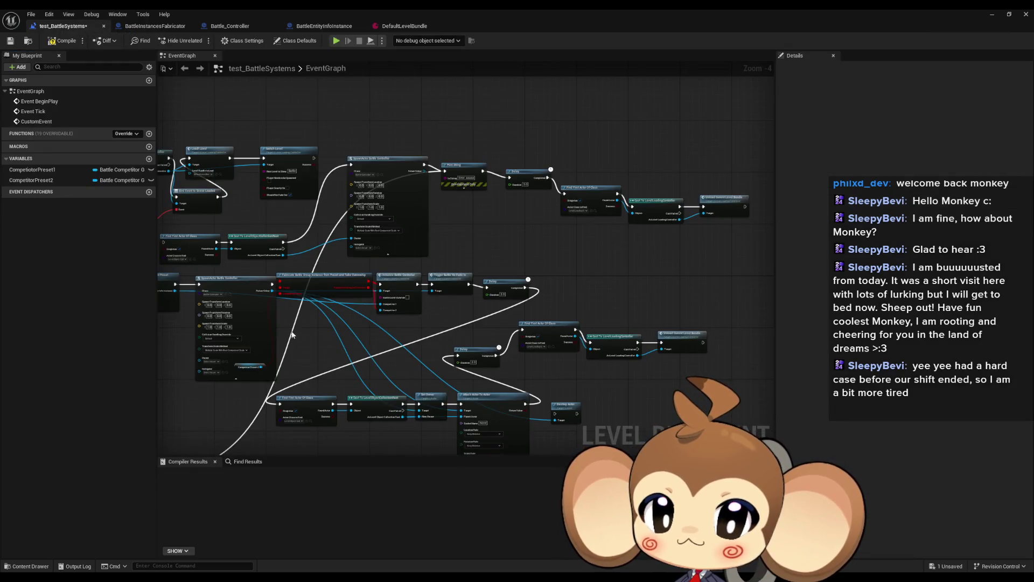
Add a Switch Level node after the cast and place Unload Current Level Bundle above it.
scroll(307, 334, down, 3)
scroll(544, 271, up, 3)
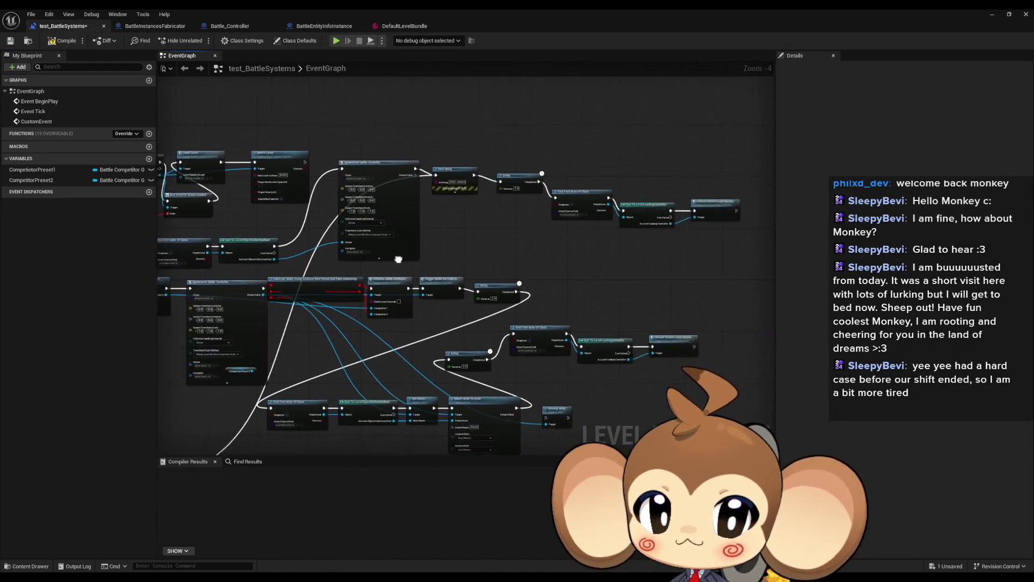
scroll(499, 250, up, 3)
drag(469, 231, 504, 251)
text(switch)
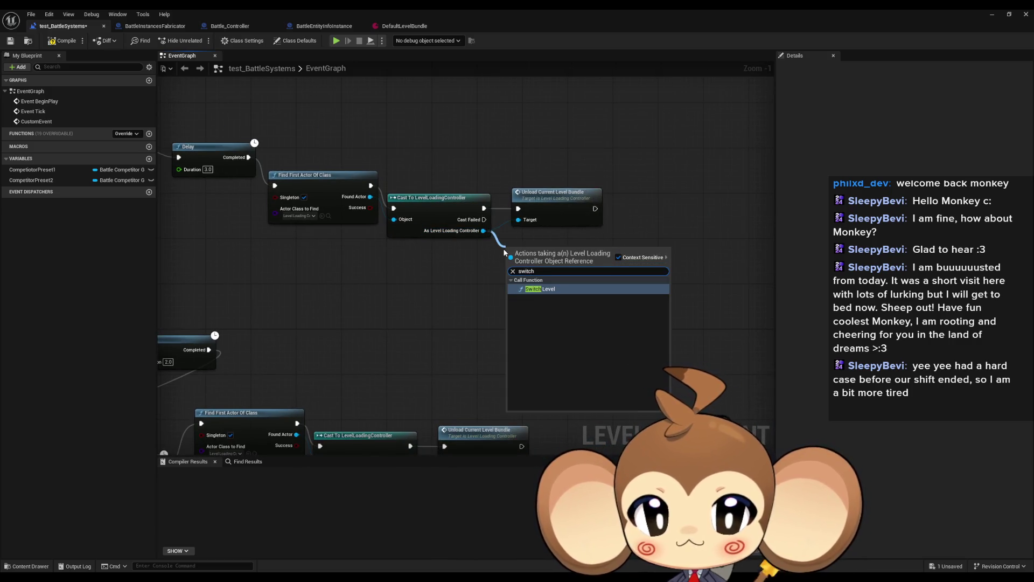
key(Return)
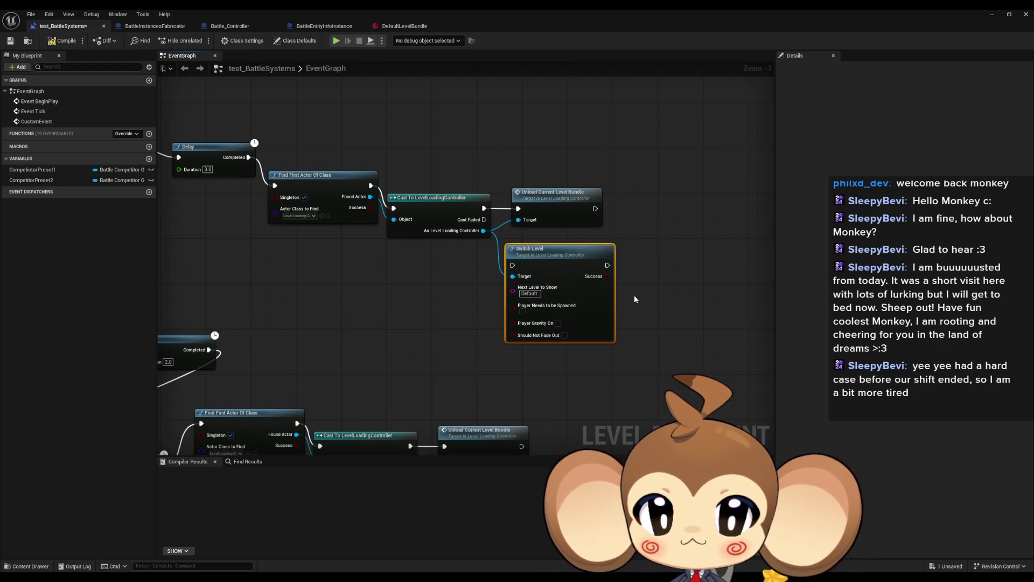
drag(492, 236, 483, 208)
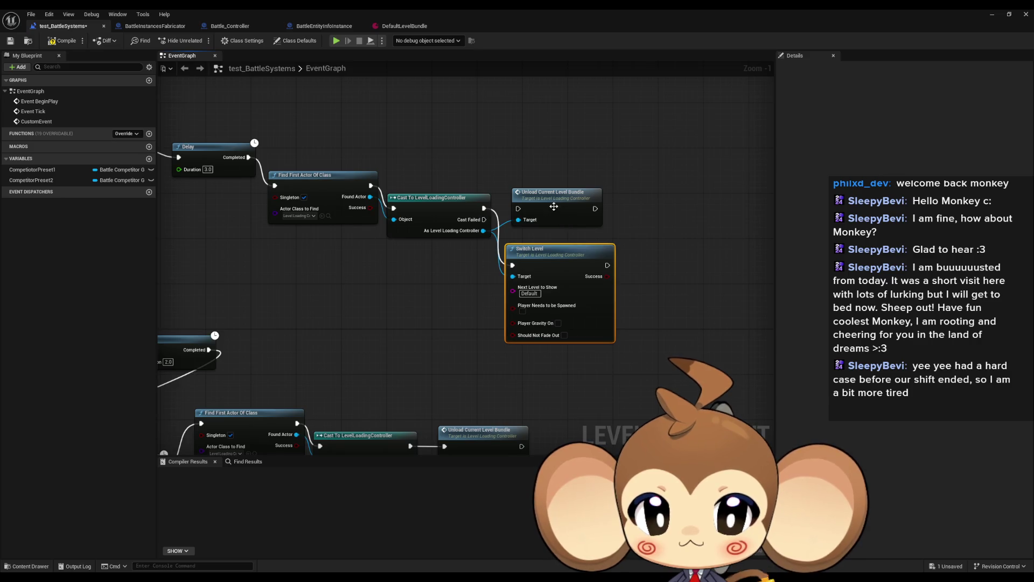
drag(553, 206, 589, 136)
Select the Switch Level node, minimize the Blueprint editor, and start a play test.
scroll(492, 280, down, 4)
scroll(563, 282, up, 4)
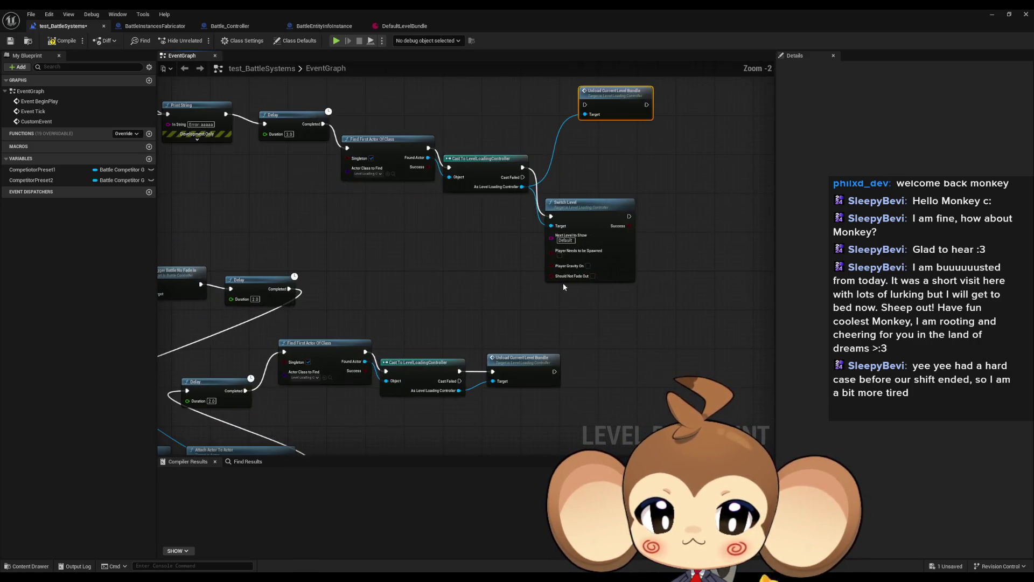
click(563, 283)
scroll(563, 283, down, 6)
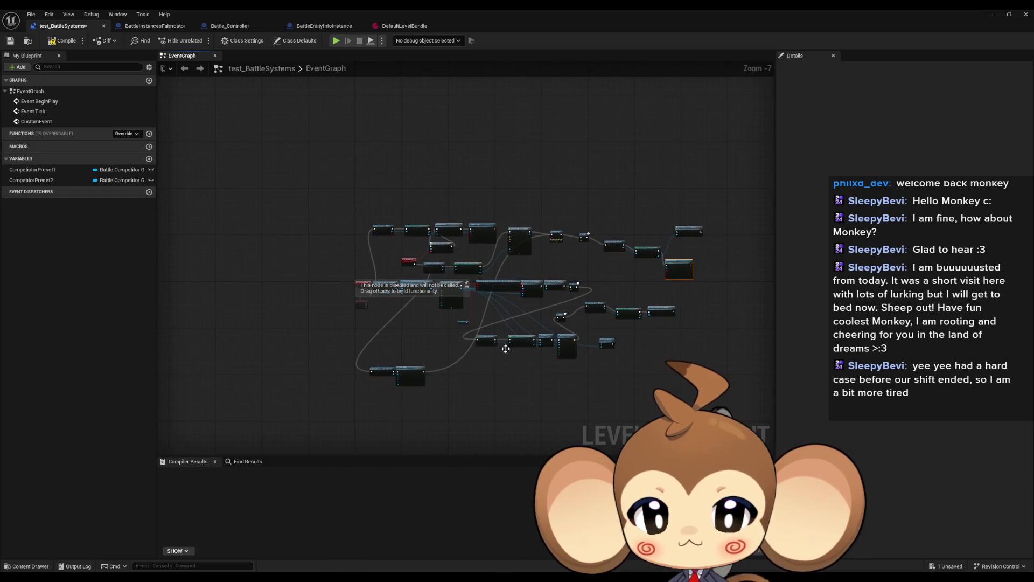
scroll(478, 372, up, 2)
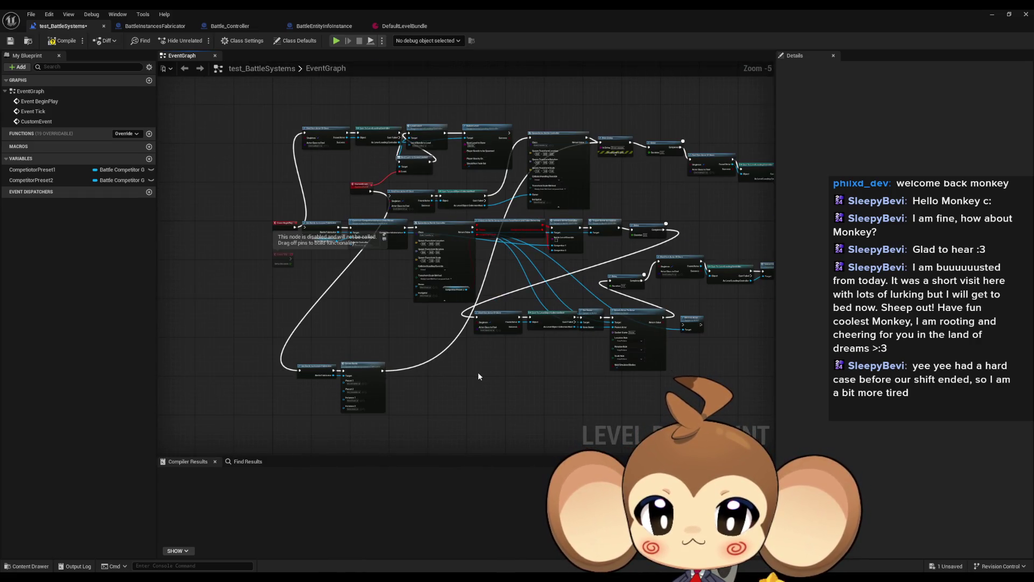
click(992, 15)
click(202, 41)
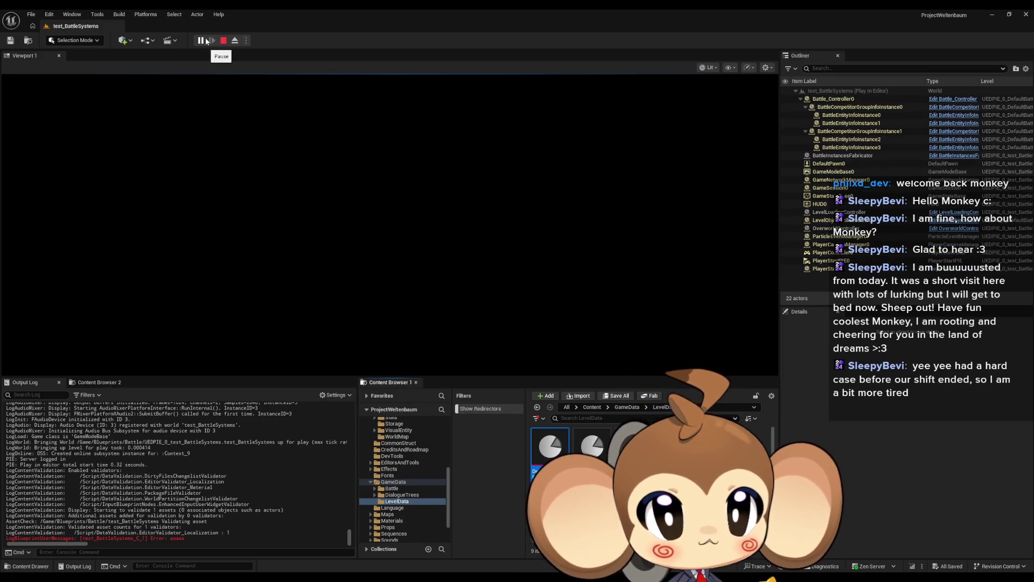
Stop the running play test.
click(224, 40)
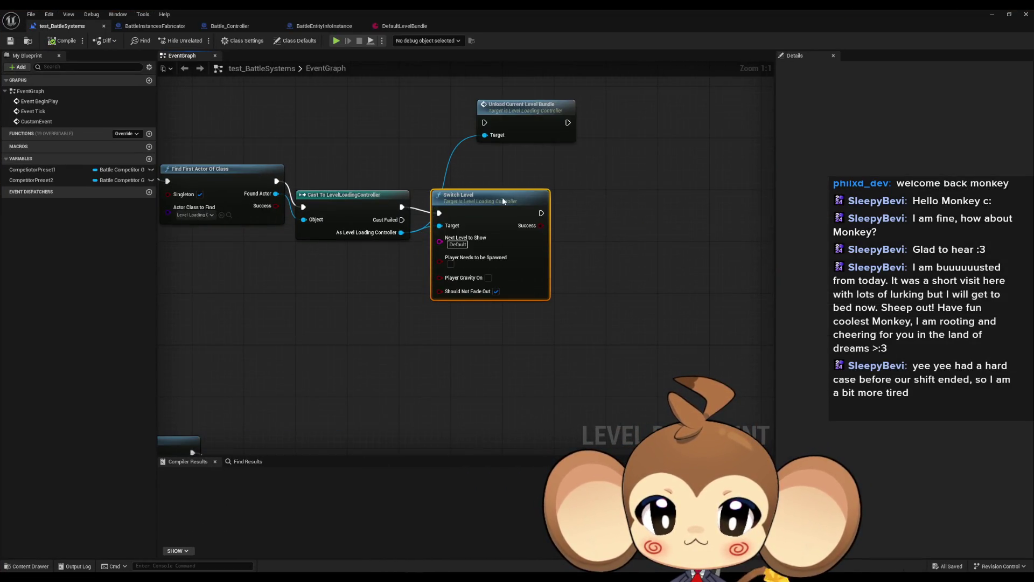
Add a 2-second Delay after the Switch Level node.
drag(540, 213, 572, 217)
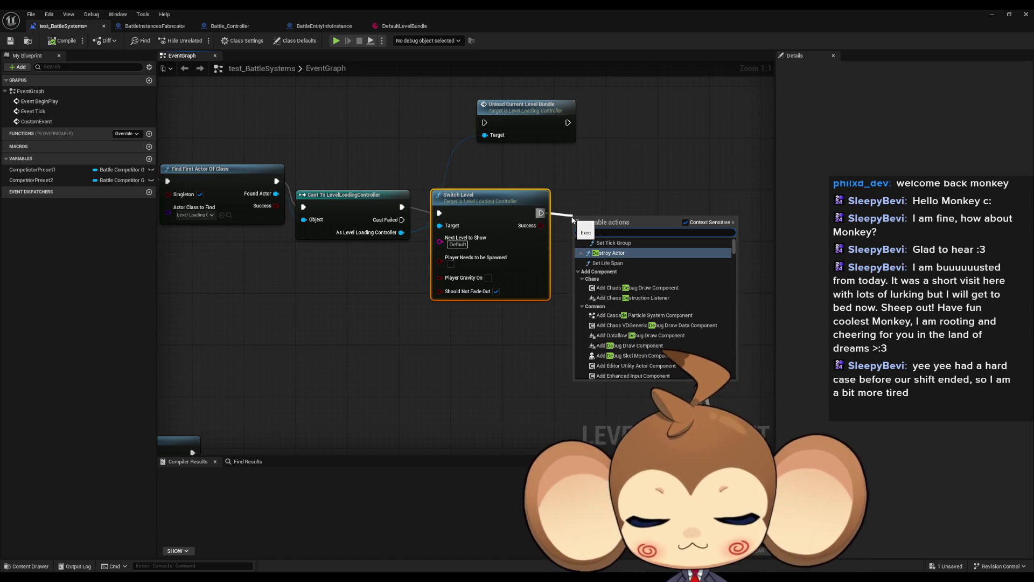
text(delay)
key(Return)
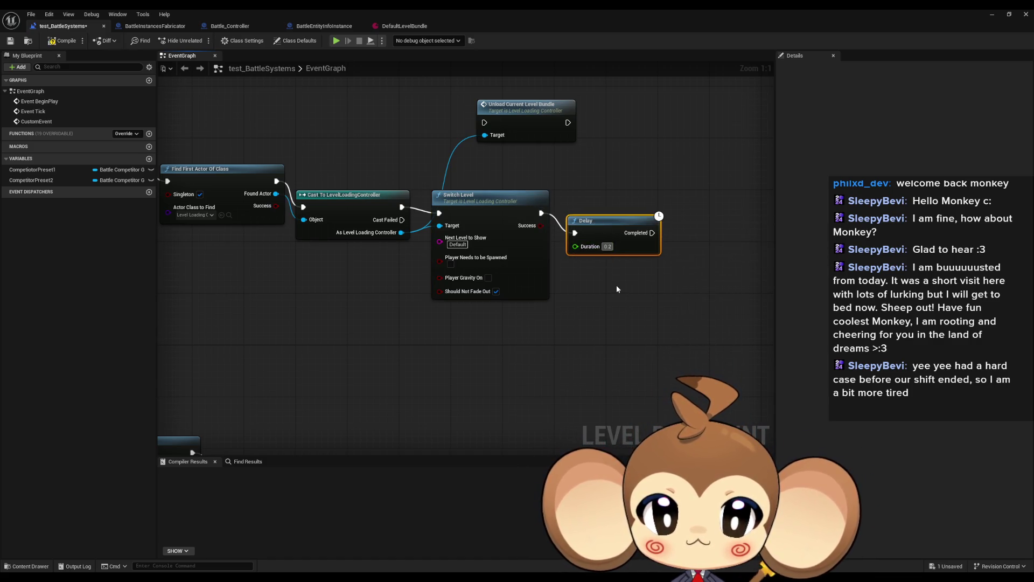
text(2)
click(484, 196)
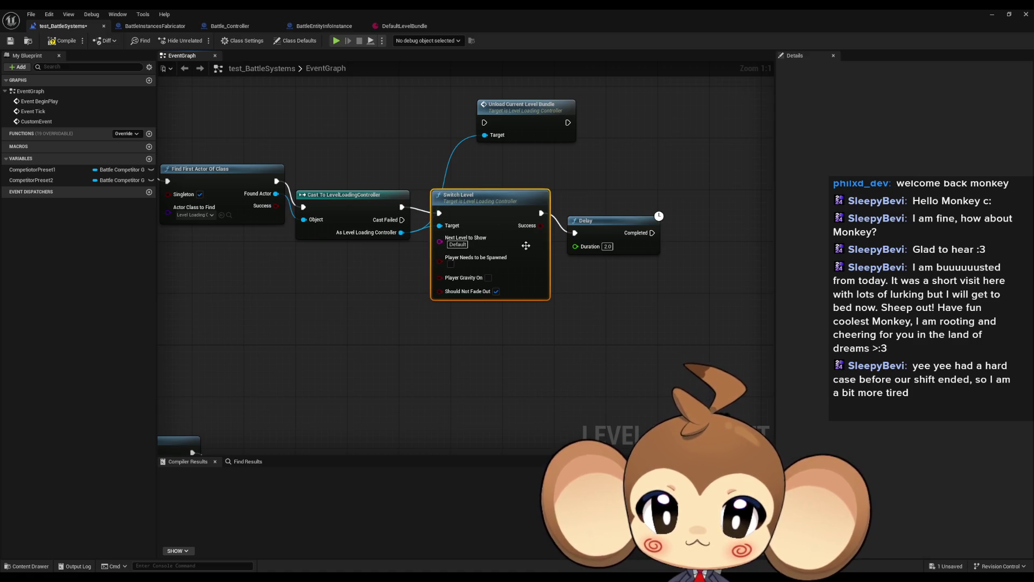
Duplicate Switch Level with Next Level Battle, wired after the Delay and to the controller.
key(ctrl+c)
key(ctrl+v)
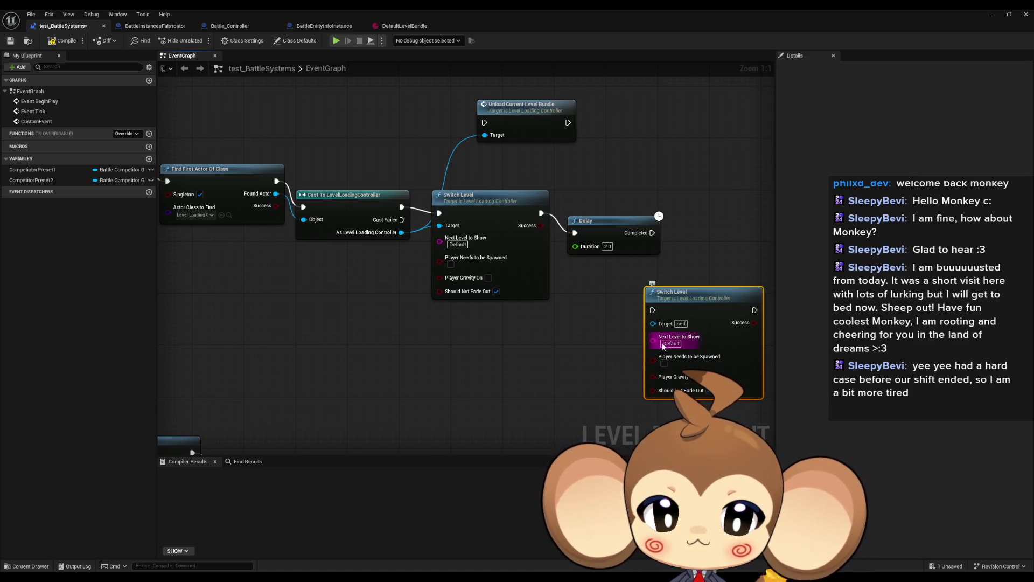
click(671, 343)
click(692, 356)
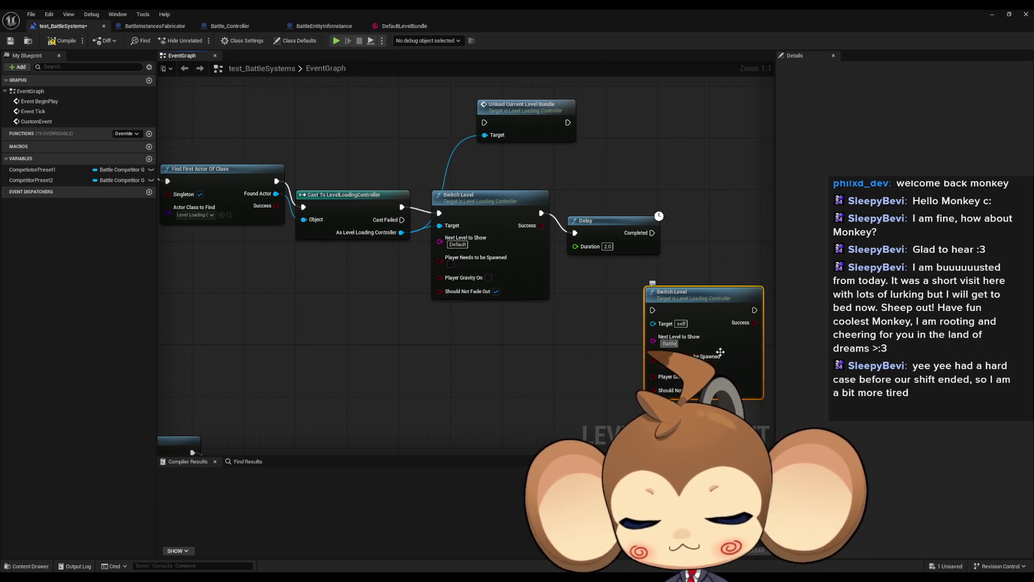
mouse_move(652, 310)
mouse_down()
mouse_move(458, 316)
mouse_move(412, 247)
mouse_move(652, 233)
mouse_up()
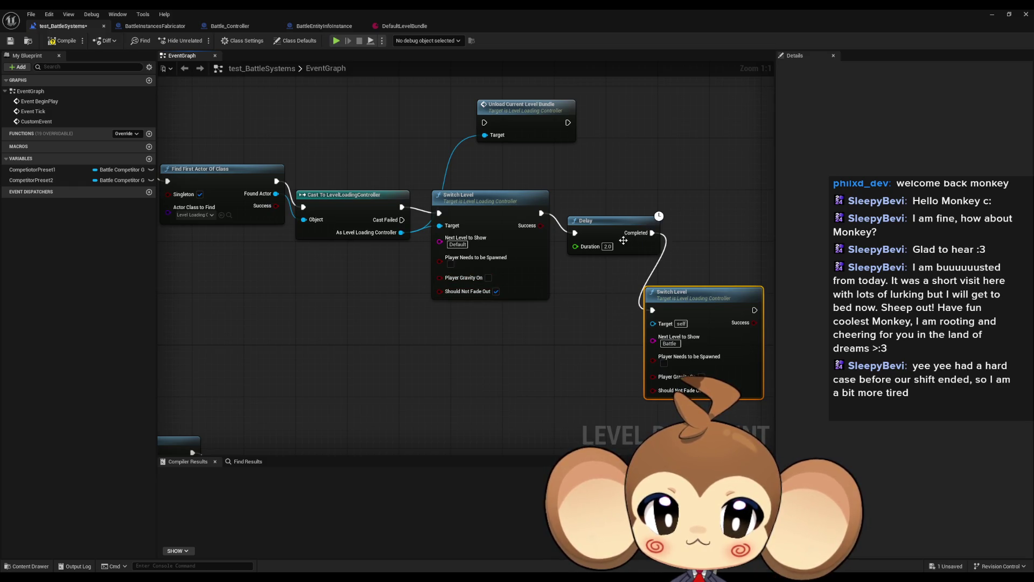
mouse_move(660, 340)
mouse_down()
mouse_move(699, 314)
mouse_move(405, 238)
mouse_up()
drag(538, 323, 337, 314)
Print a repeated 'yes' message on the new Switch Level's success.
drag(592, 275, 620, 274)
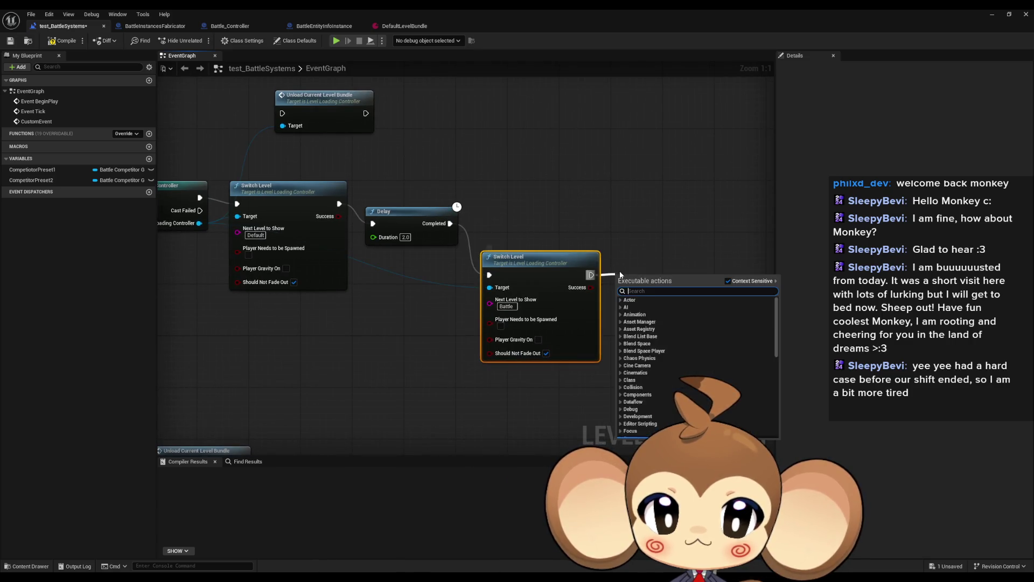
text(print)
key(Return)
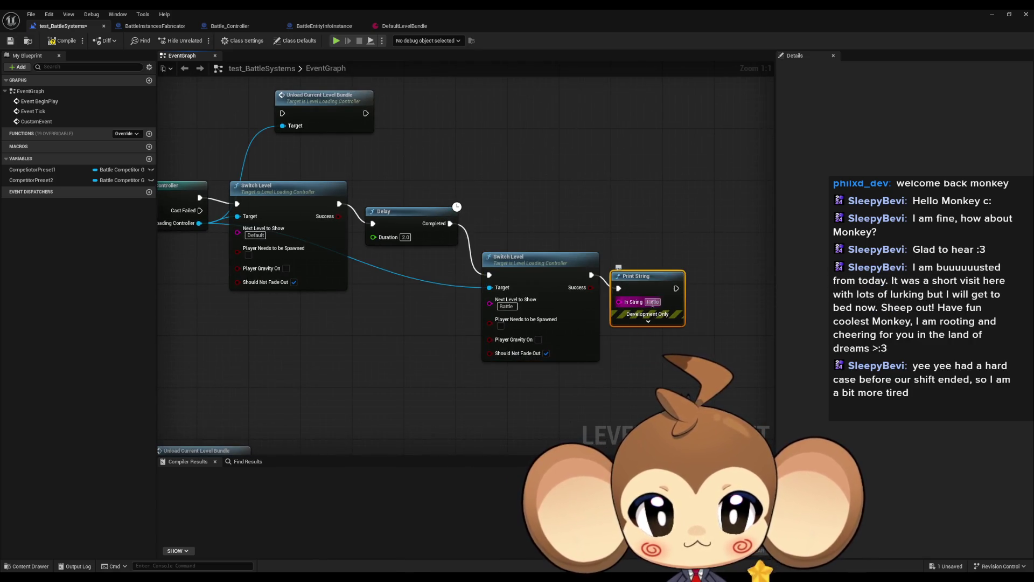
text(yesyesyesyesyesyesyesyesyesyesyesyes)
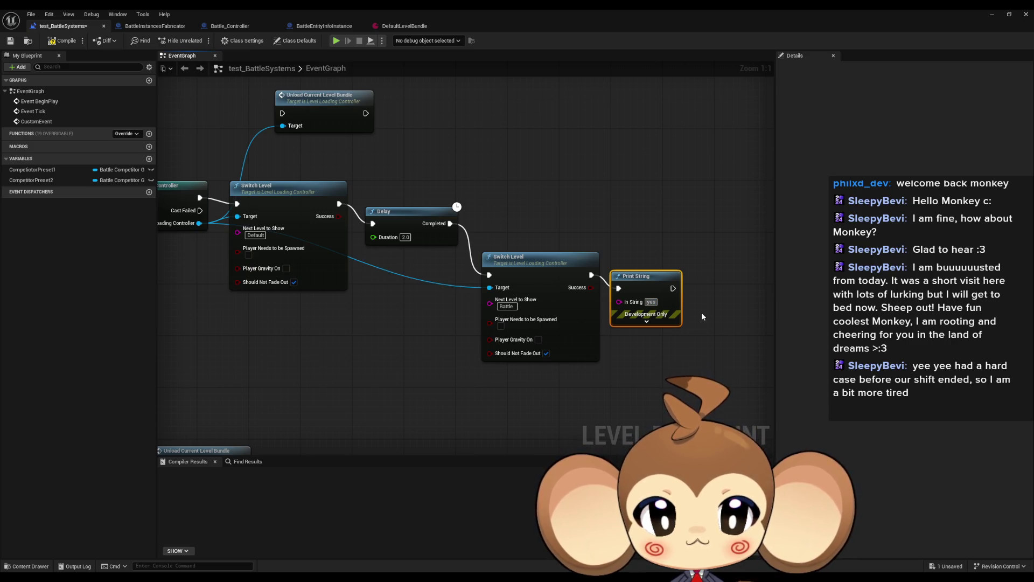
key(Return)
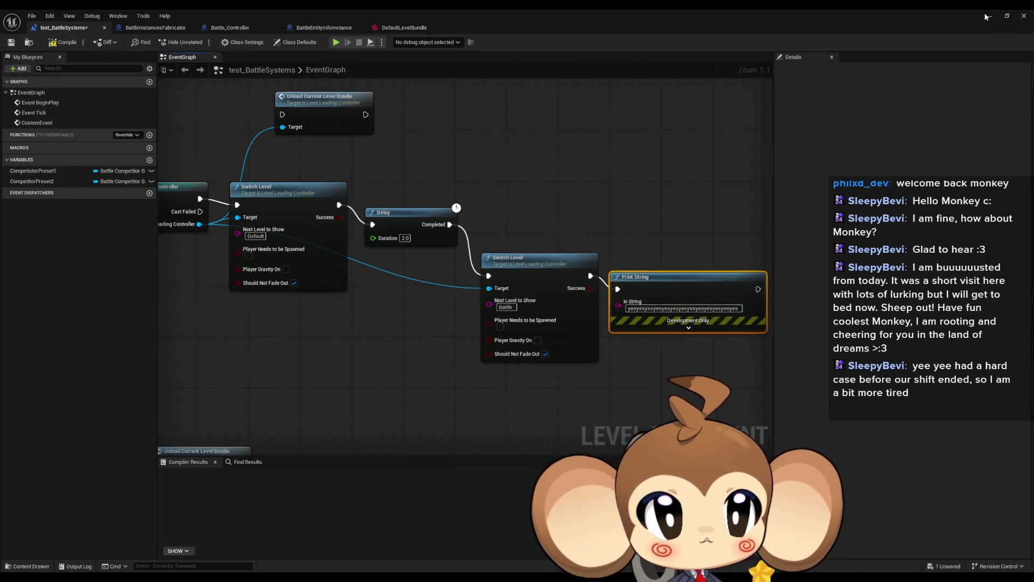
key(alt+Tab)
Play-test to see the repeated 'yes' message, stop, and return to the event graph.
click(202, 41)
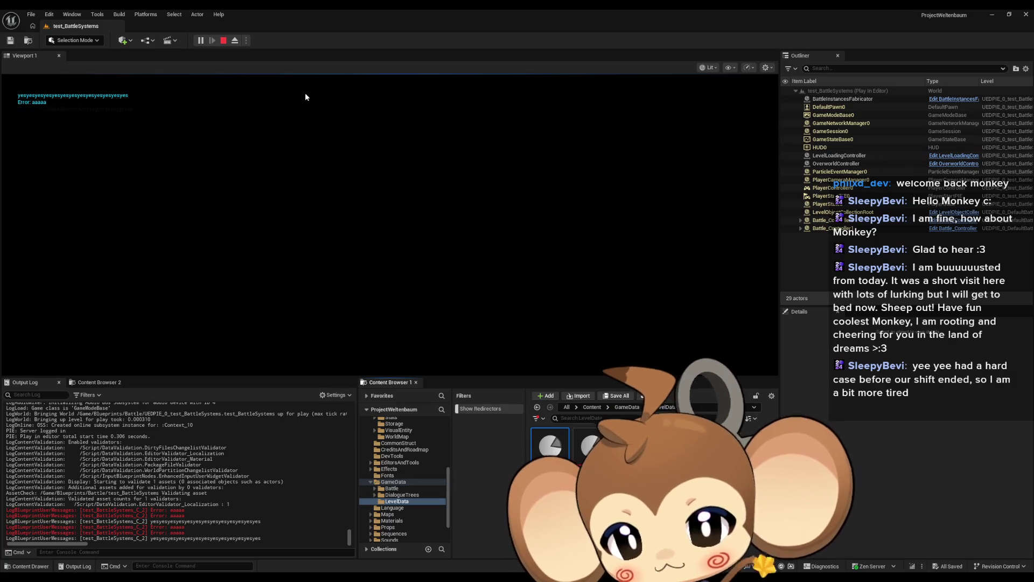
click(223, 40)
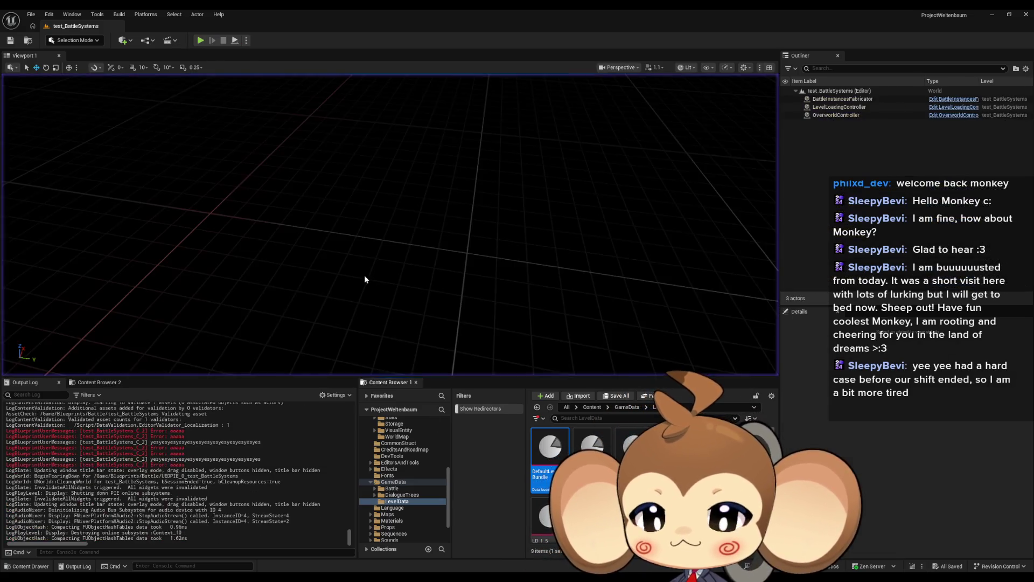
mouse_move(401, 579)
click(528, 544)
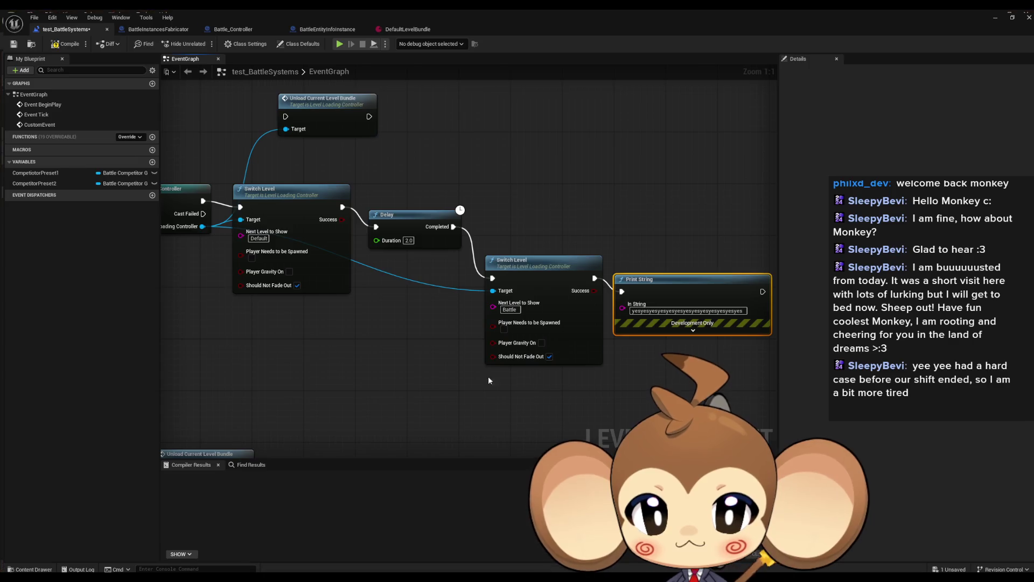
Duplicate the Find First Actor and Cast nodes from the CustomEvent chain into empty space.
scroll(253, 228, down, 3)
scroll(398, 269, up, 3)
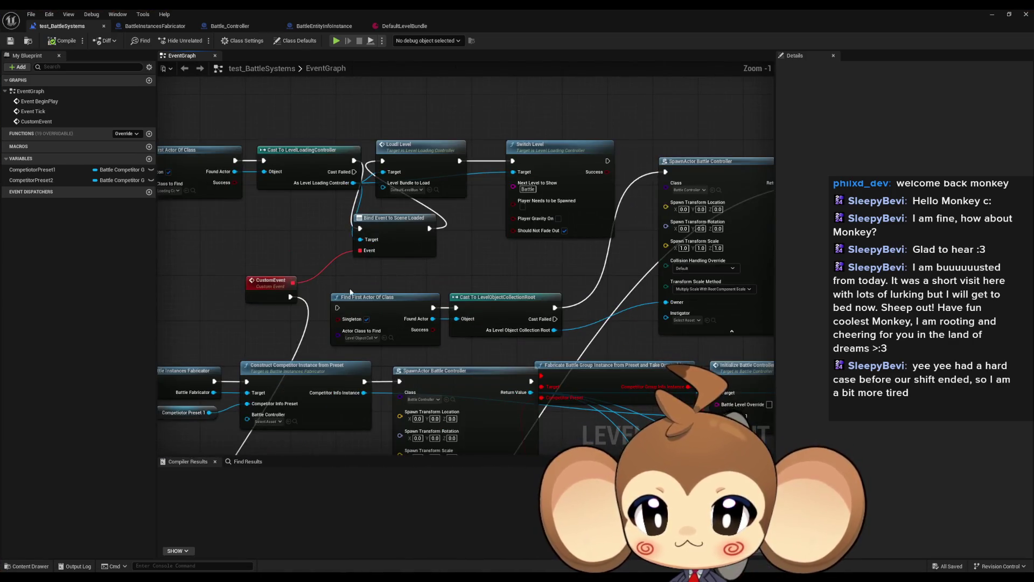
drag(399, 268, 435, 218)
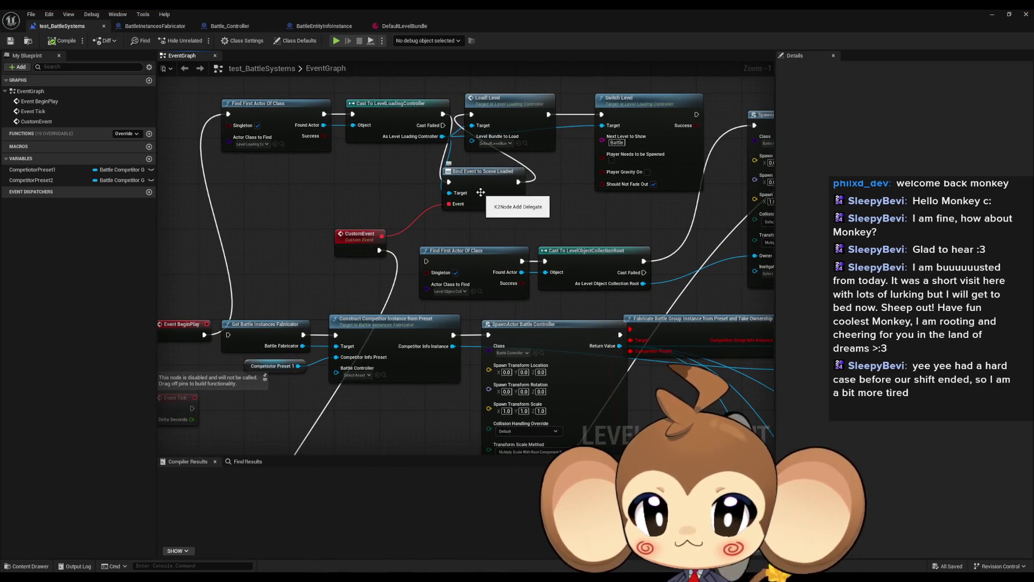
scroll(480, 193, down, 3)
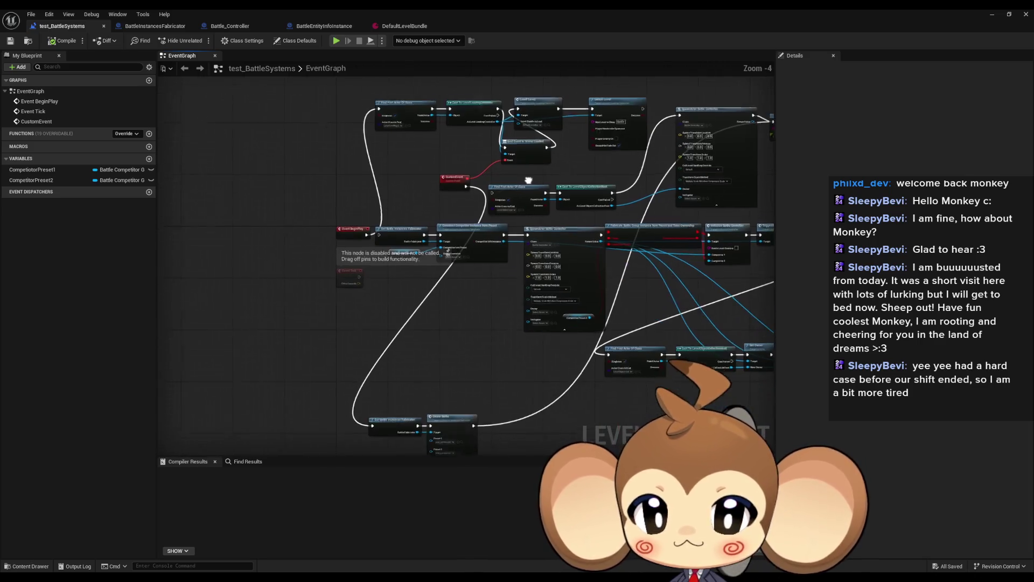
scroll(530, 171, up, 1)
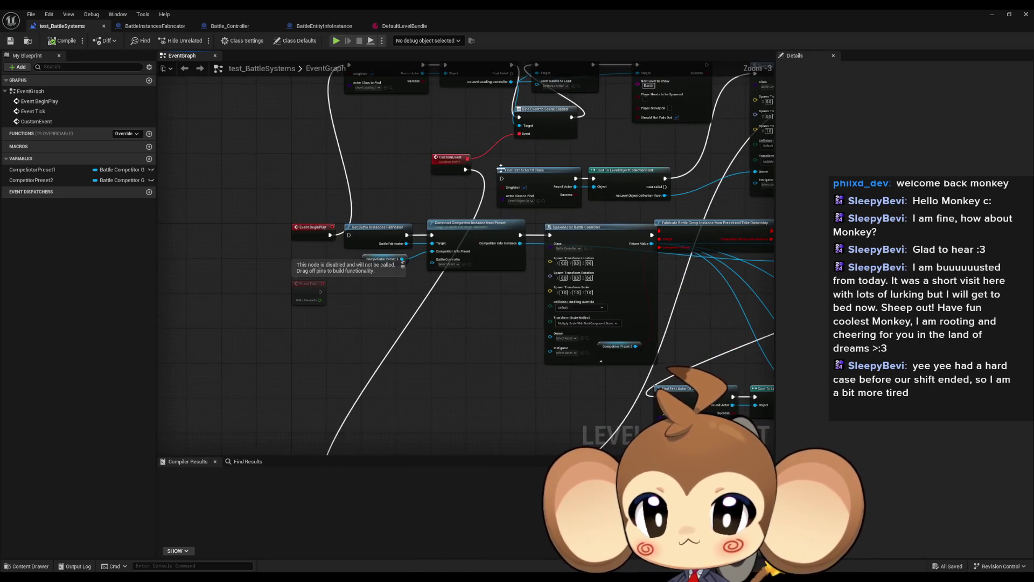
drag(469, 183, 433, 222)
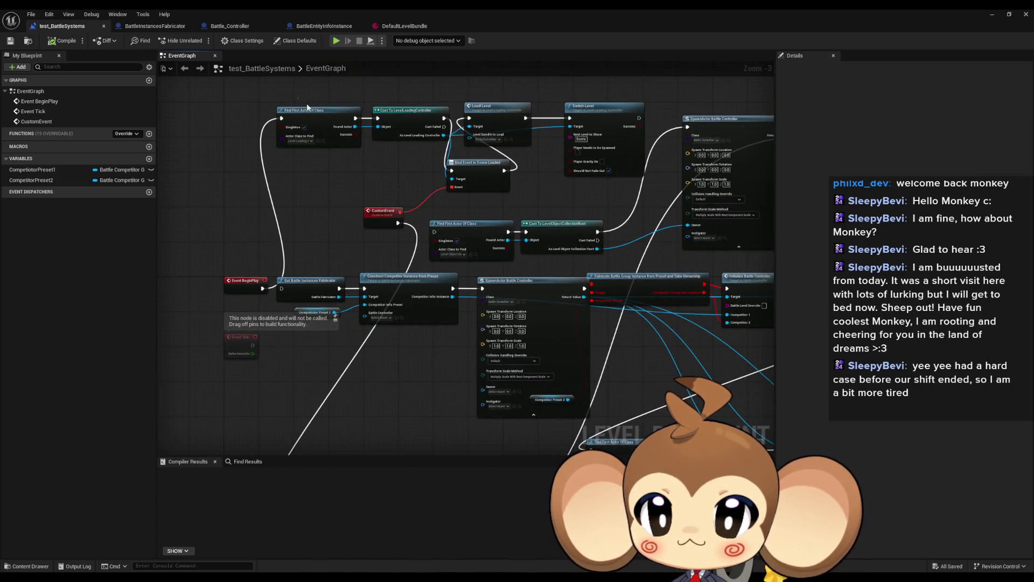
drag(298, 99, 422, 155)
key(ctrl+c)
drag(464, 324, 472, 179)
key(ctrl+v)
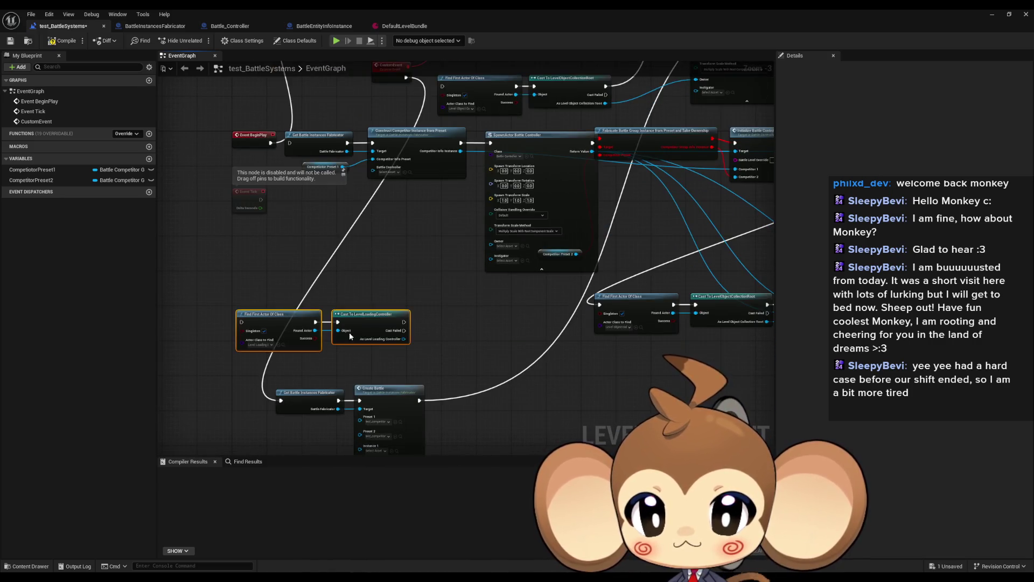
Add an Unbind all Events from Scene Loaded node from the copied cast's controller output.
drag(399, 340, 431, 347)
text(unbind)
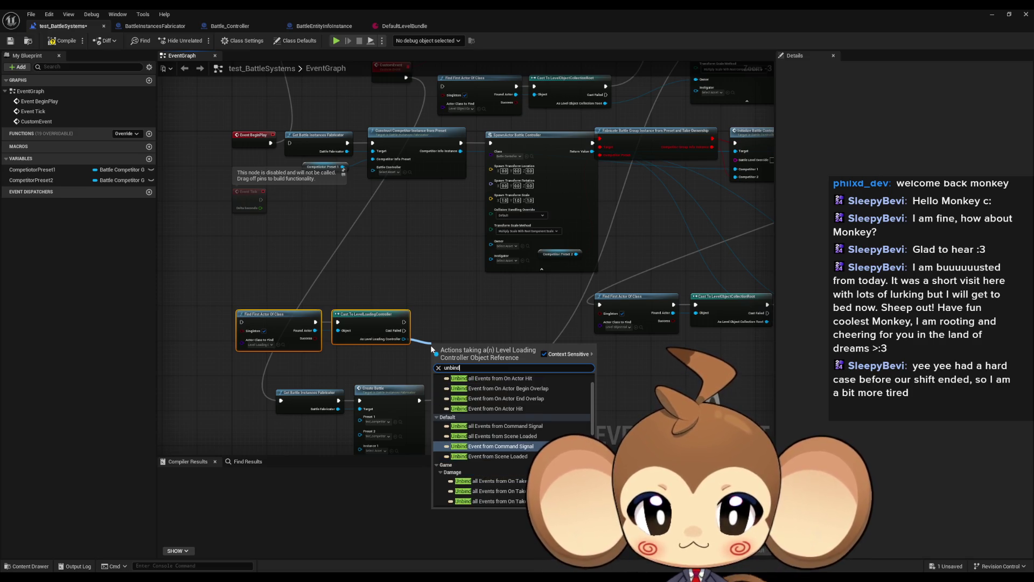
key(Up)
key(Up)
key(Down)
key(Return)
drag(454, 349, 447, 317)
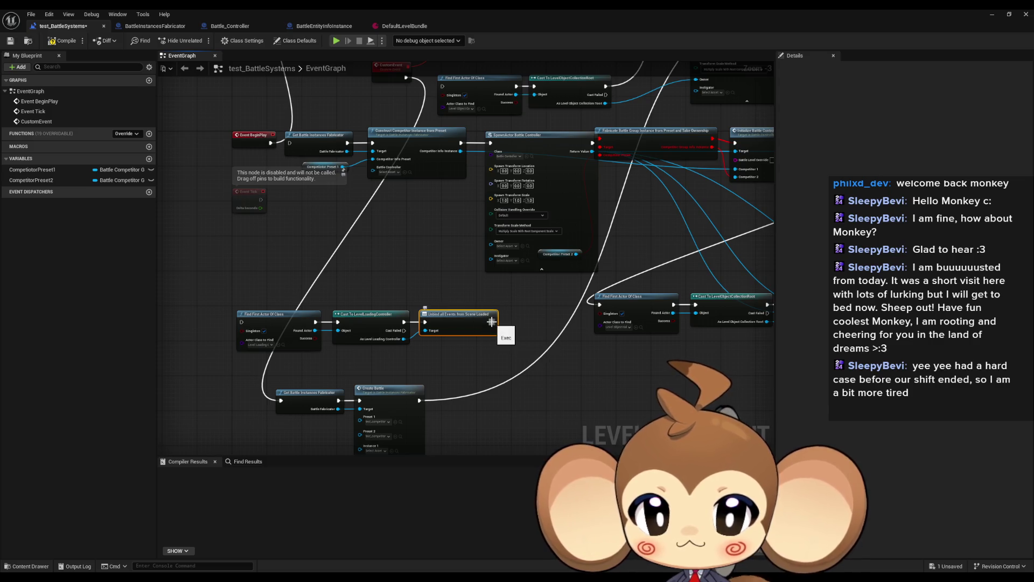
scroll(478, 326, up, 3)
drag(371, 346, 428, 350)
click(398, 253)
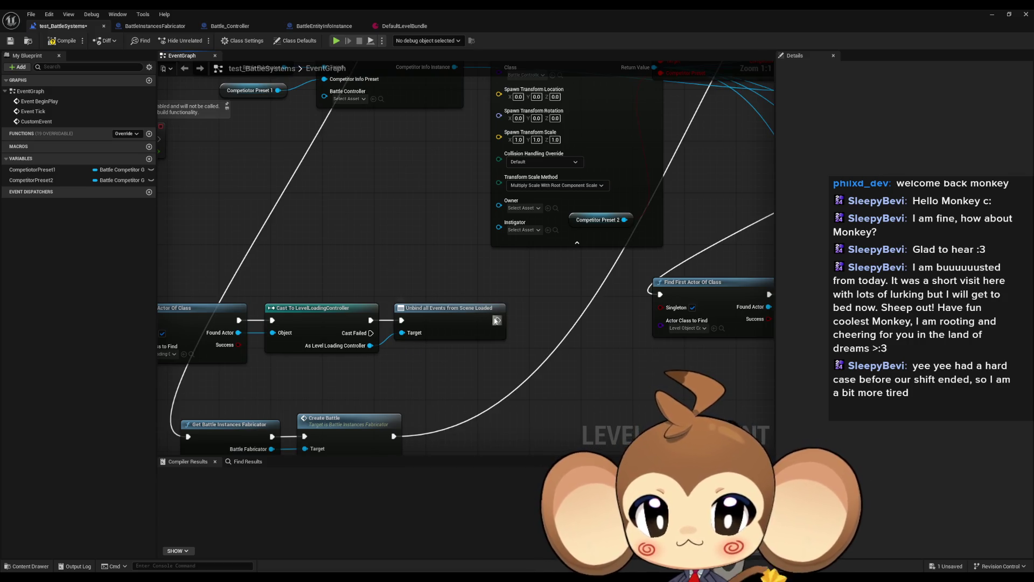
Wire the unbind before Get Battle Instances Fabricator, route the CustomEvent in, and play-test.
mouse_move(498, 320)
mouse_down()
mouse_move(188, 424)
mouse_move(188, 436)
mouse_up()
scroll(283, 373, down, 4)
scroll(282, 373, up, 2)
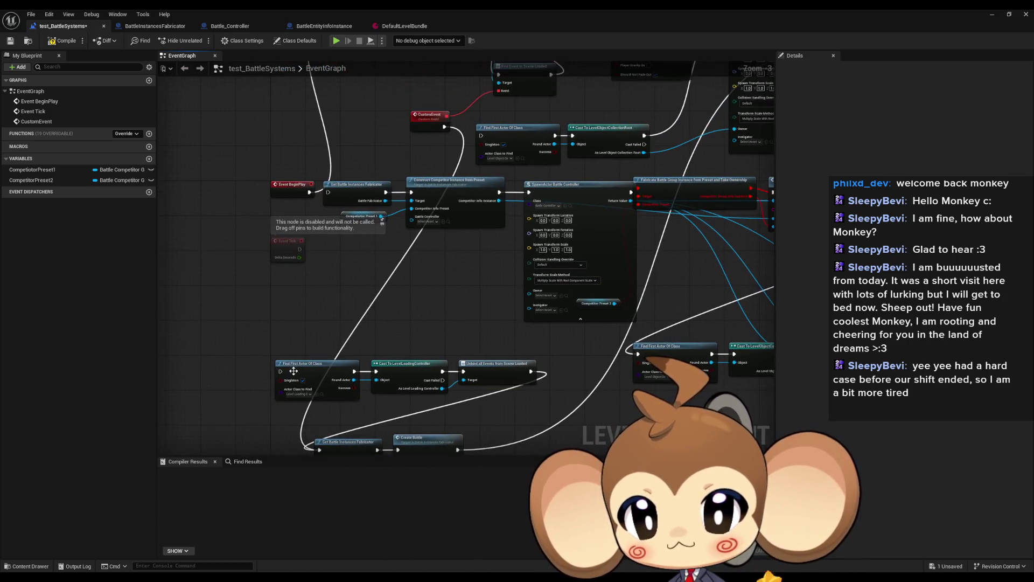
drag(282, 373, 280, 371)
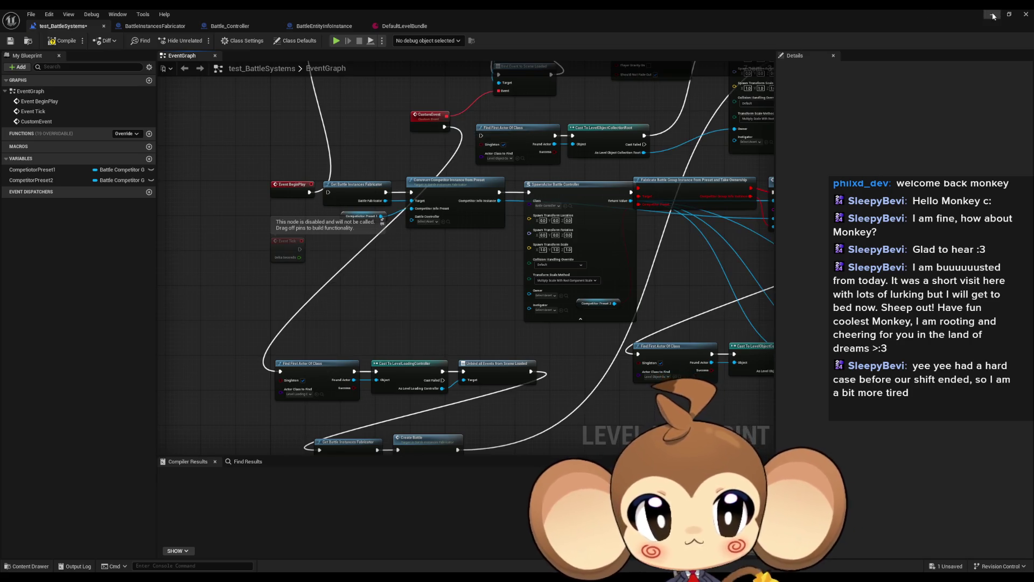
click(993, 15)
click(200, 41)
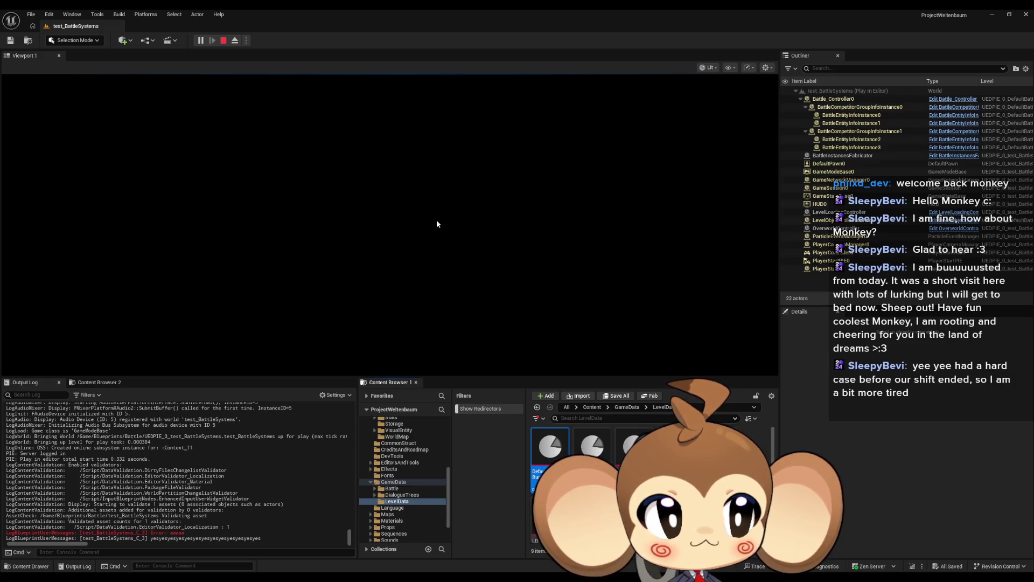
Inspect the BattleCompetitorGroupInfoInstance1 actor, then stop the play session.
click(846, 132)
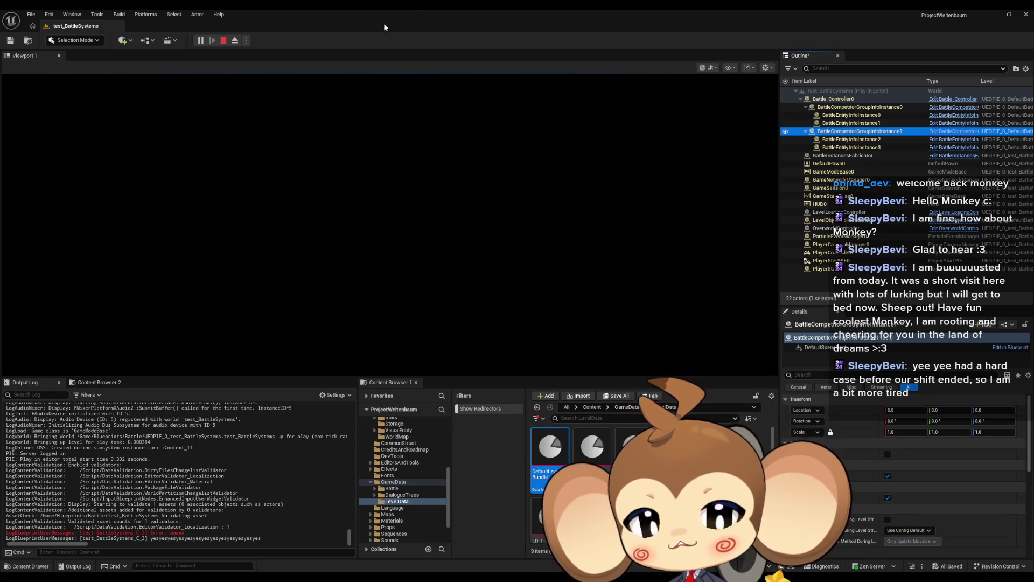
click(225, 42)
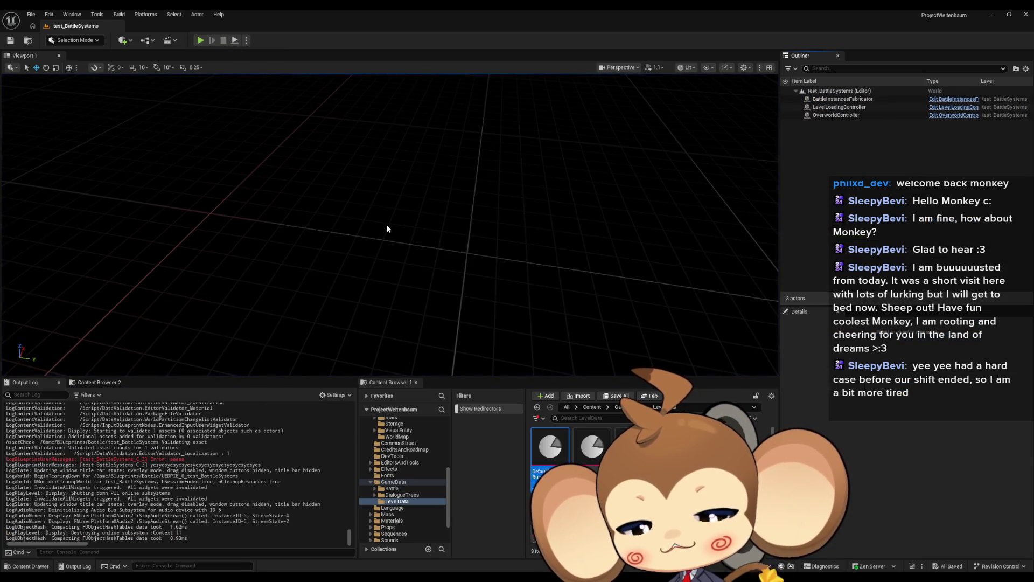
Check the Switch Level nodes, then view DefaultLevelBundle's Battle and Default entries.
mouse_move(428, 553)
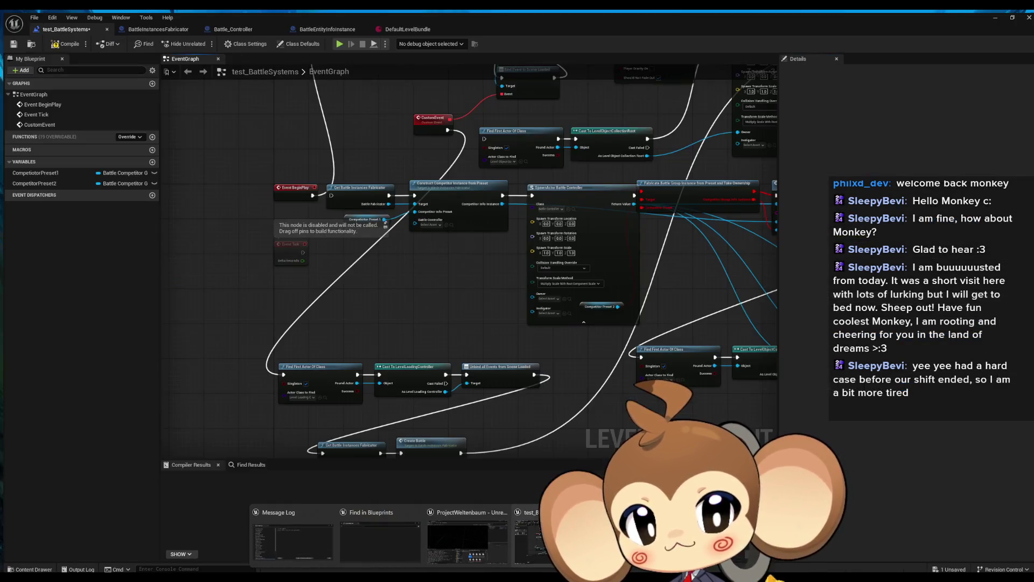
click(555, 536)
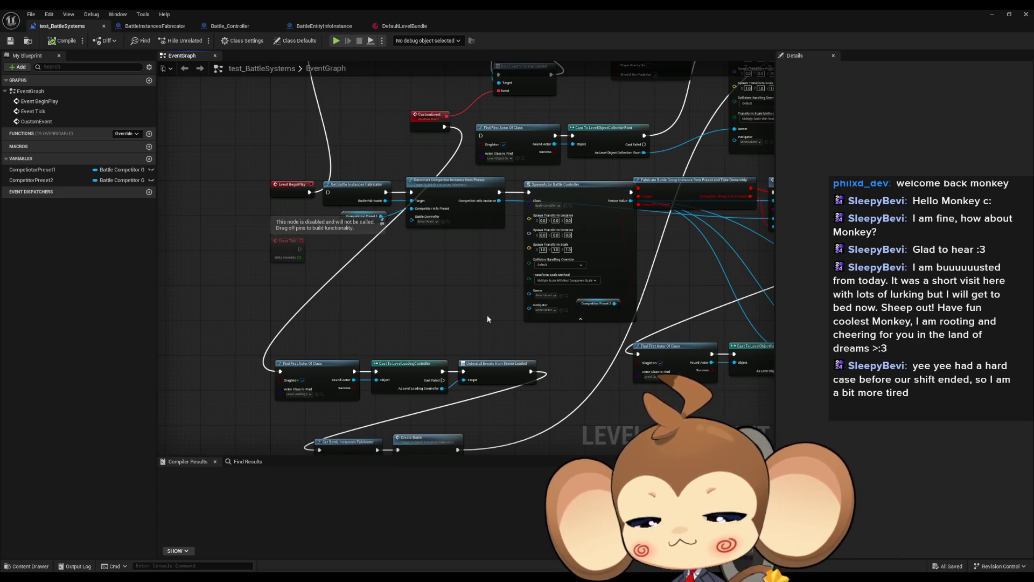
scroll(487, 318, down, 5)
scroll(463, 283, up, 5)
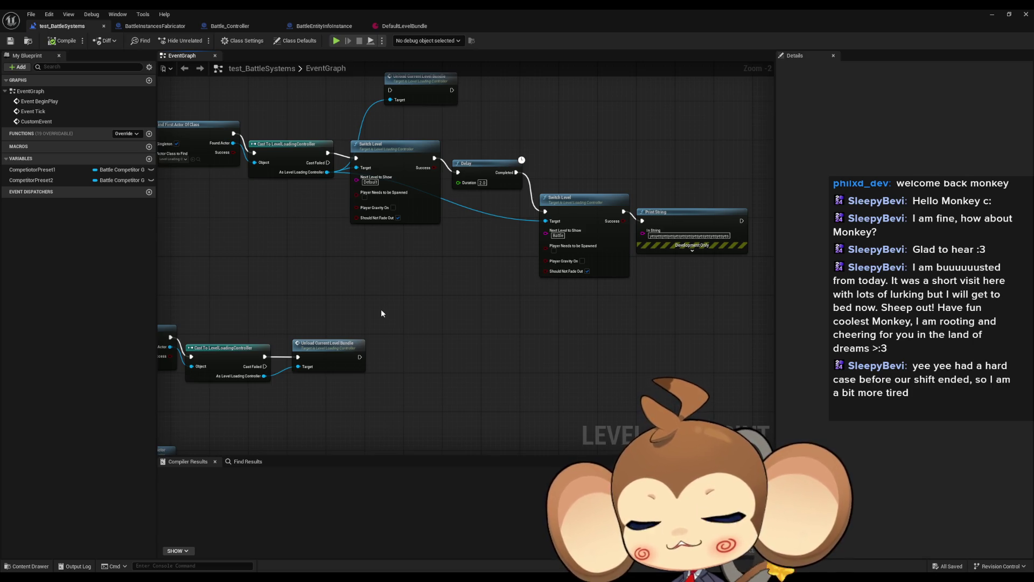
click(404, 26)
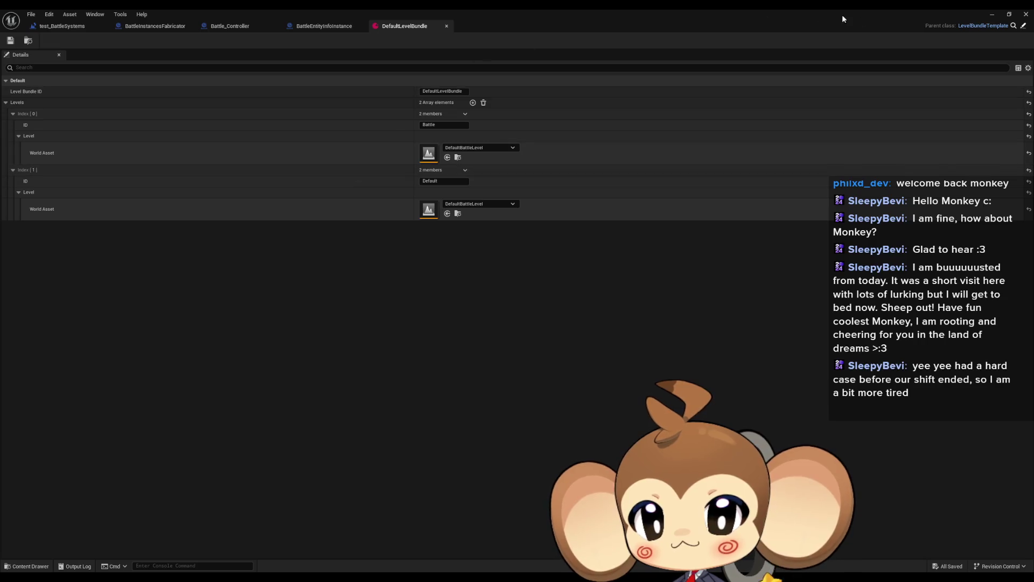
Minimize the DefaultLevelBundle editor window.
click(992, 16)
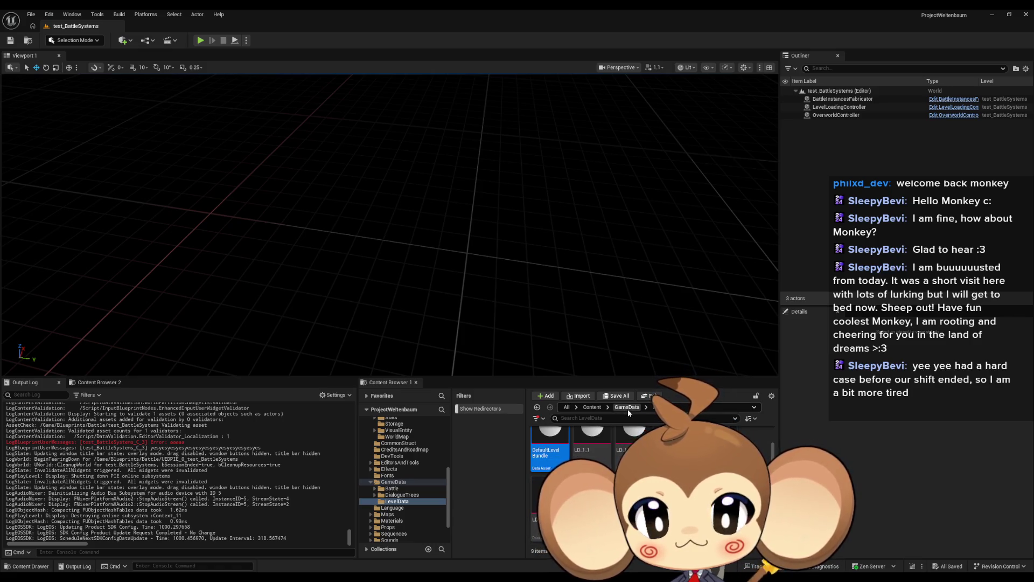
Browse between the GameData and LevelData folders, ending back in GameData.
scroll(628, 458, up, 1)
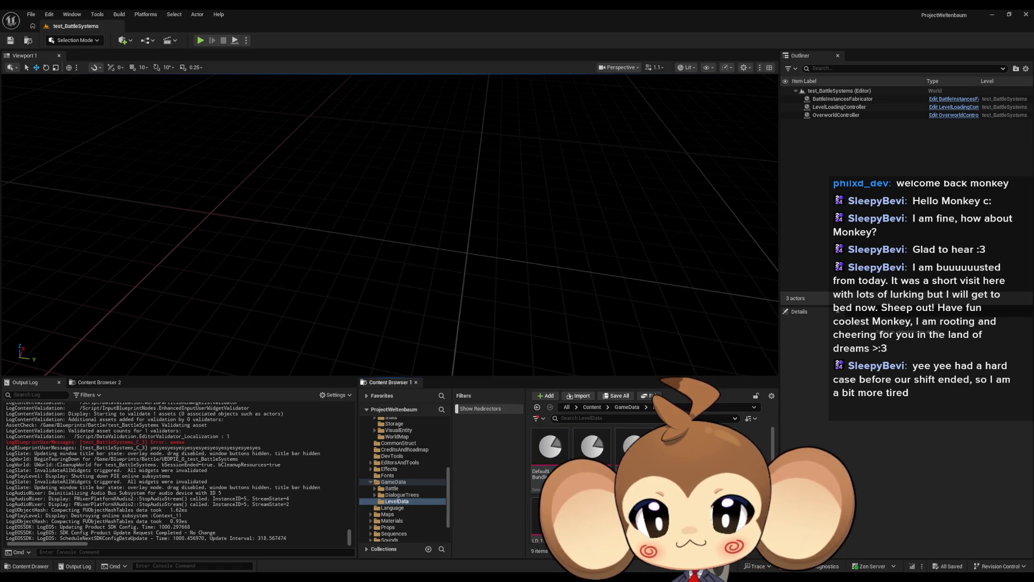
scroll(571, 468, down, 1)
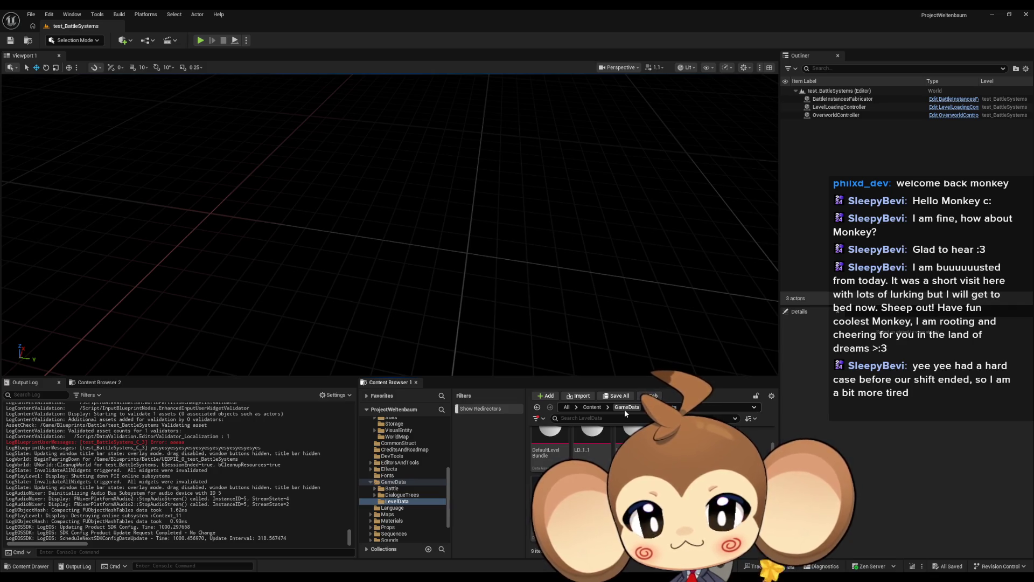
scroll(593, 474, up, 1)
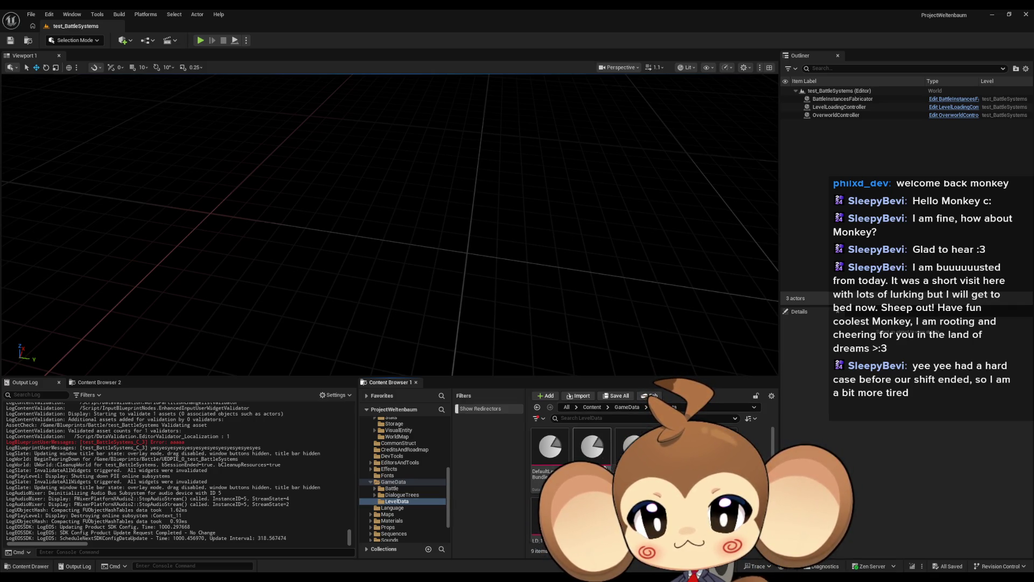
click(627, 406)
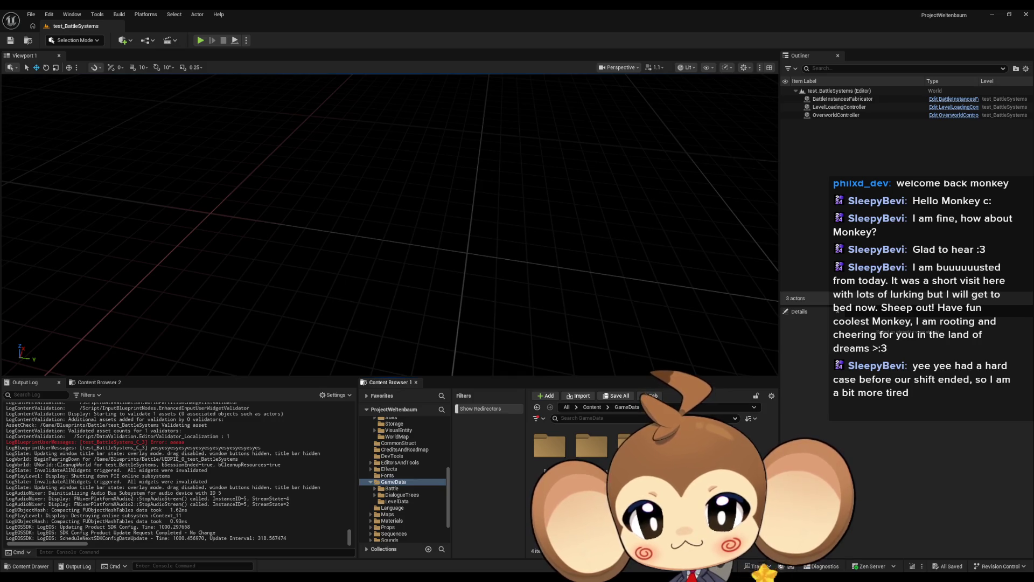
double_click(633, 447)
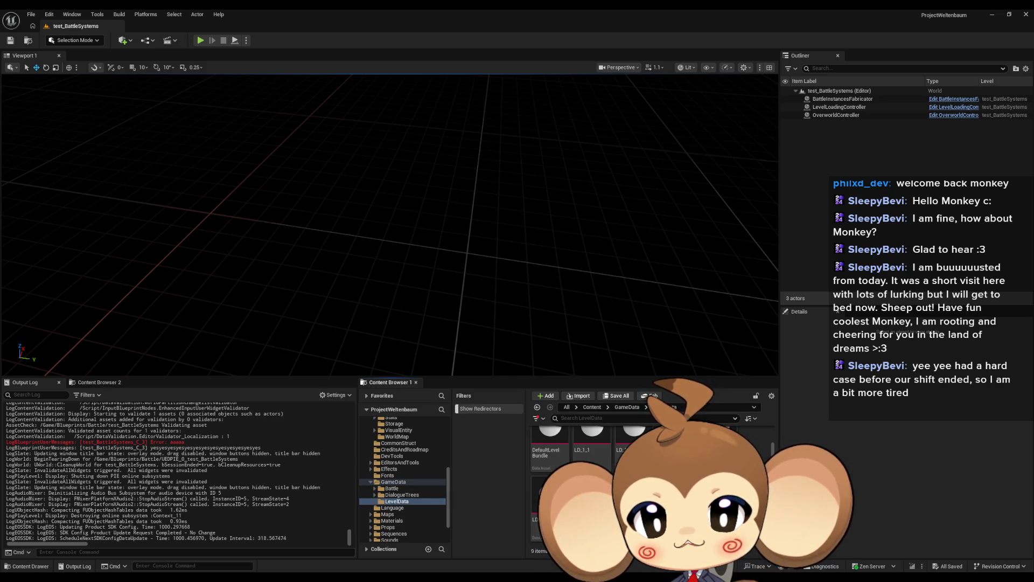
click(754, 406)
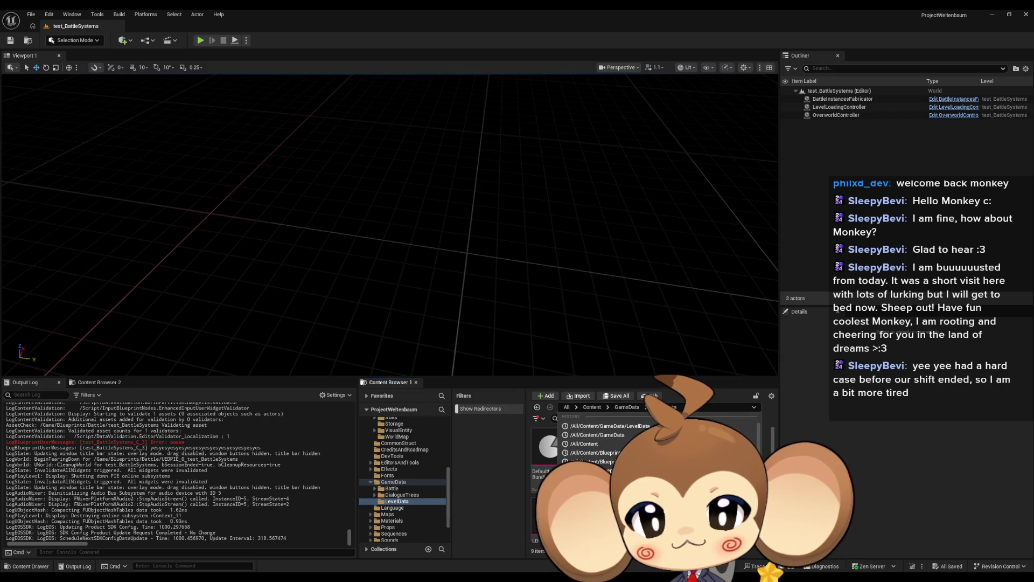
click(600, 434)
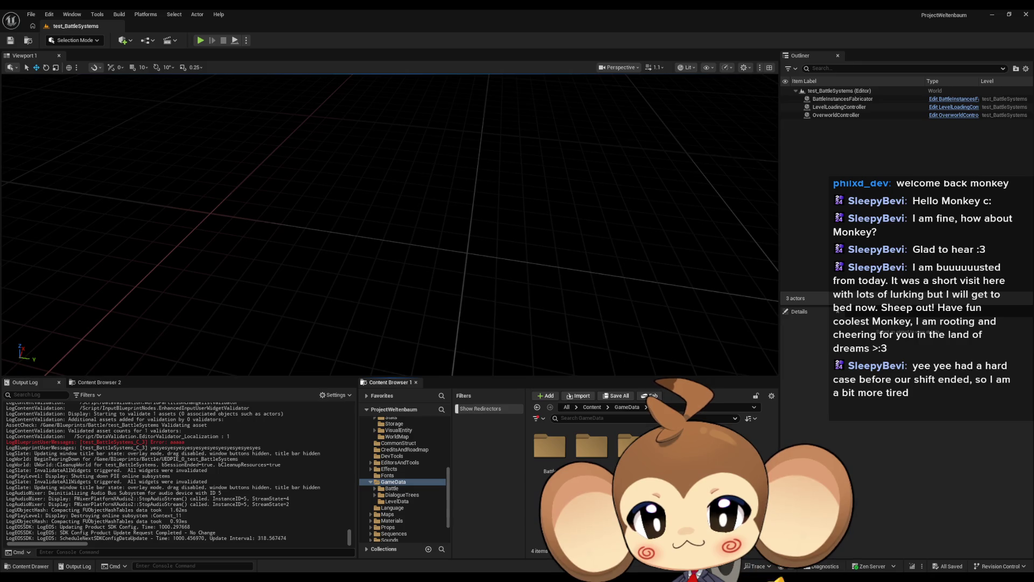
Navigate from the top Content folder into Blueprints and then the LevelLogic folder.
click(593, 408)
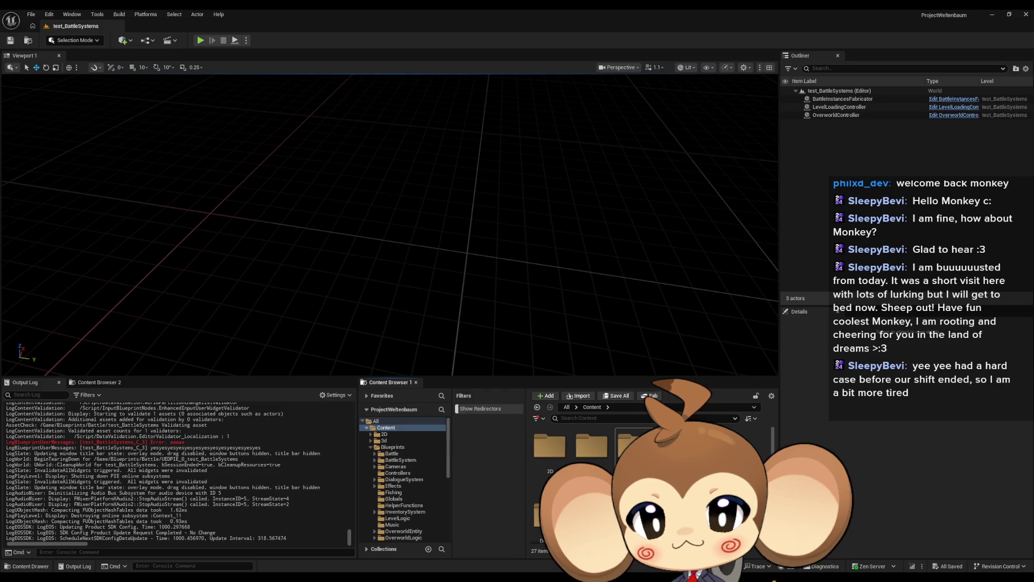
click(392, 448)
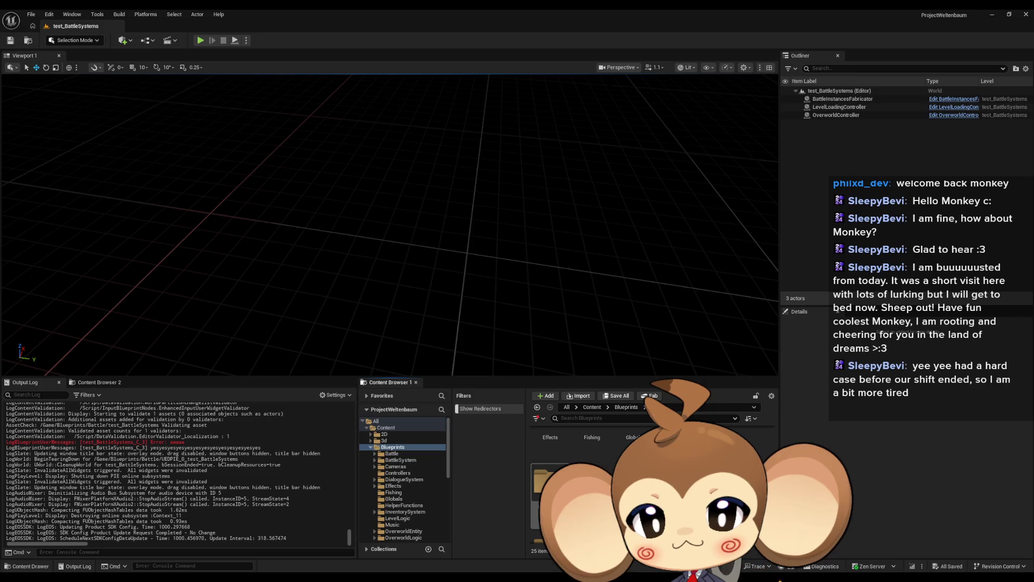
click(398, 518)
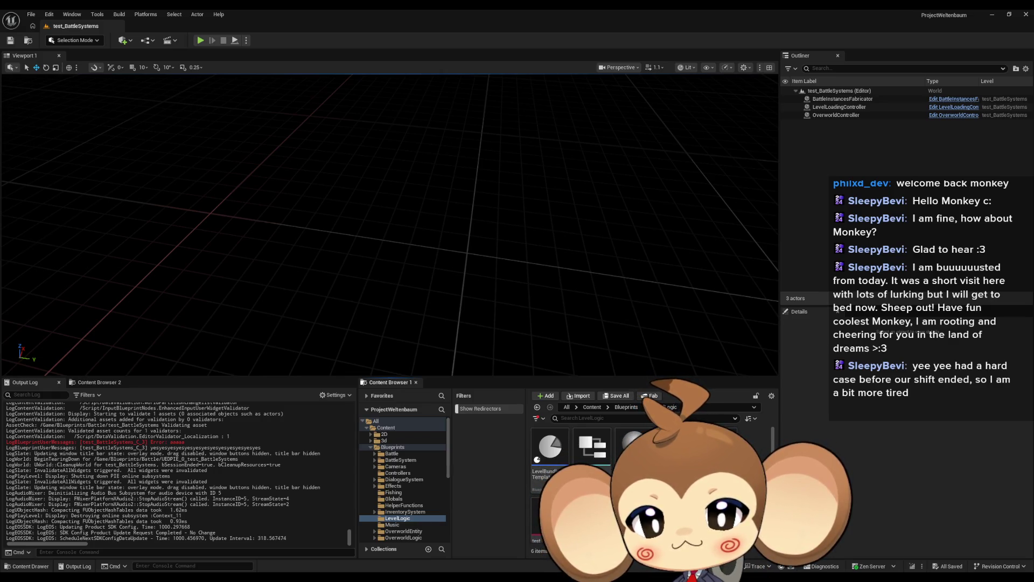
click(593, 407)
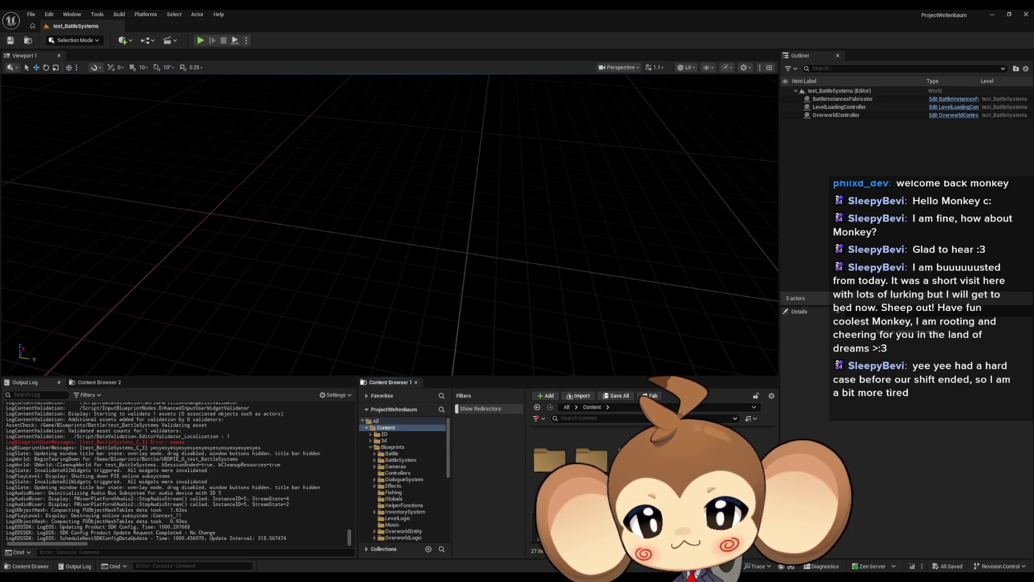
scroll(592, 463, up, 2)
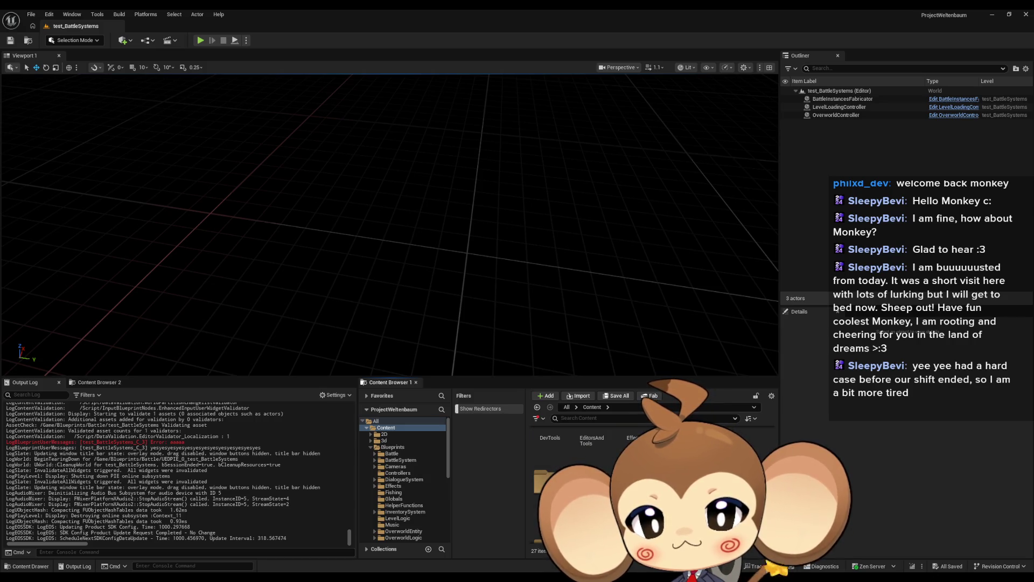
scroll(593, 463, up, 1)
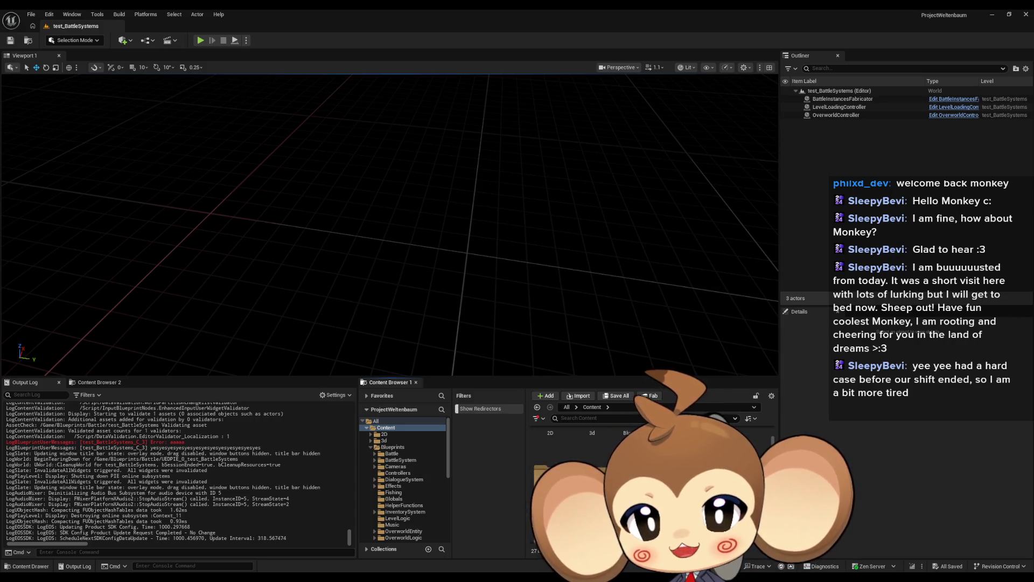
scroll(593, 463, up, 1)
scroll(593, 463, down, 1)
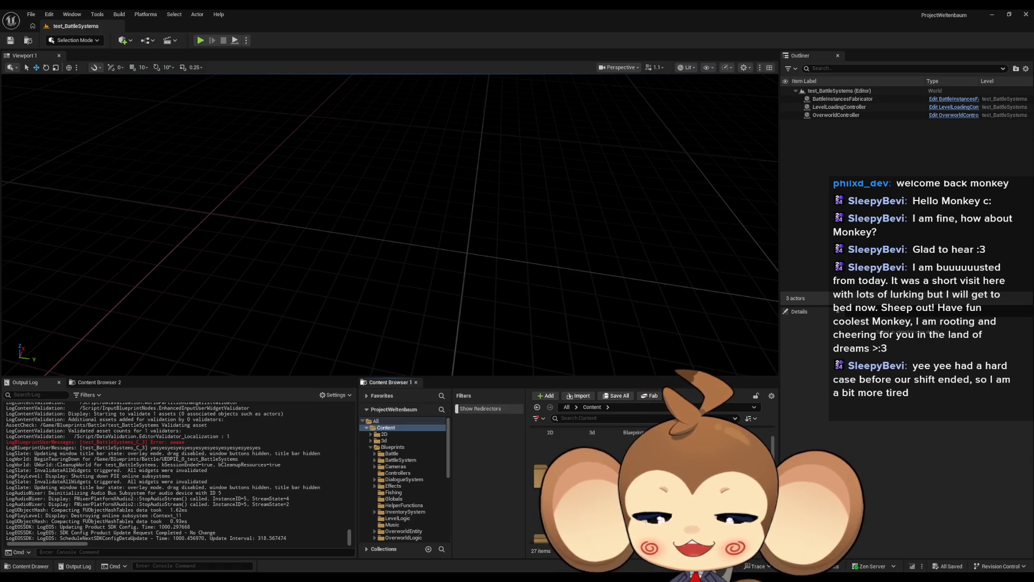
double_click(634, 432)
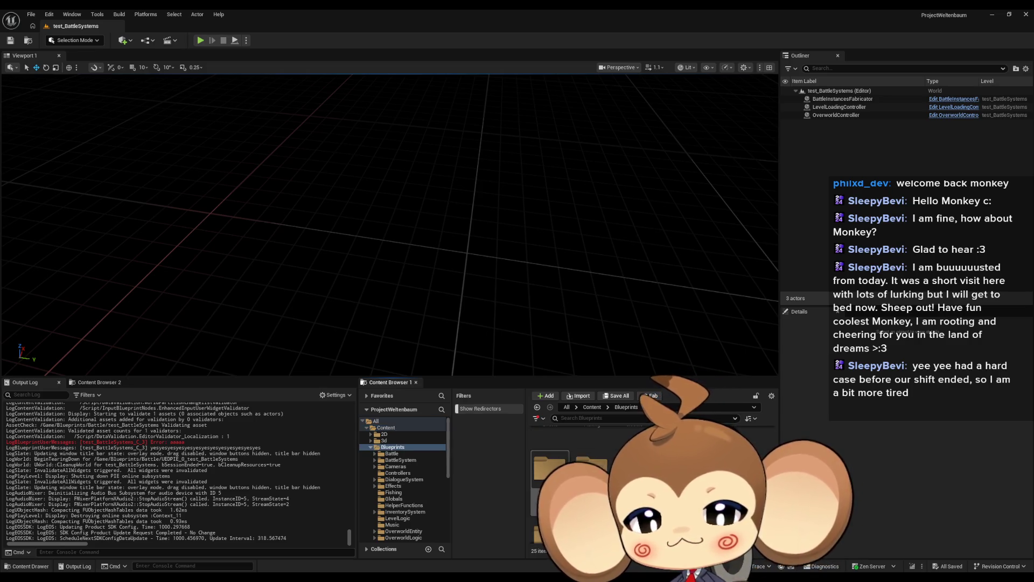
click(398, 518)
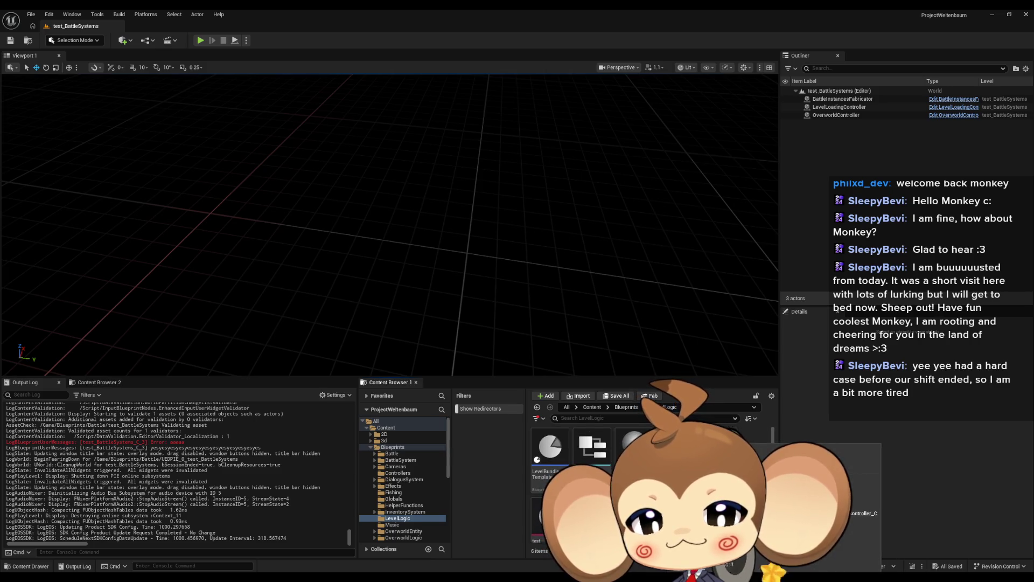
Open LevelLoadingController and review SwitchLevel's SET, Branch, Find and Current Loaded Levels nodes.
double_click(634, 446)
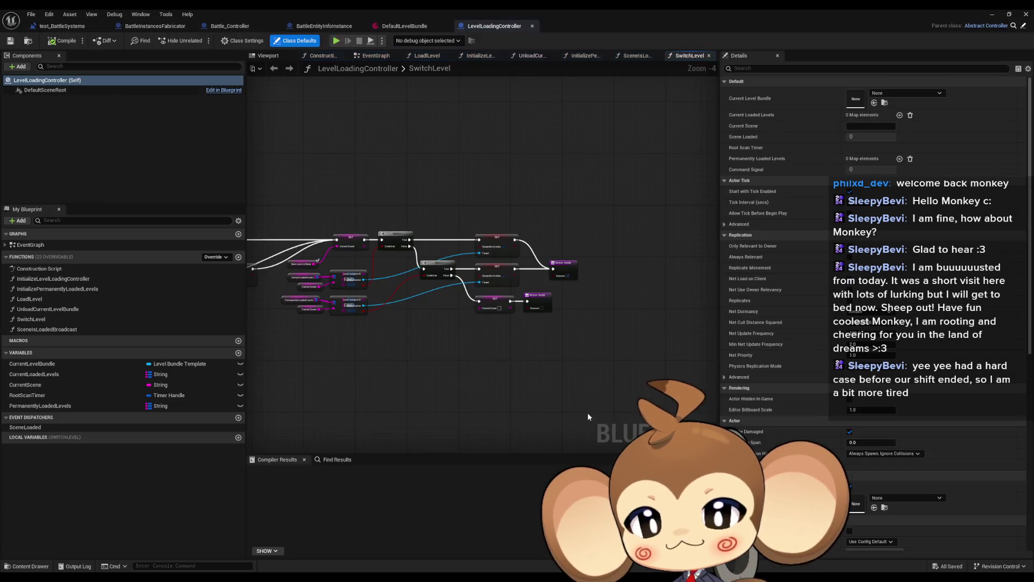
drag(509, 380, 896, 436)
scroll(333, 280, up, 4)
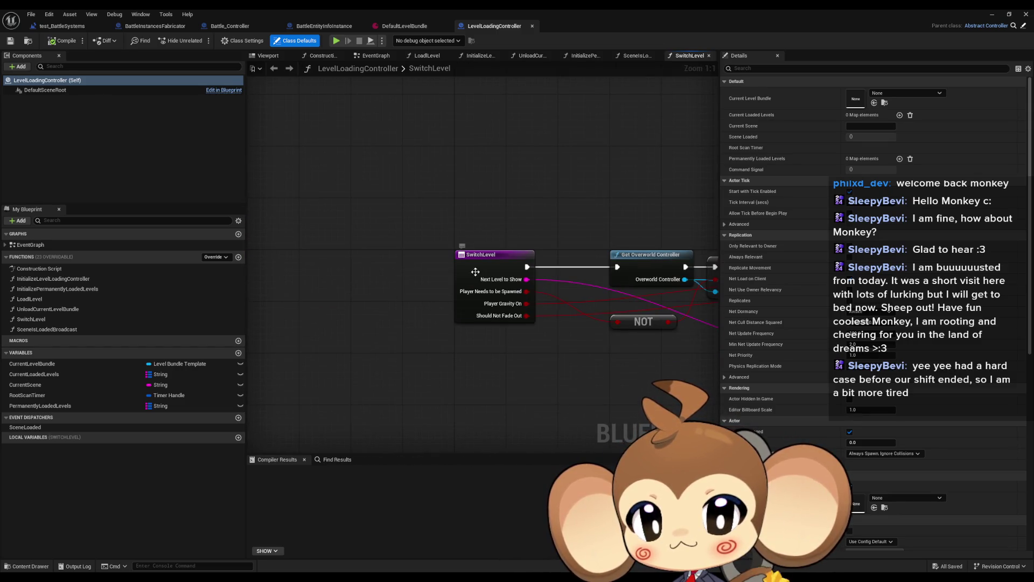
click(474, 315)
mouse_move(561, 319)
mouse_down()
mouse_move(130, 240)
mouse_move(146, 241)
mouse_move(372, 269)
mouse_move(6, 257)
mouse_up()
click(407, 328)
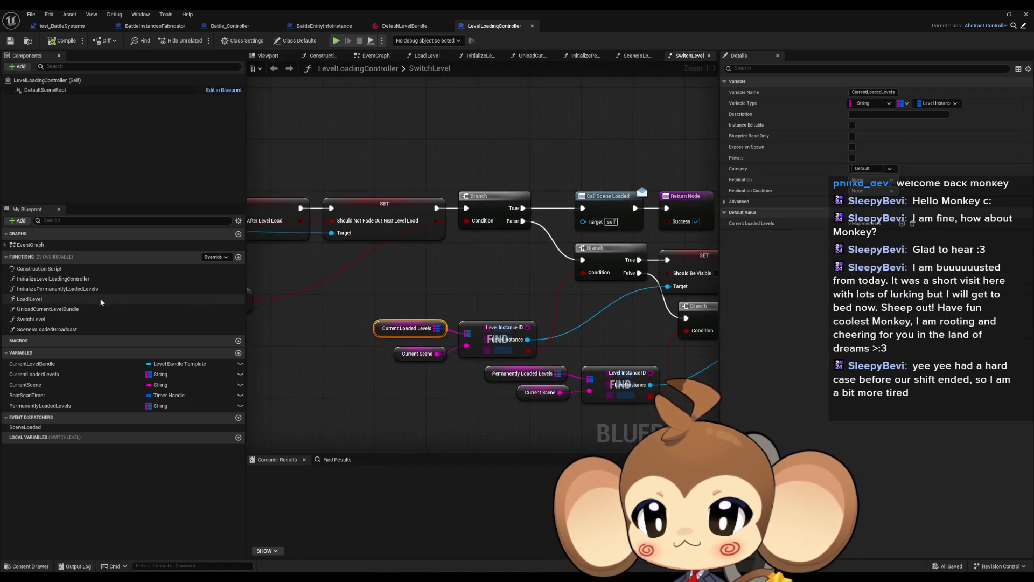
Look through the controller's function graphs, settling on LoadLevel and inspecting its entry node.
click(42, 300)
double_click(64, 302)
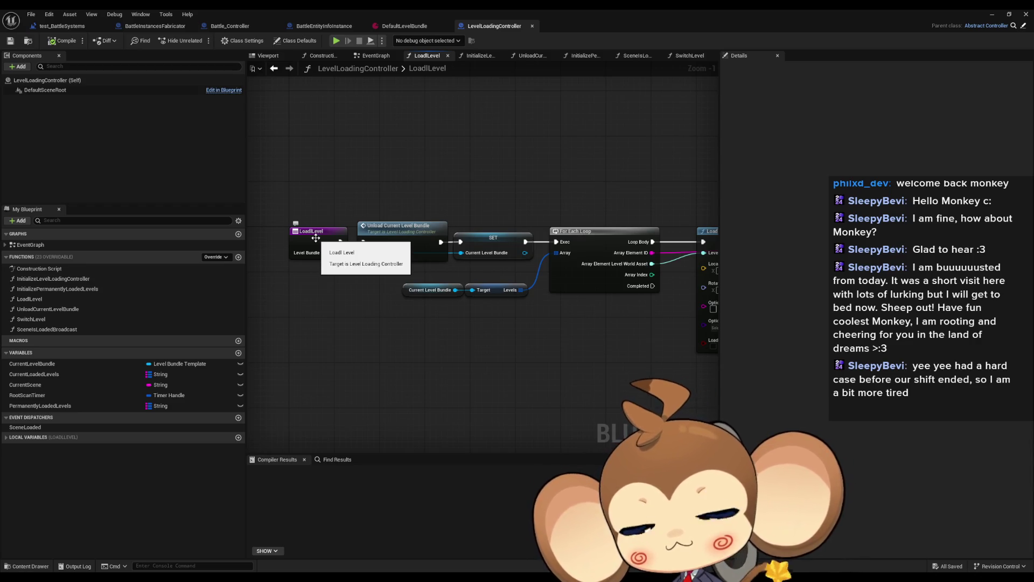
mouse_move(342, 267)
mouse_down()
mouse_move(193, 267)
mouse_move(342, 290)
mouse_up()
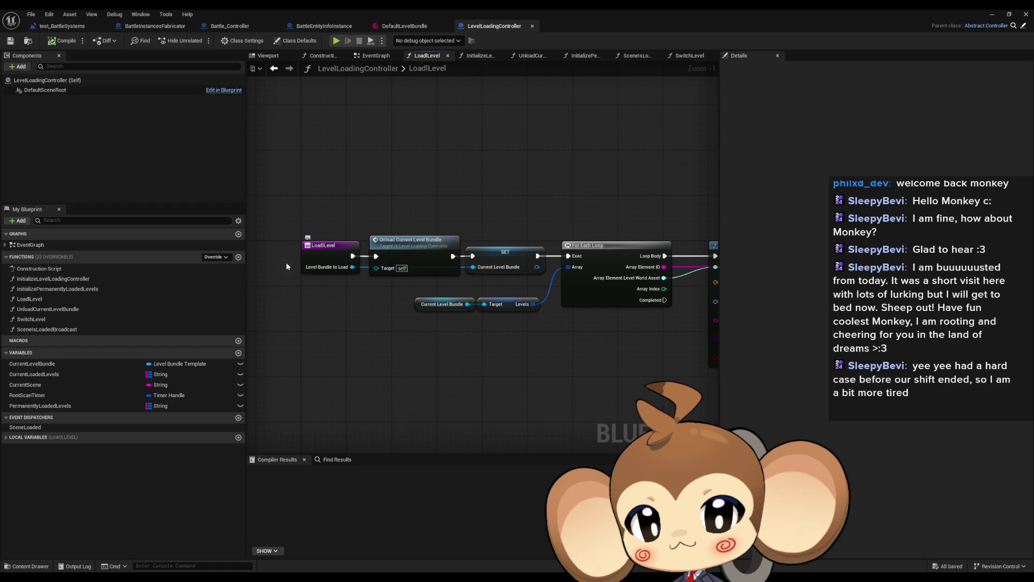
double_click(42, 278)
double_click(40, 289)
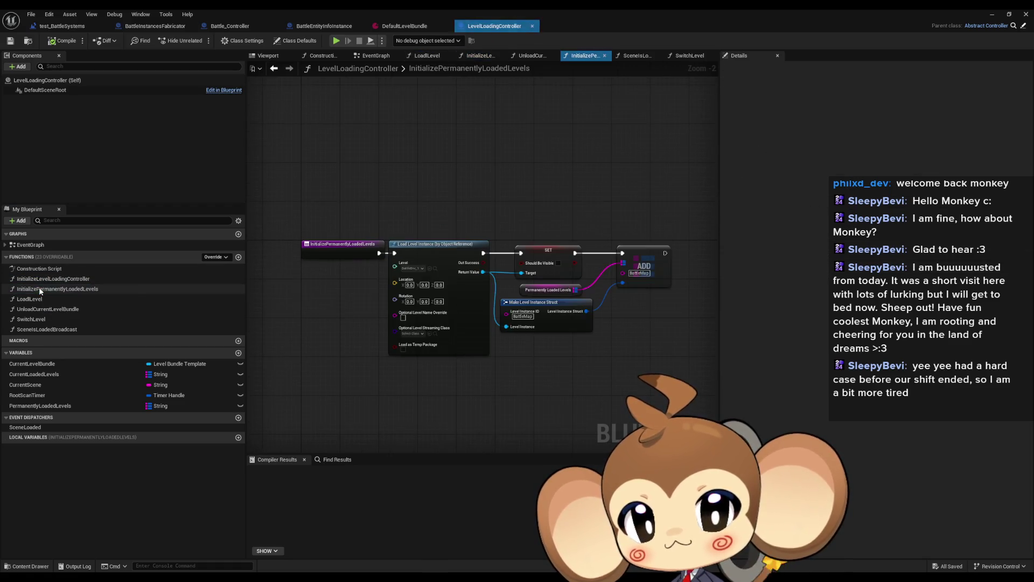
double_click(44, 299)
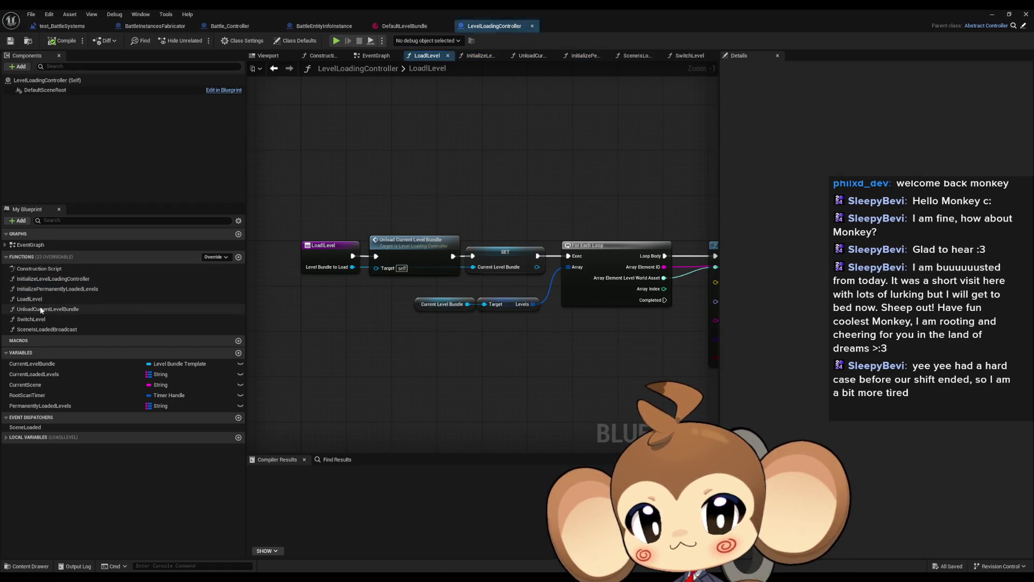
double_click(46, 309)
click(44, 320)
double_click(44, 320)
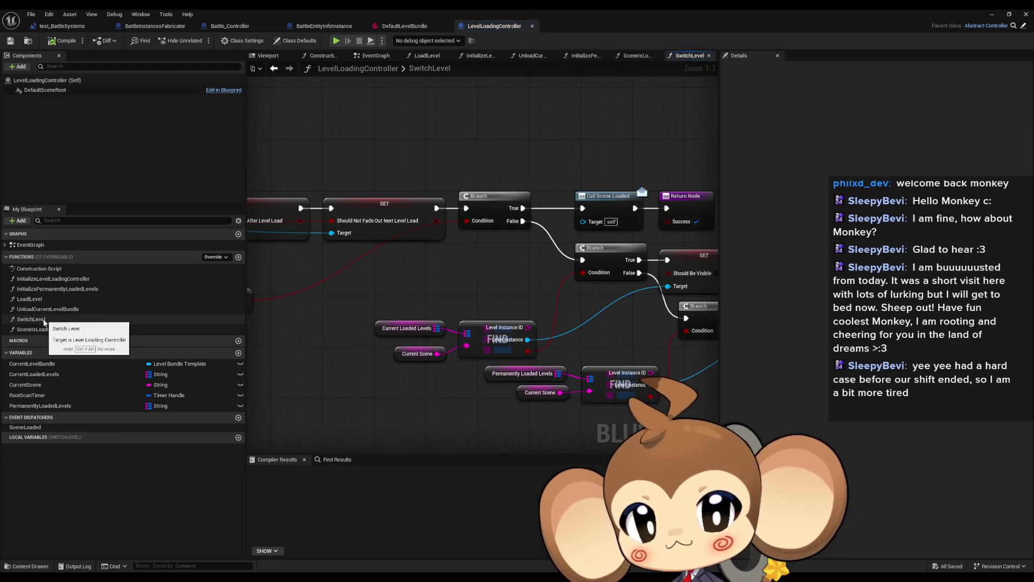
double_click(46, 329)
double_click(37, 300)
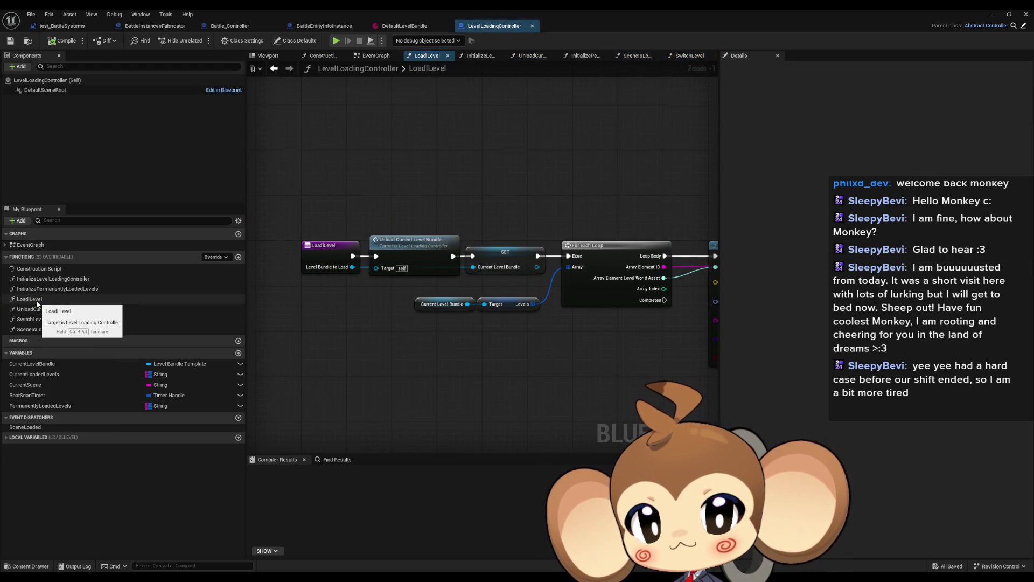
click(325, 247)
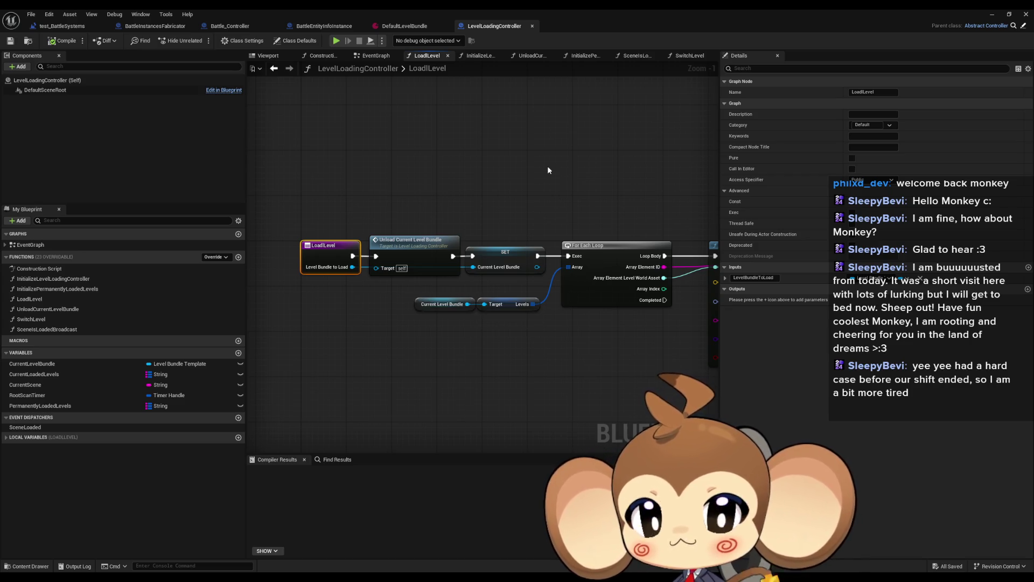
Minimize the Blueprint editor and open LevelBundleTemplate from the LevelLogic folder.
click(992, 19)
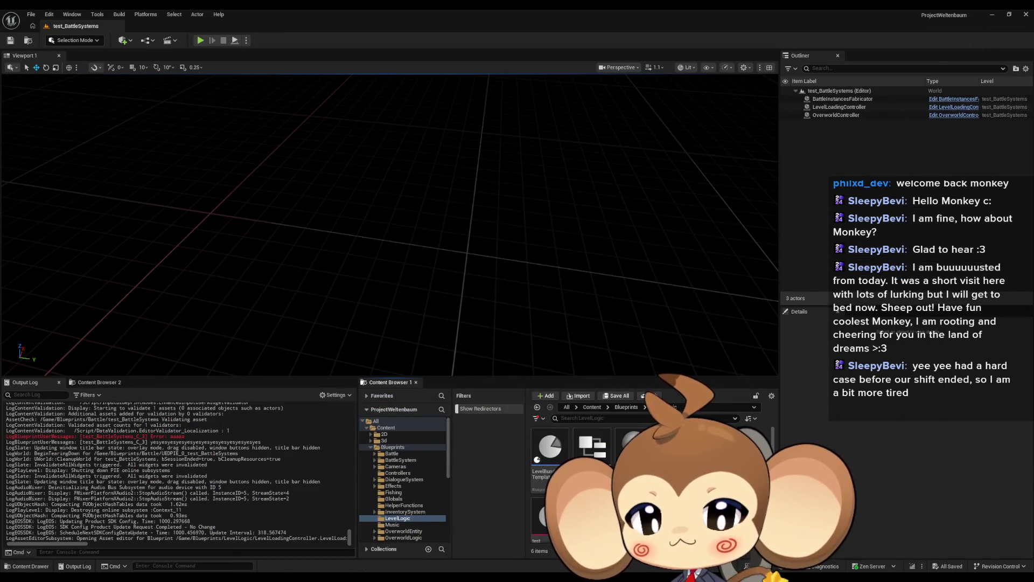
scroll(560, 439, down, 1)
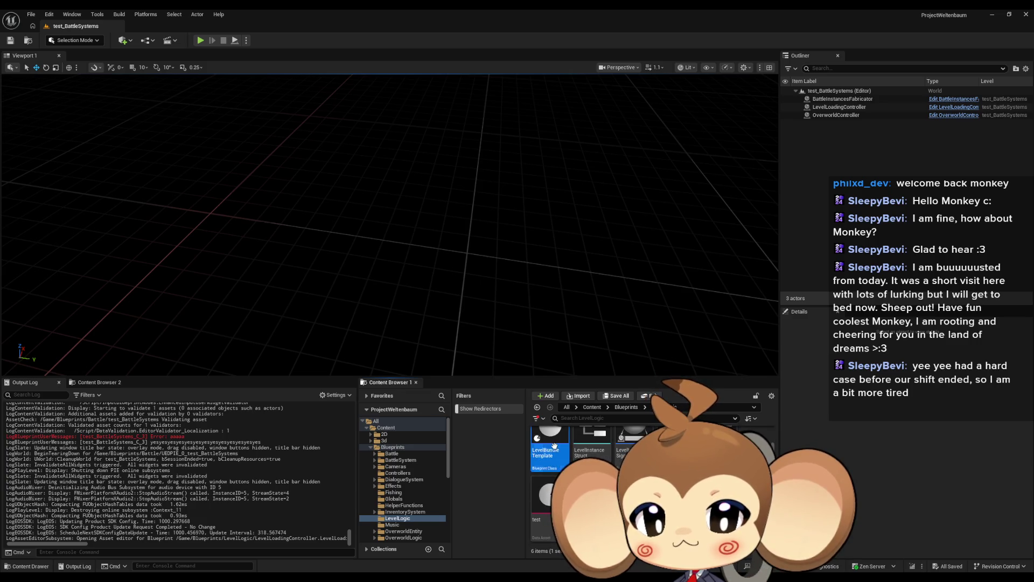
double_click(554, 445)
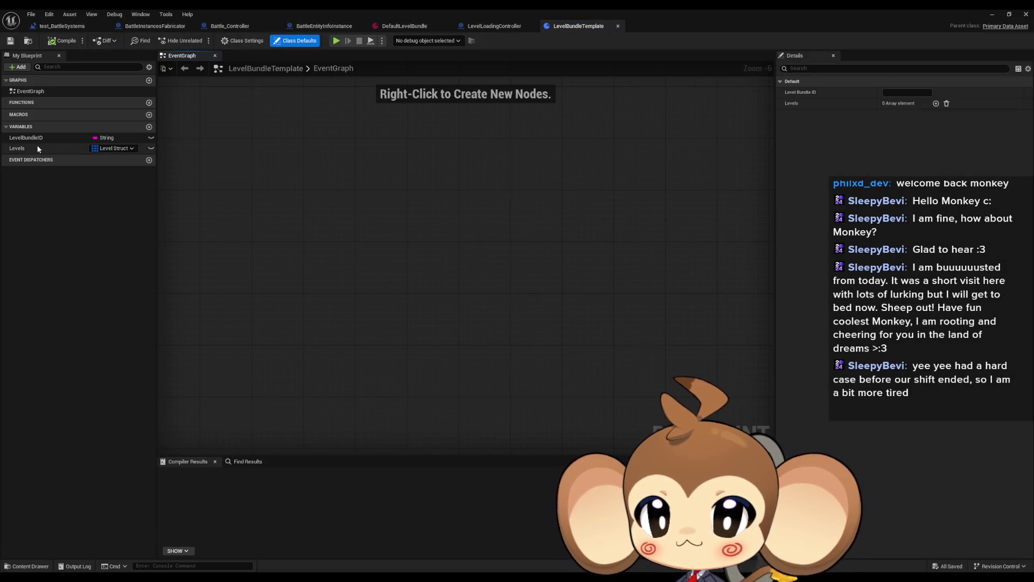
After checking the Levels variable, add a new variable named RefreshingLevels to LevelBundleTemplate.
click(38, 148)
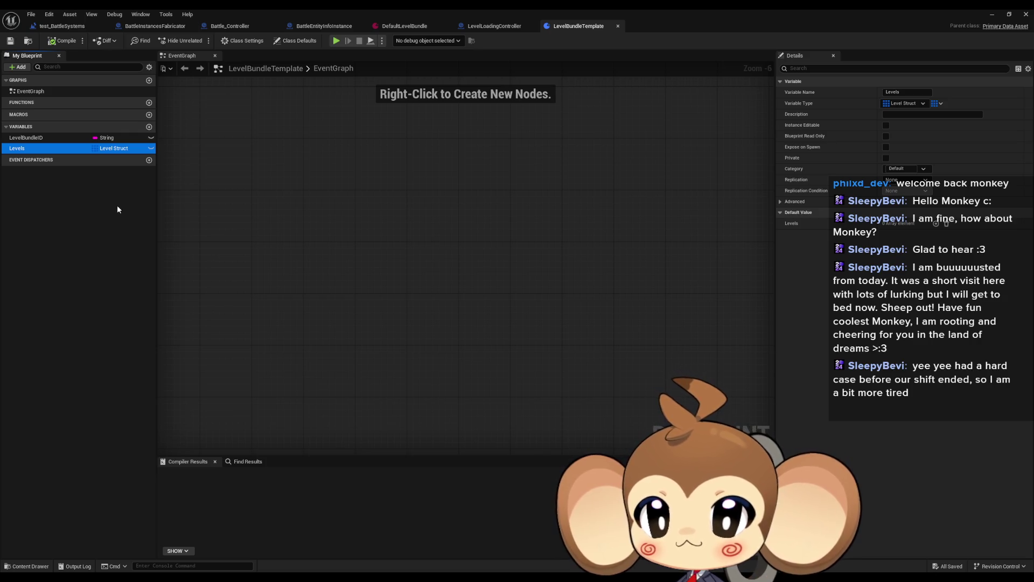
click(149, 127)
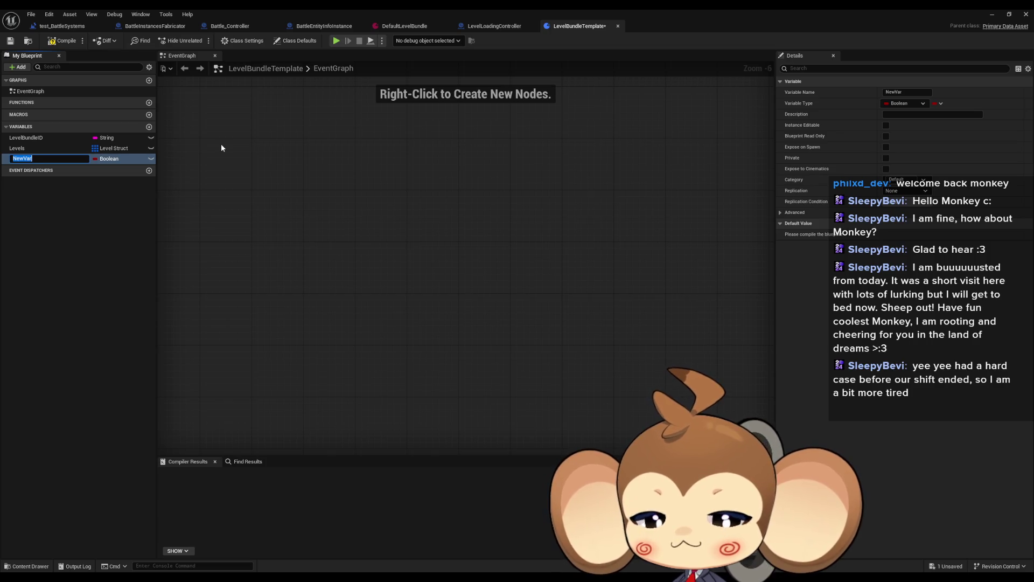
text(Refer)
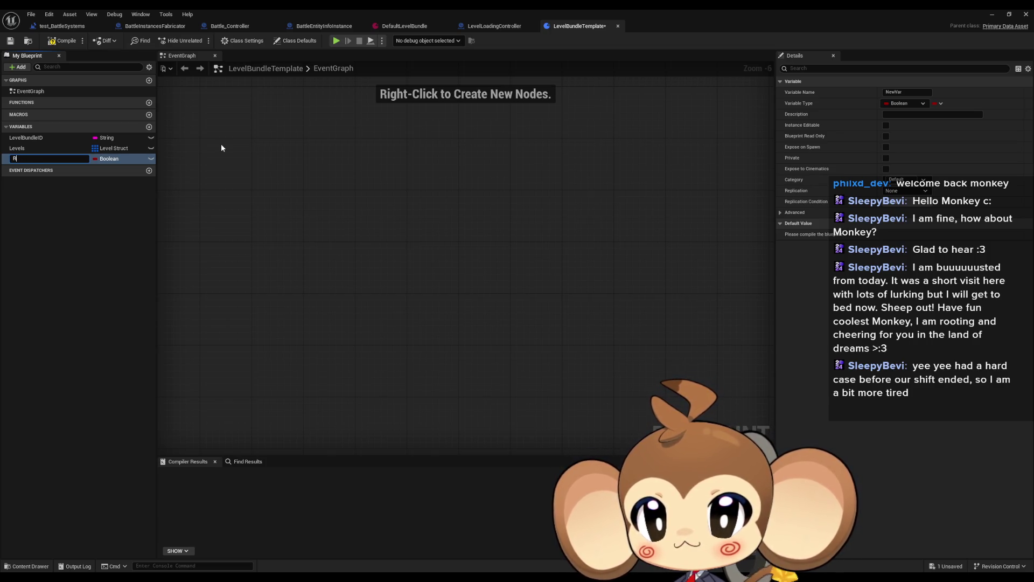
key(BackSpace)
key(BackSpace)
key(BackSpace)
text(freshingLevels)
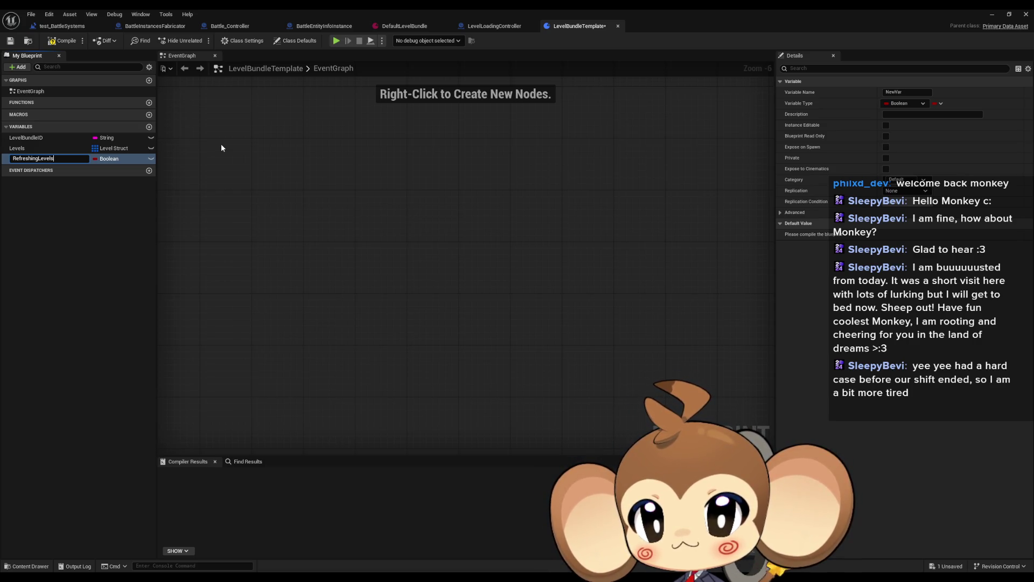
key(Return)
Make RefreshingLevels a Level Struct array, compile LevelBundleTemplate, and go back to LevelLoadingController.
click(95, 159)
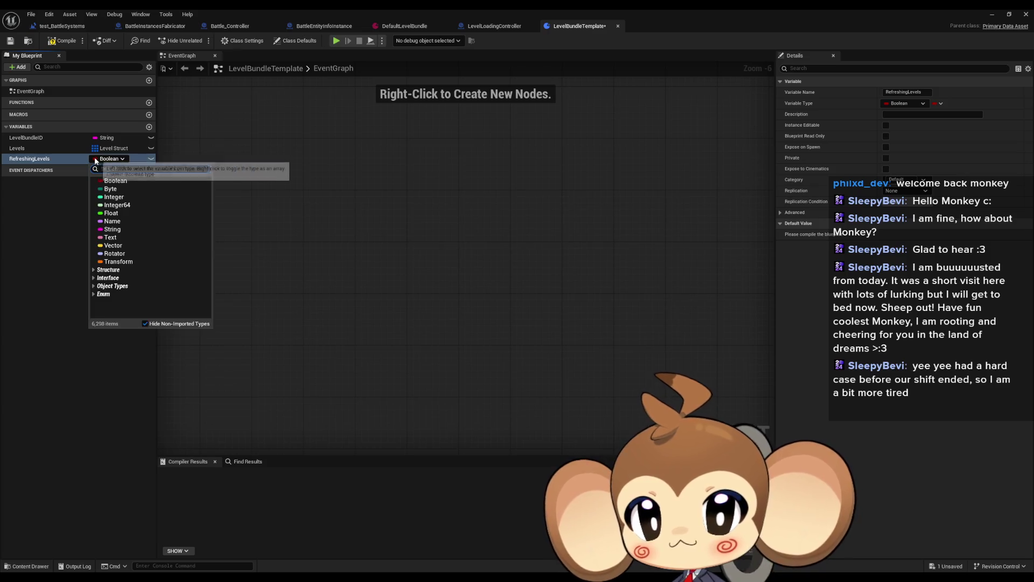
text(level)
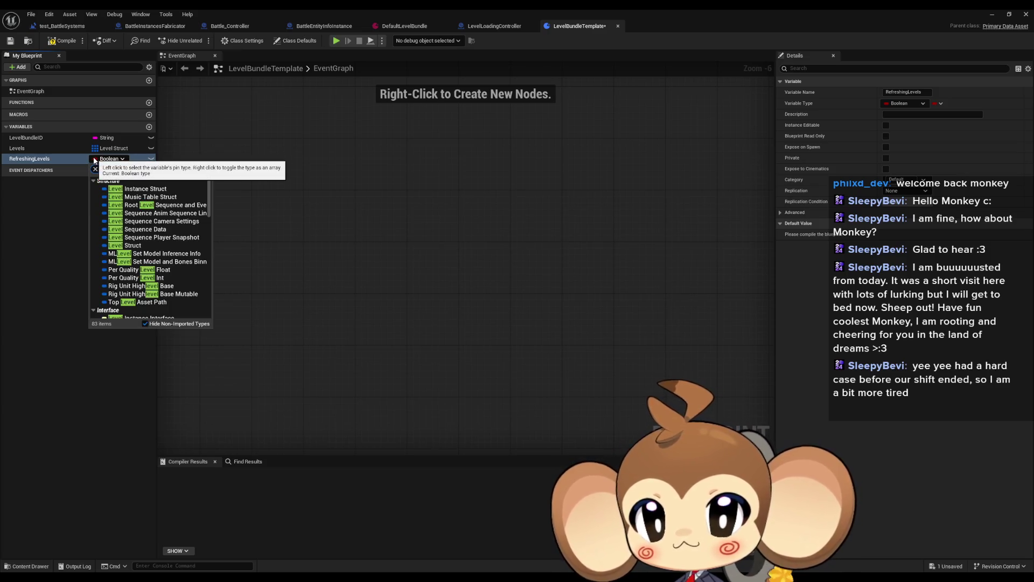
text(str)
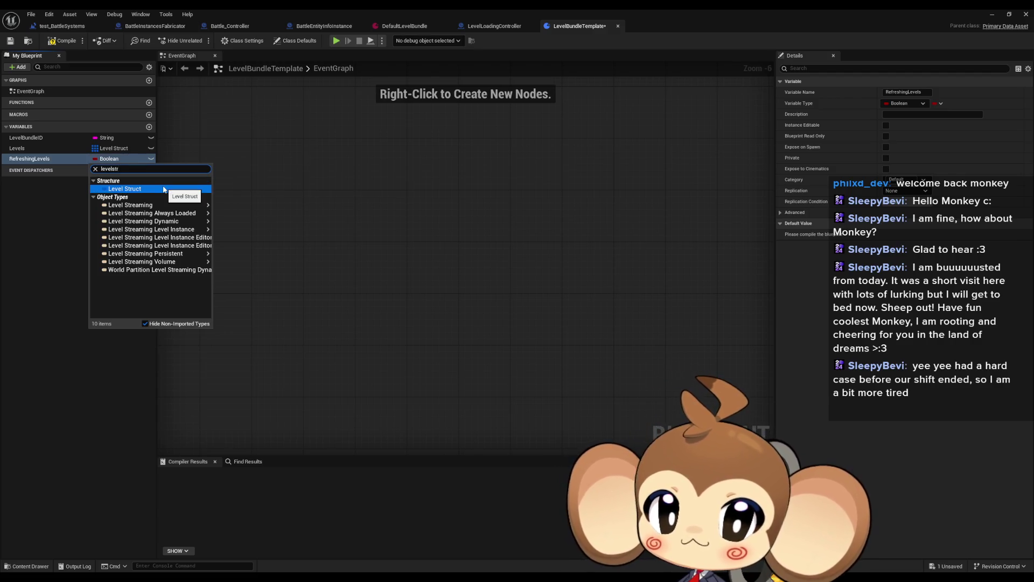
click(164, 188)
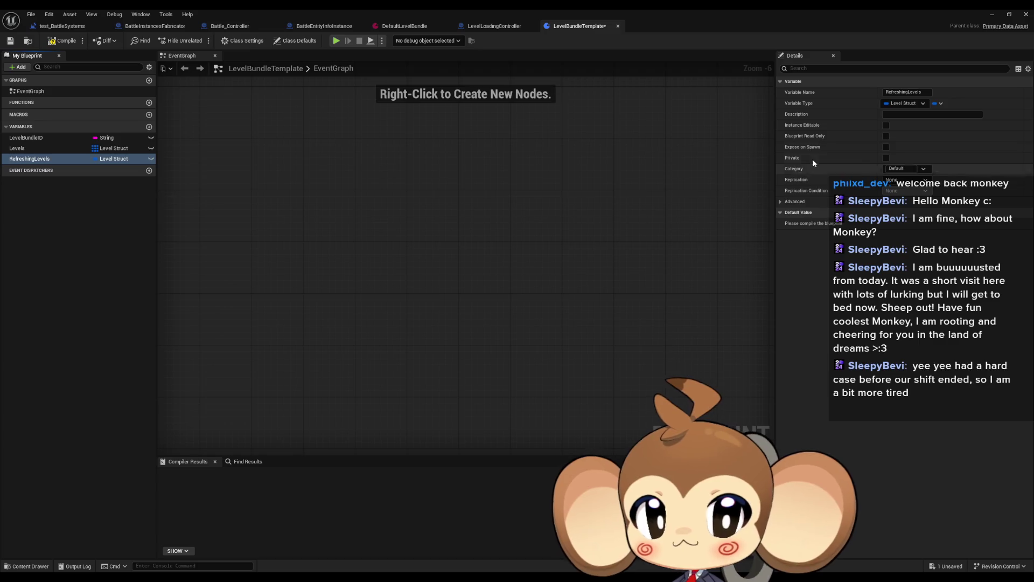
click(938, 103)
click(933, 127)
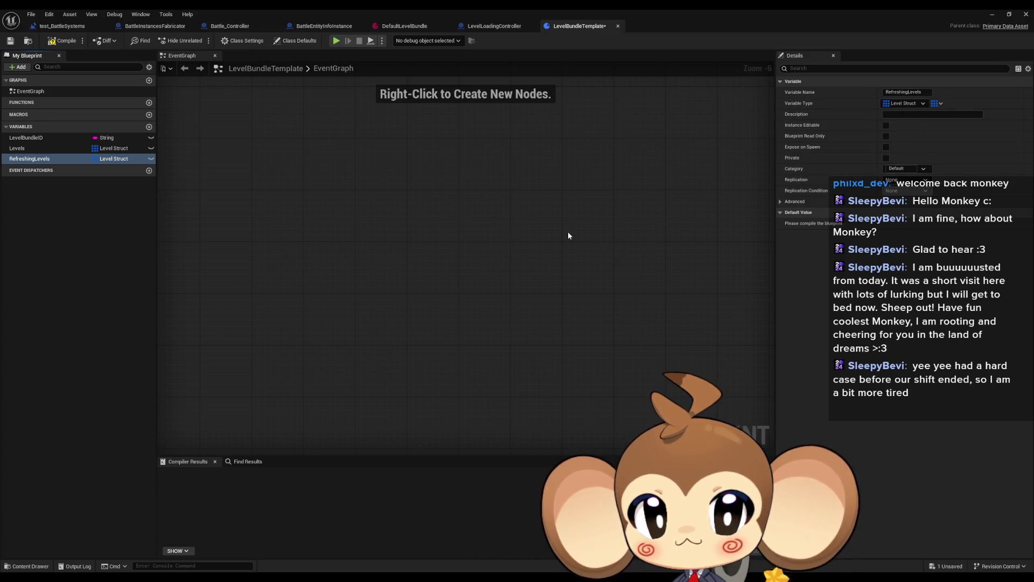
click(57, 45)
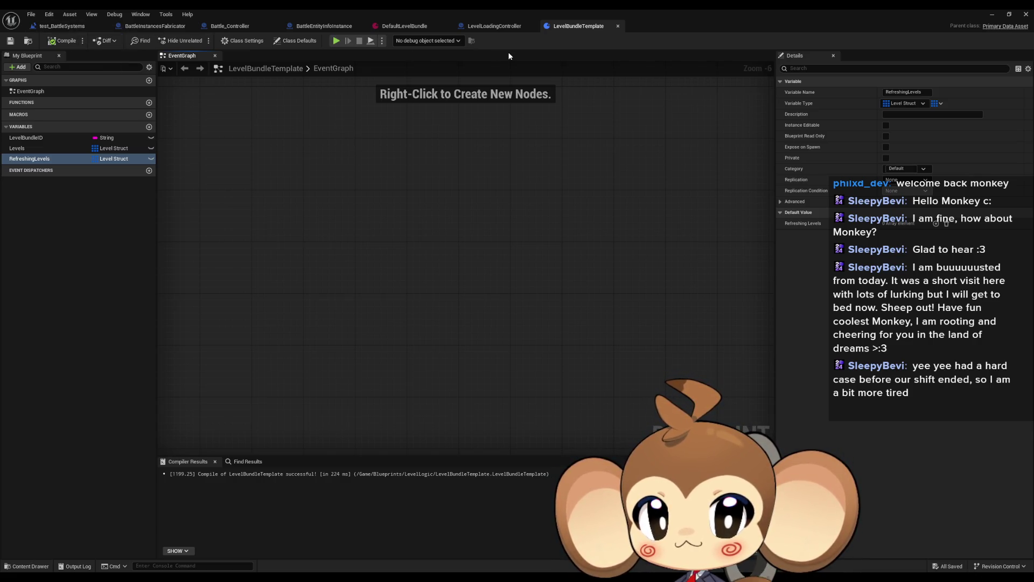
click(494, 29)
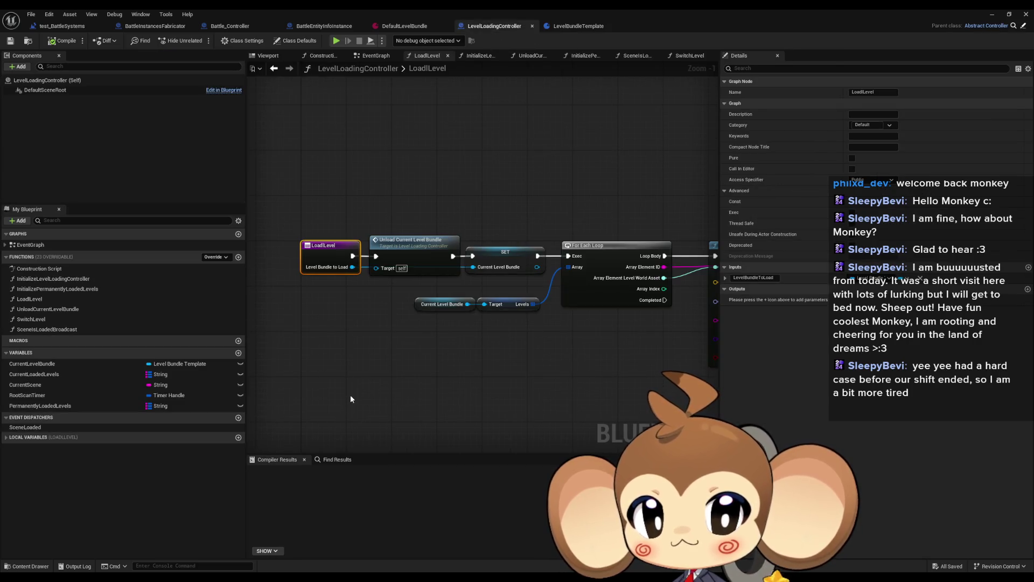
Add a Get Refreshing Levels node from Current Level Bundle and delete the stray SET node.
mouse_move(517, 290)
mouse_down()
mouse_move(480, 284)
mouse_move(475, 253)
mouse_up()
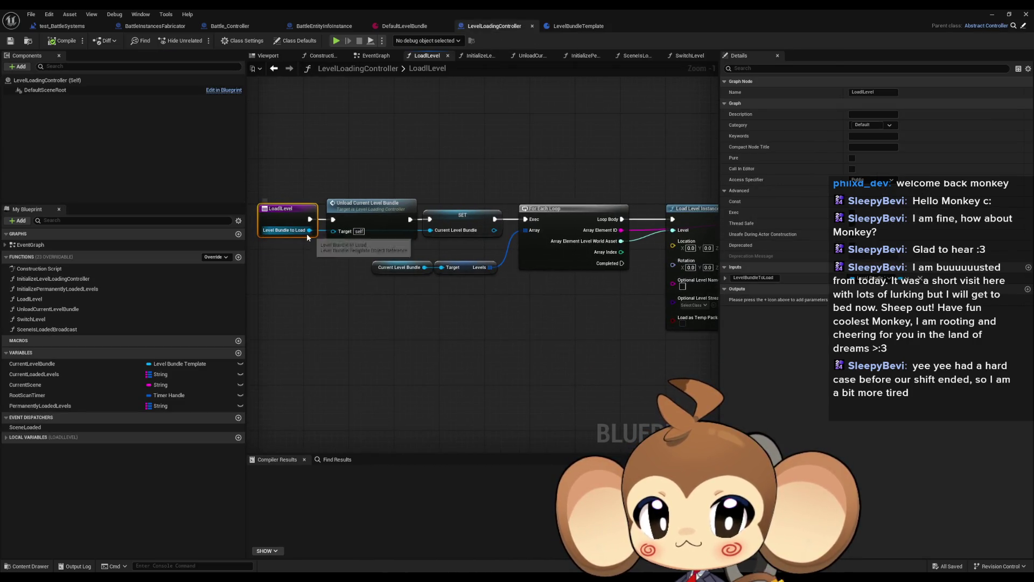
mouse_move(521, 299)
mouse_down()
mouse_move(277, 309)
mouse_move(369, 300)
mouse_move(330, 269)
mouse_up()
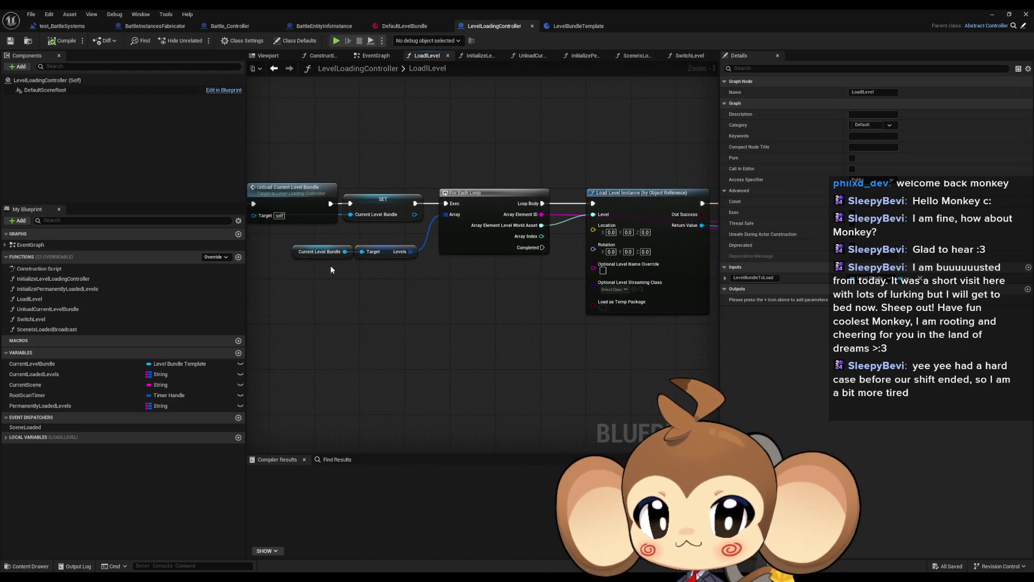
drag(292, 238, 351, 261)
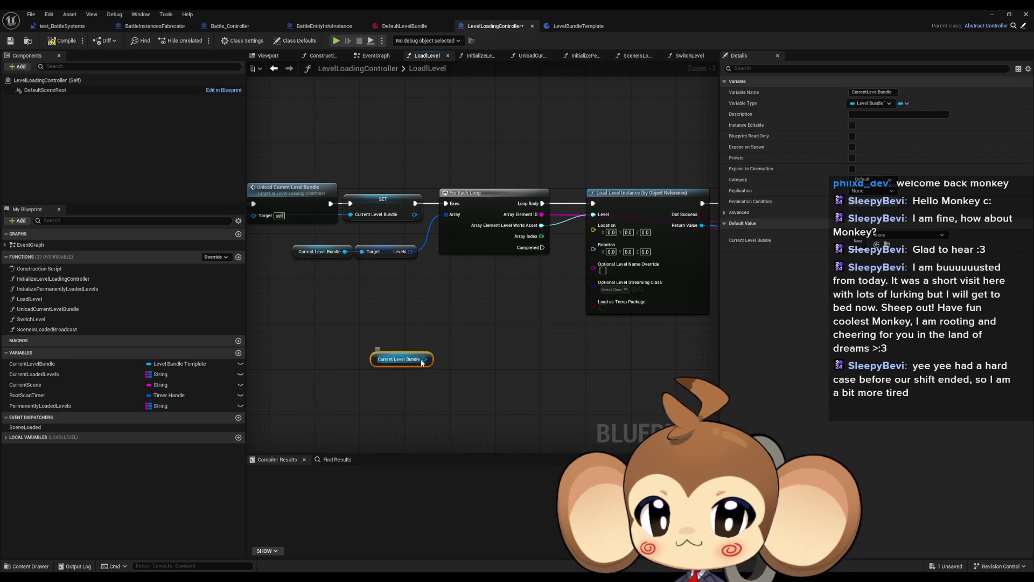
drag(423, 359, 449, 364)
text(ref)
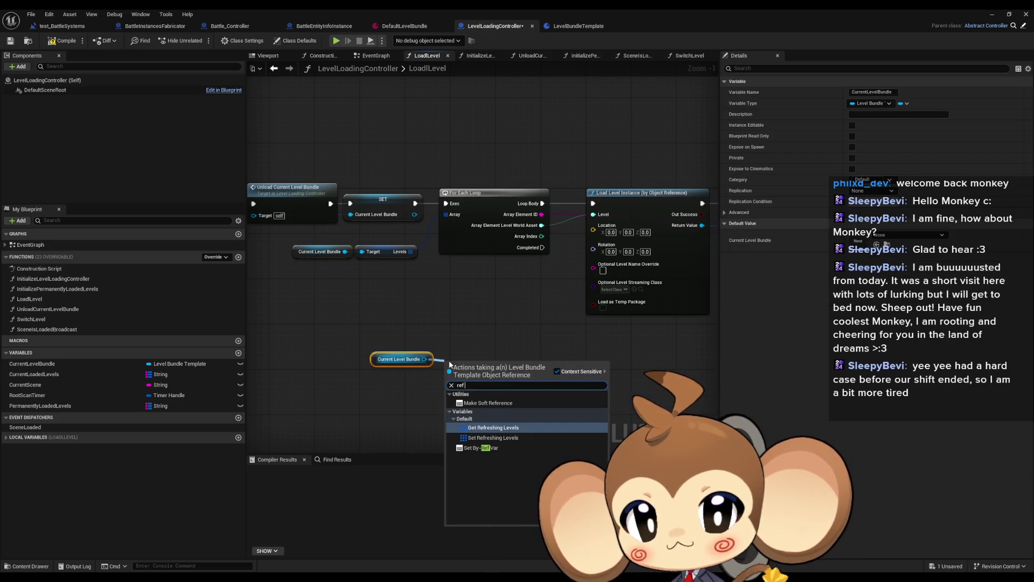
key(Down)
key(Return)
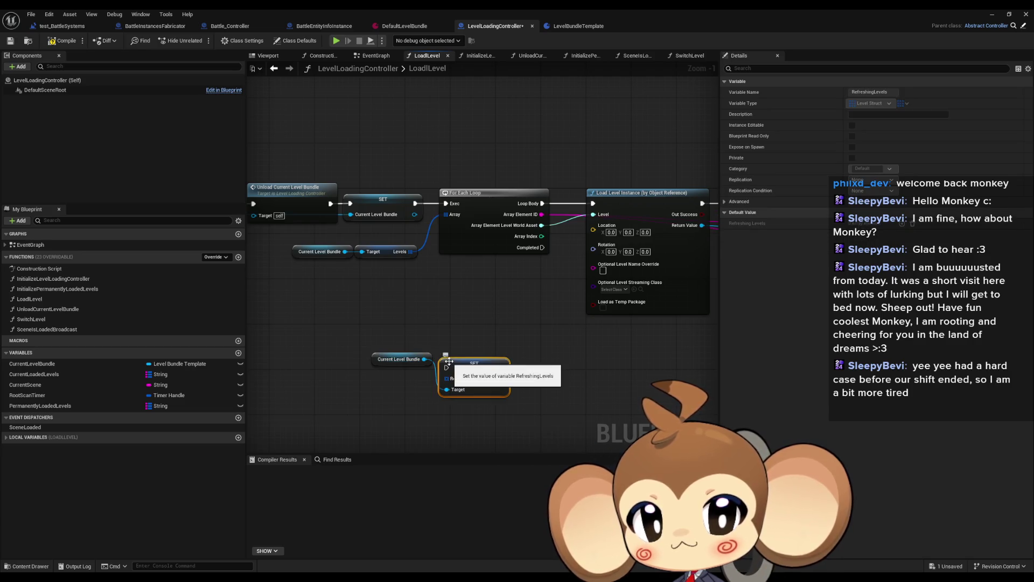
drag(425, 359, 414, 391)
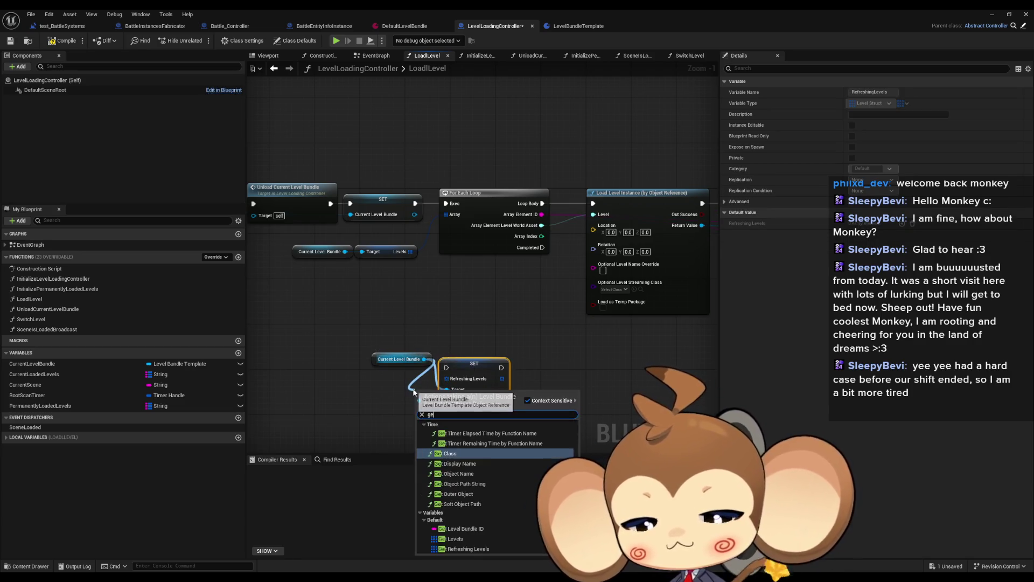
text(get ref le)
key(Return)
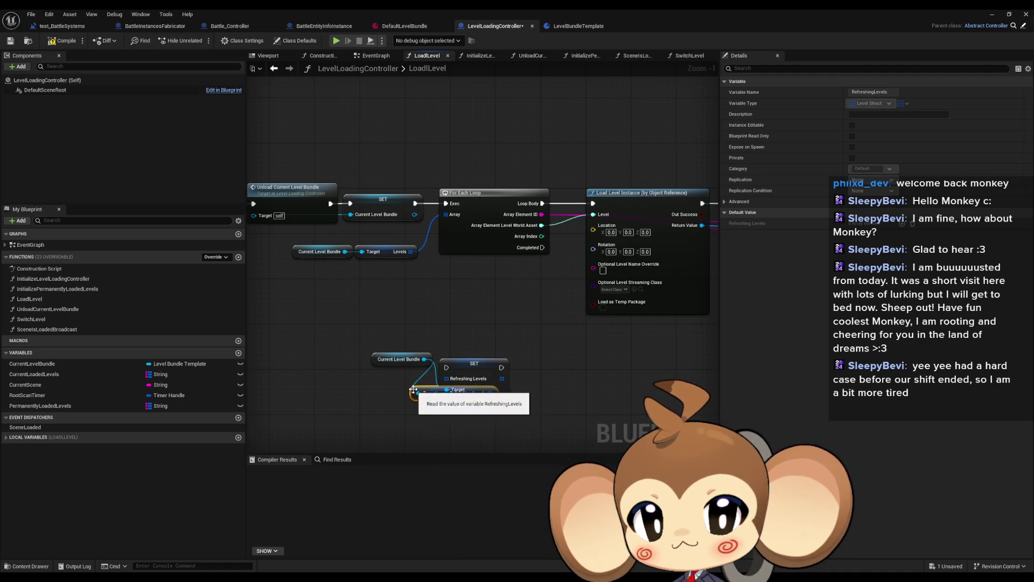
key(Delete)
click(393, 360)
drag(389, 358, 362, 386)
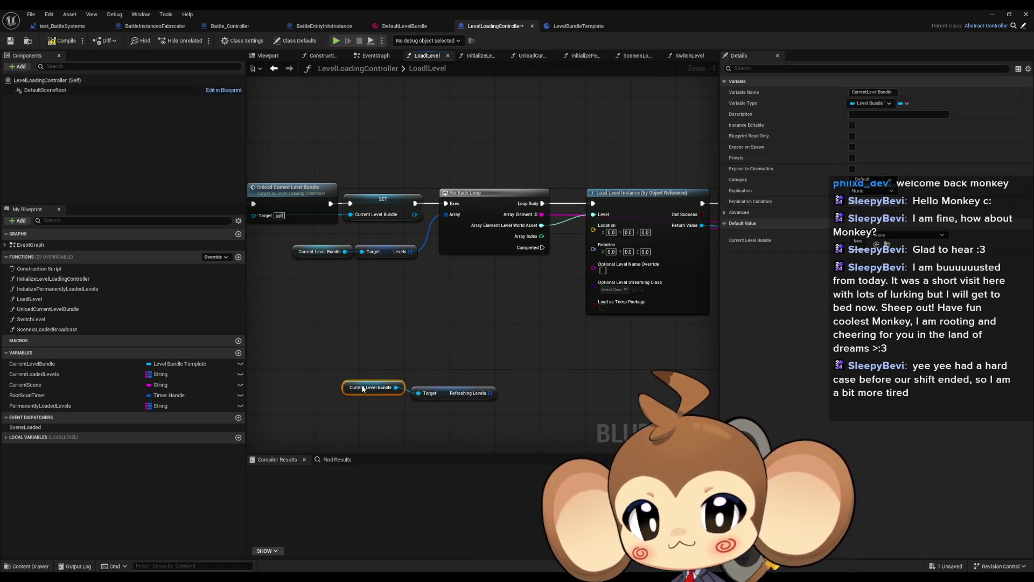
Copy the For Each, Load Level Instance and ADD chain and paste the duplicate below.
scroll(371, 386, down, 3)
mouse_move(323, 226)
mouse_down()
mouse_move(512, 302)
mouse_move(576, 307)
mouse_up()
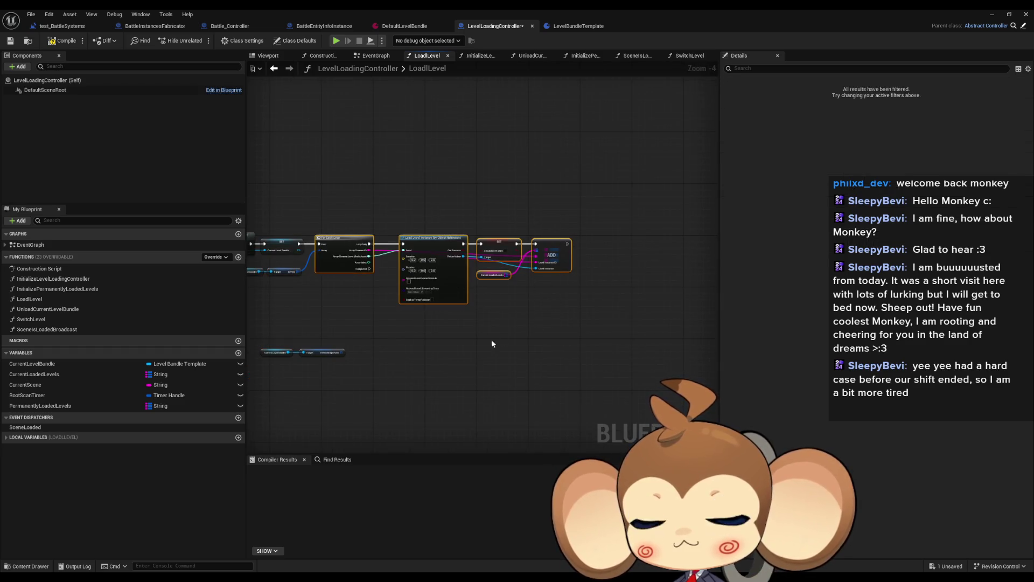
key(ctrl+c)
key(ctrl+v)
drag(435, 346, 463, 335)
scroll(350, 353, up, 4)
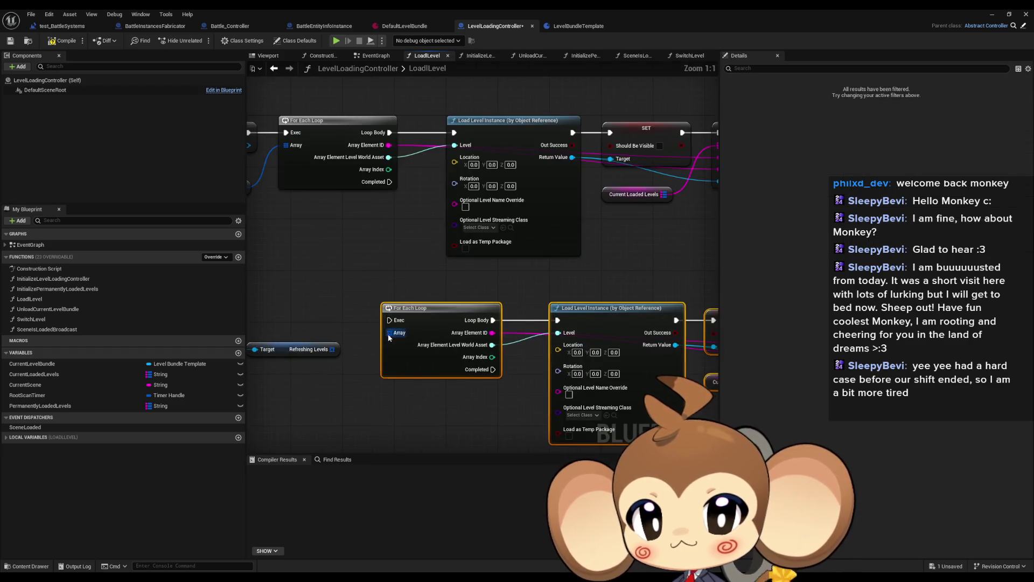
drag(333, 351, 52, 372)
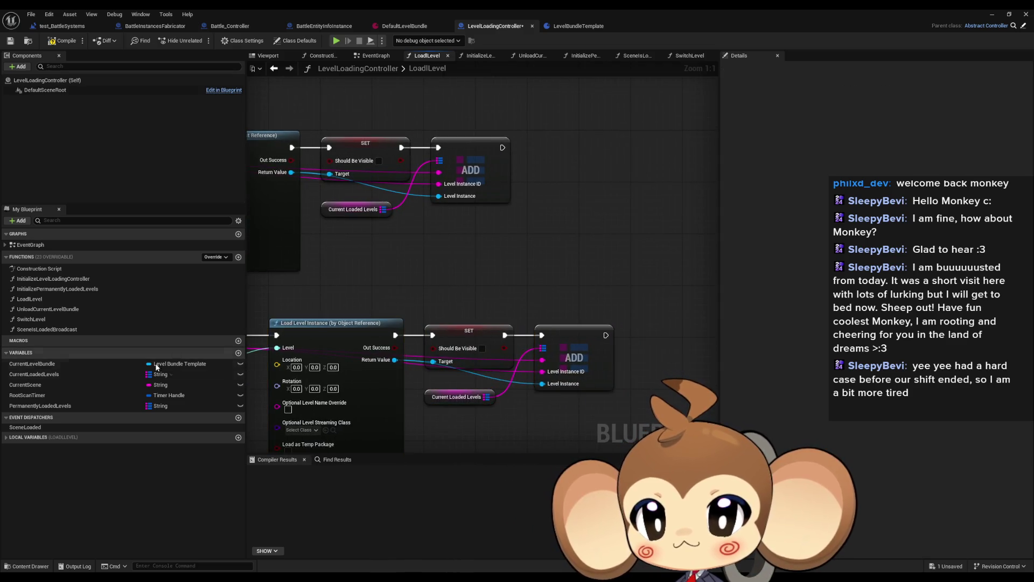
click(56, 365)
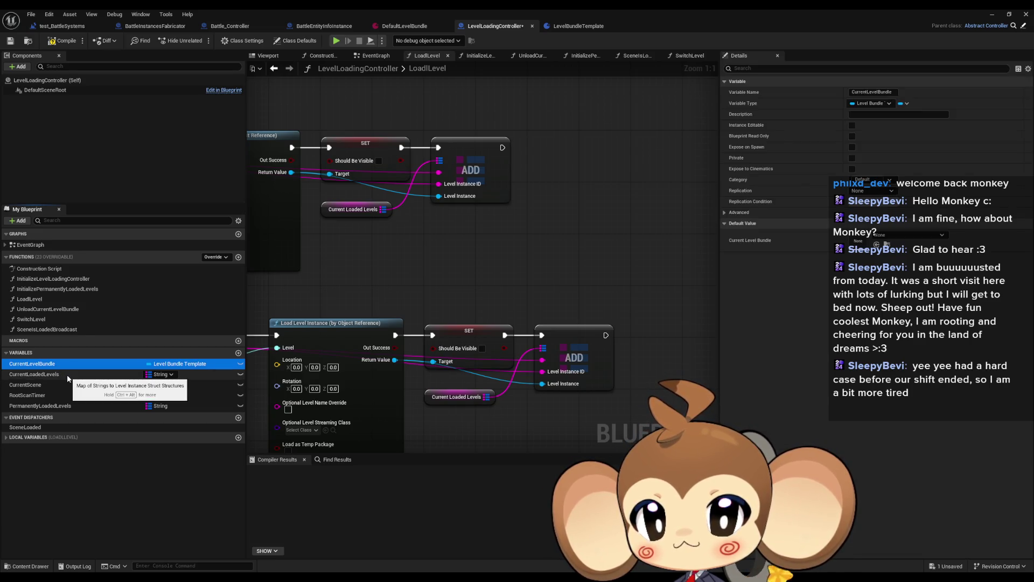
click(69, 378)
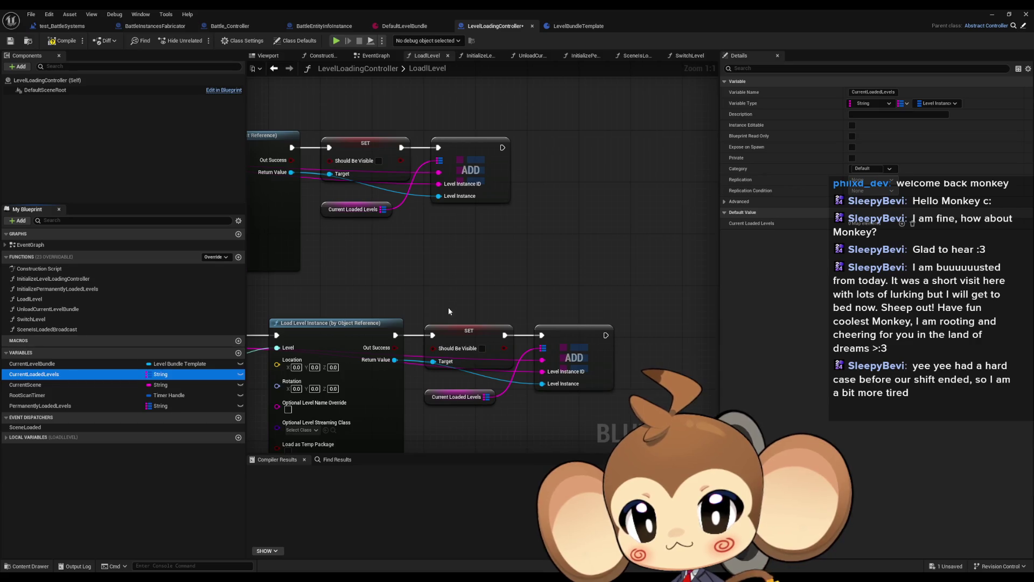
Duplicate CurrentLoadedLevels as CurrentLoadedRefreshingLevels and drop its setter into LoadLevel.
drag(351, 349, 399, 294)
key(ctrl+d)
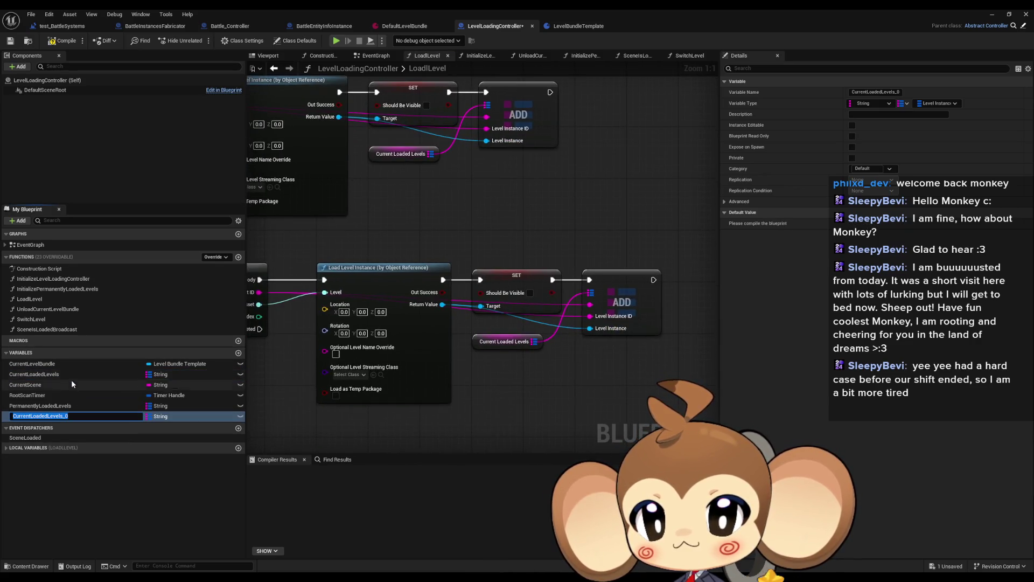
key(End)
key(BackSpace)
key(BackSpace)
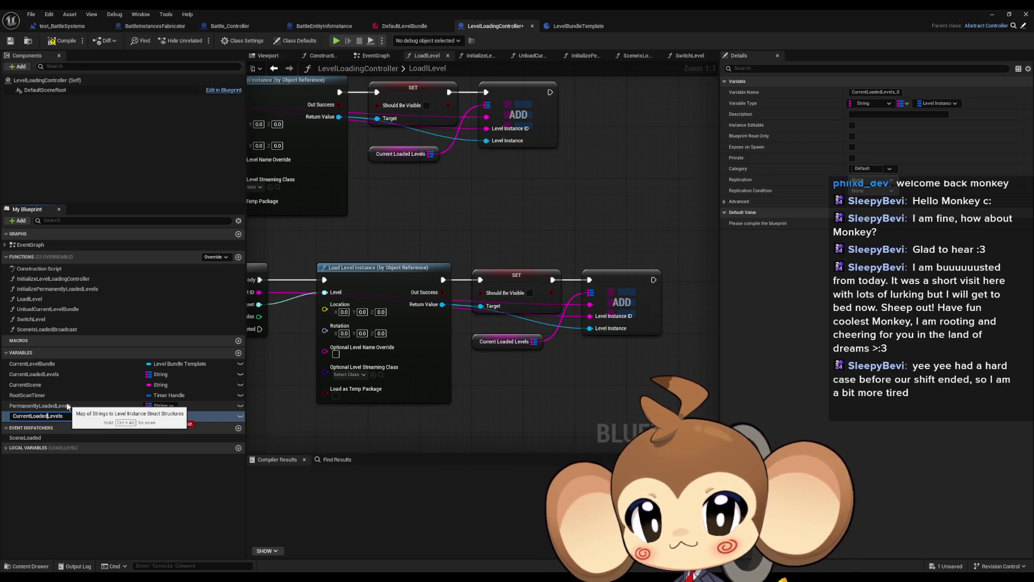
text(Refres)
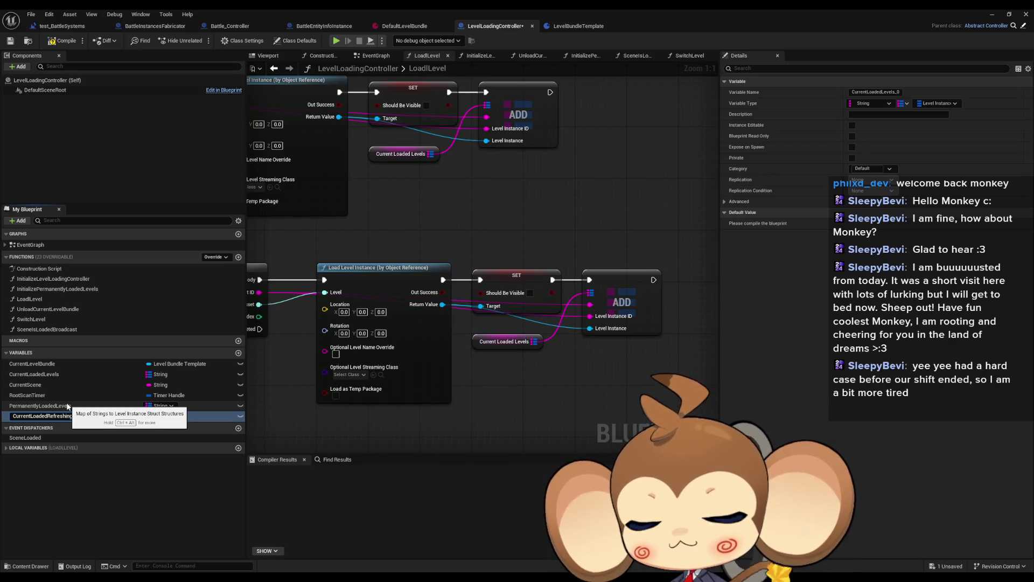
text(hing)
key(Return)
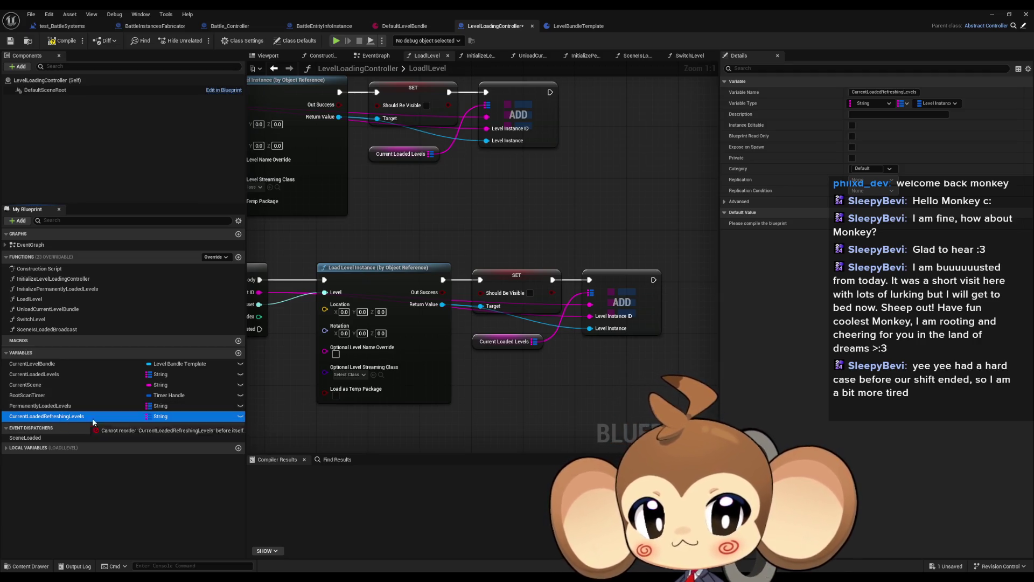
mouse_move(61, 415)
mouse_down()
mouse_move(554, 374)
mouse_move(643, 389)
mouse_up()
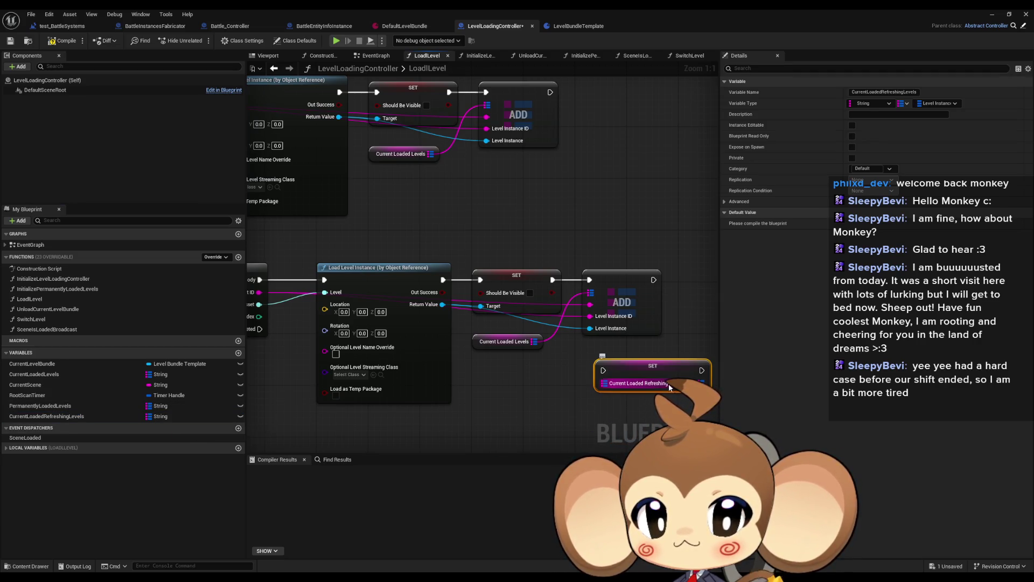
Replace the setter with a CurrentLoadedRefreshingLevels getter feeding an ADD node with a split value pin.
key(Delete)
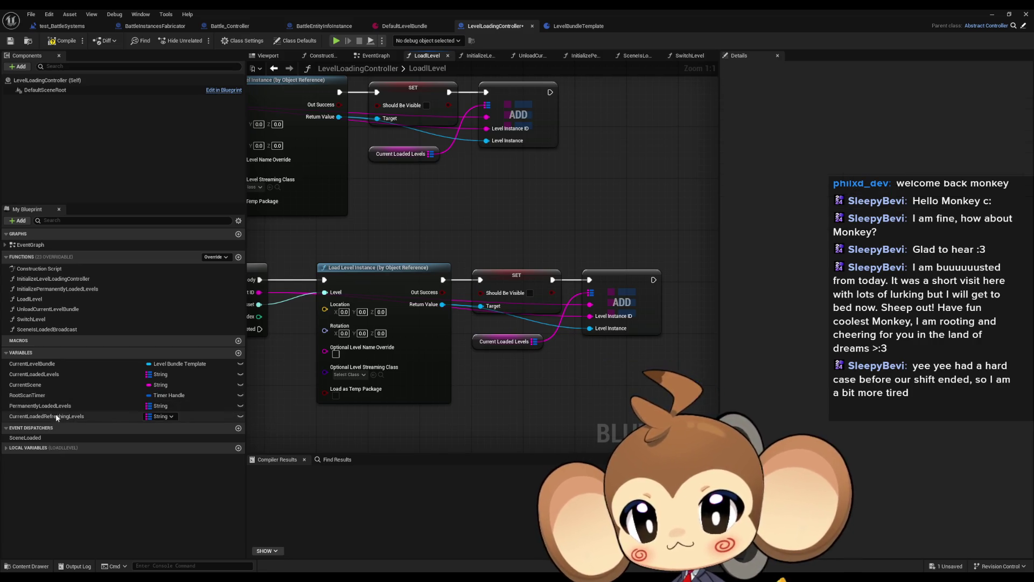
drag(43, 416, 522, 396)
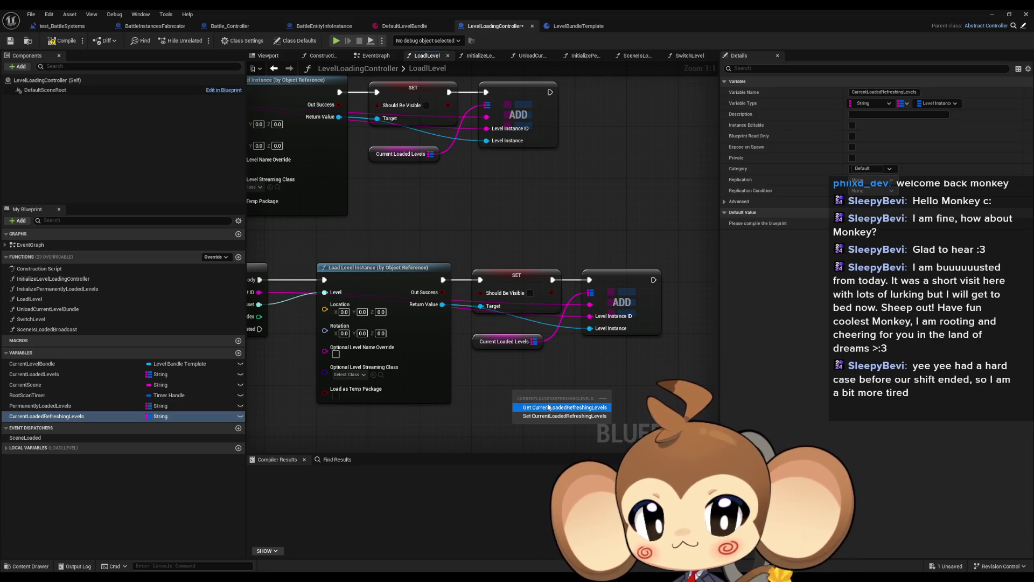
click(596, 400)
drag(597, 393, 627, 384)
text(add)
key(Return)
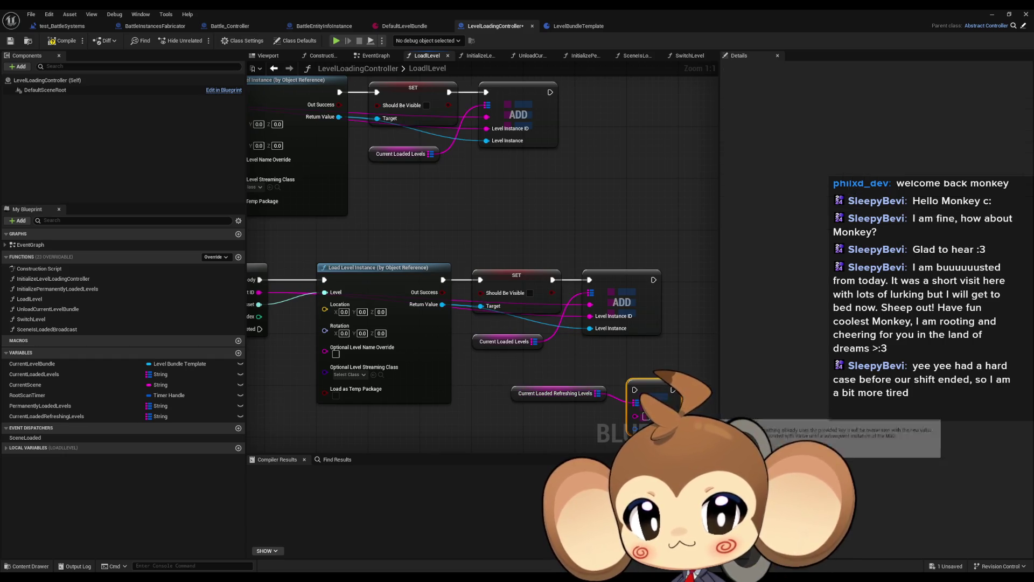
mouse_move(597, 386)
mouse_down()
mouse_move(520, 272)
mouse_move(511, 276)
mouse_up()
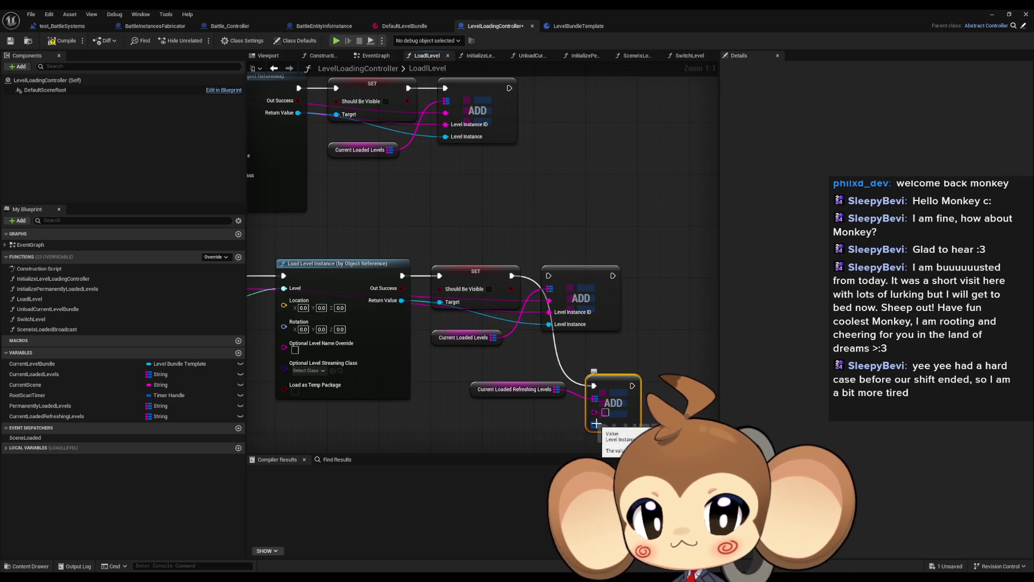
mouse_move(596, 427)
mouse_down()
mouse_move(538, 416)
mouse_move(615, 387)
mouse_up()
right_click(614, 387)
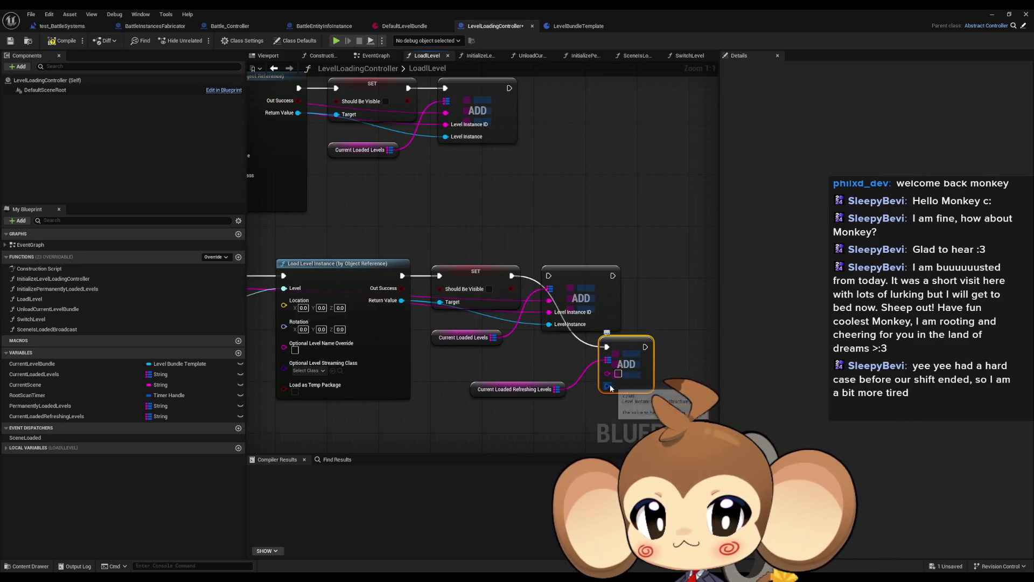
click(637, 429)
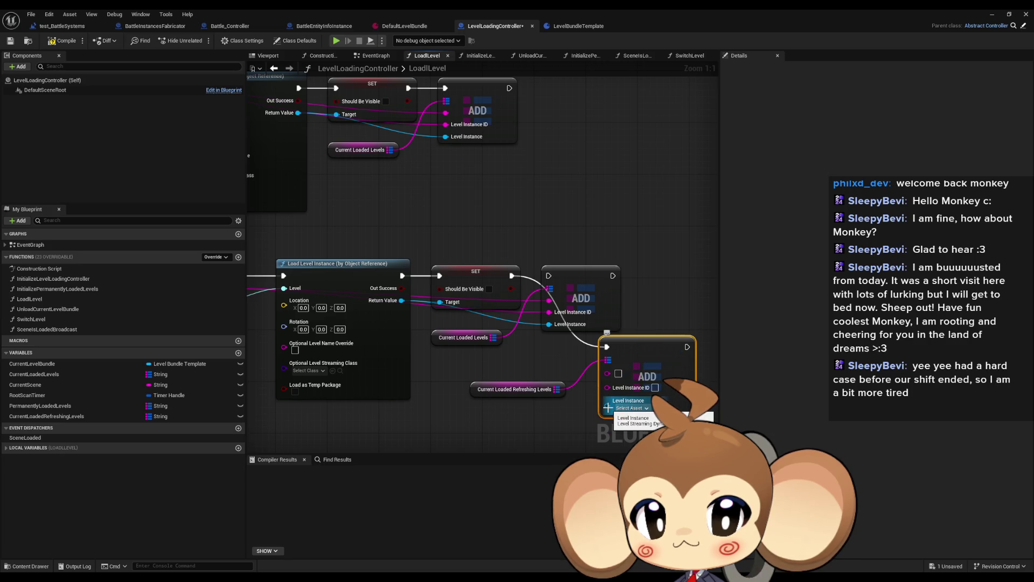
Wire the loaded Level Instance and the array element ID into the ADD node.
mouse_move(607, 406)
mouse_down()
mouse_move(403, 302)
mouse_move(490, 316)
mouse_up()
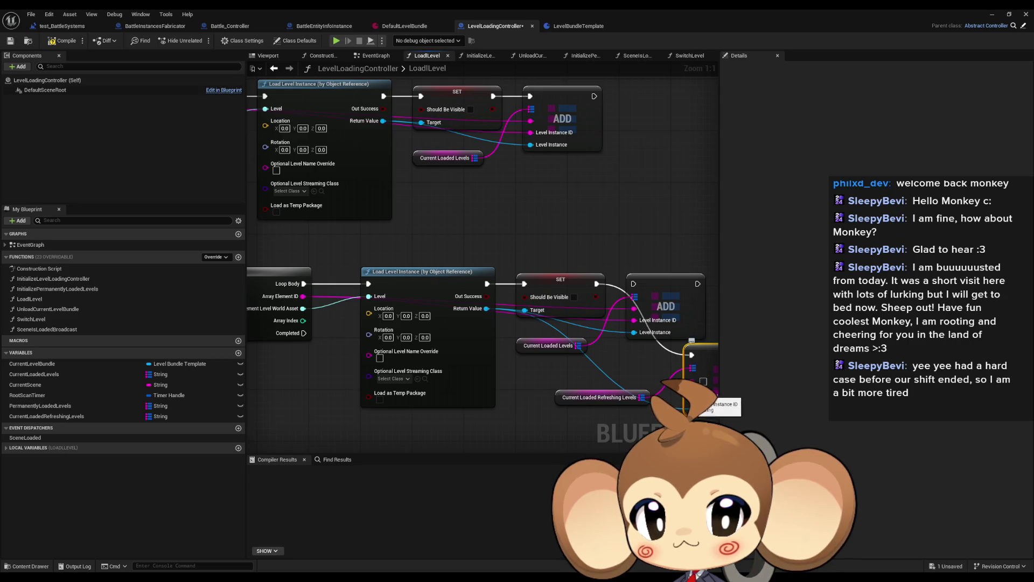
mouse_move(724, 396)
mouse_down()
mouse_move(561, 407)
mouse_move(710, 408)
mouse_up()
mouse_move(304, 295)
mouse_down()
mouse_move(657, 374)
mouse_move(613, 398)
mouse_move(680, 405)
mouse_up()
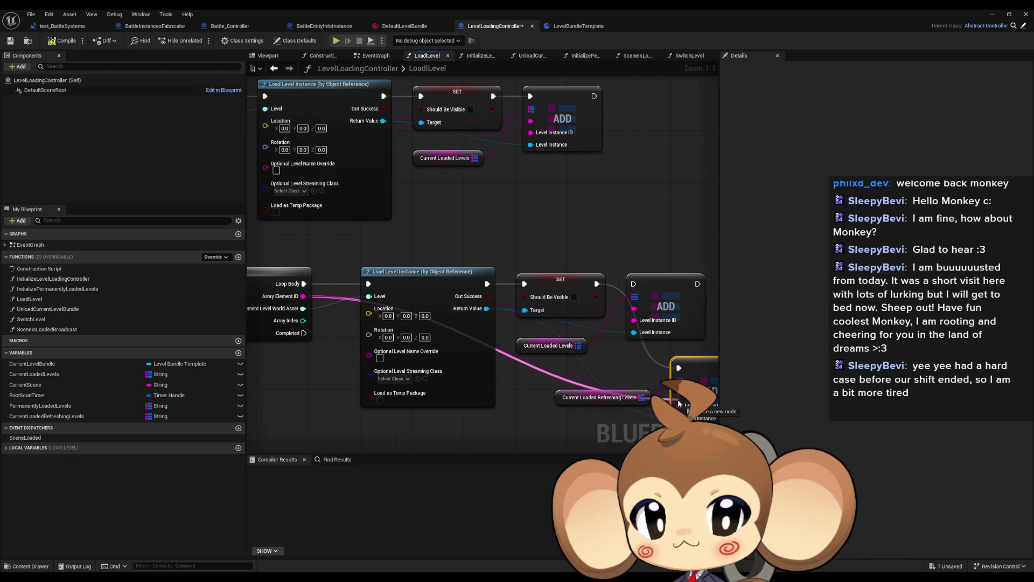
drag(486, 308, 680, 416)
mouse_move(596, 283)
mouse_down()
mouse_move(678, 368)
mouse_move(669, 312)
mouse_move(649, 282)
mouse_up()
mouse_move(588, 402)
mouse_down()
mouse_move(554, 341)
mouse_move(535, 341)
mouse_up()
click(556, 383)
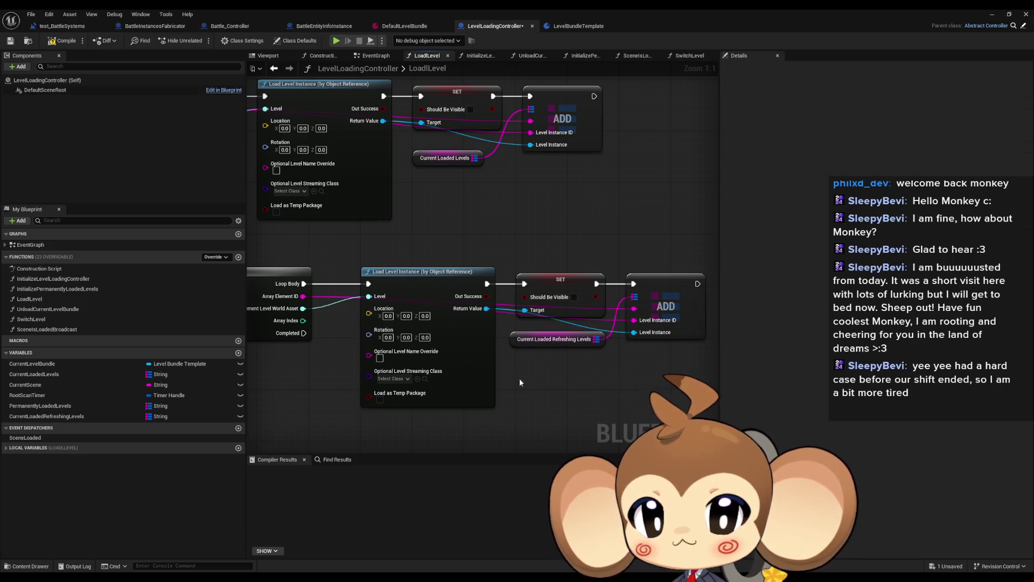
Chain the second loop to the first loop's Completed pin and tidy the nodes.
drag(519, 378, 578, 303)
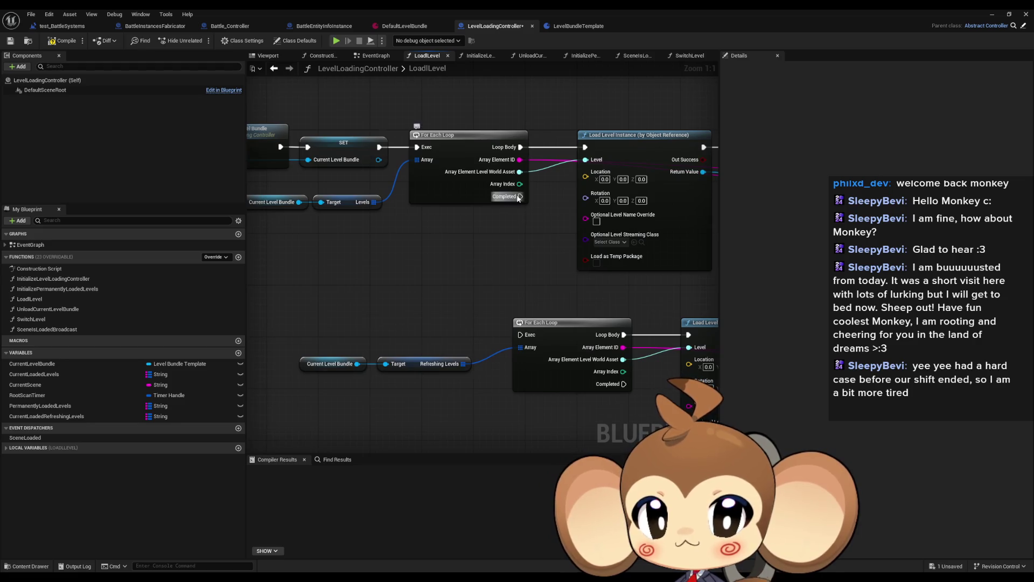
mouse_move(521, 151)
mouse_down()
mouse_move(517, 323)
mouse_move(521, 294)
mouse_up()
drag(521, 293, 426, 327)
drag(392, 292, 651, 397)
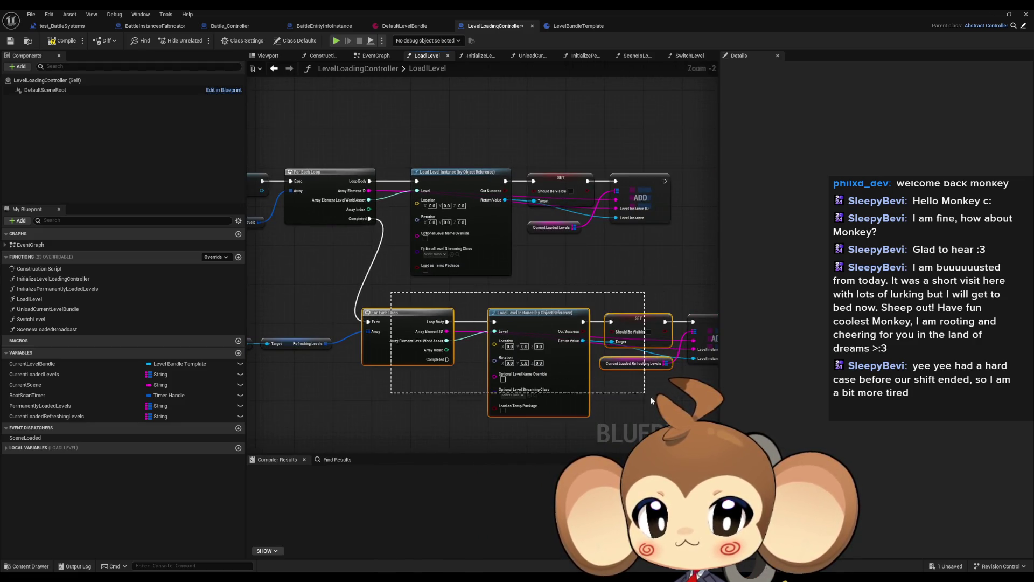
drag(495, 351, 370, 333)
mouse_move(343, 310)
mouse_down()
mouse_move(412, 288)
mouse_move(407, 278)
mouse_up()
drag(338, 315, 290, 345)
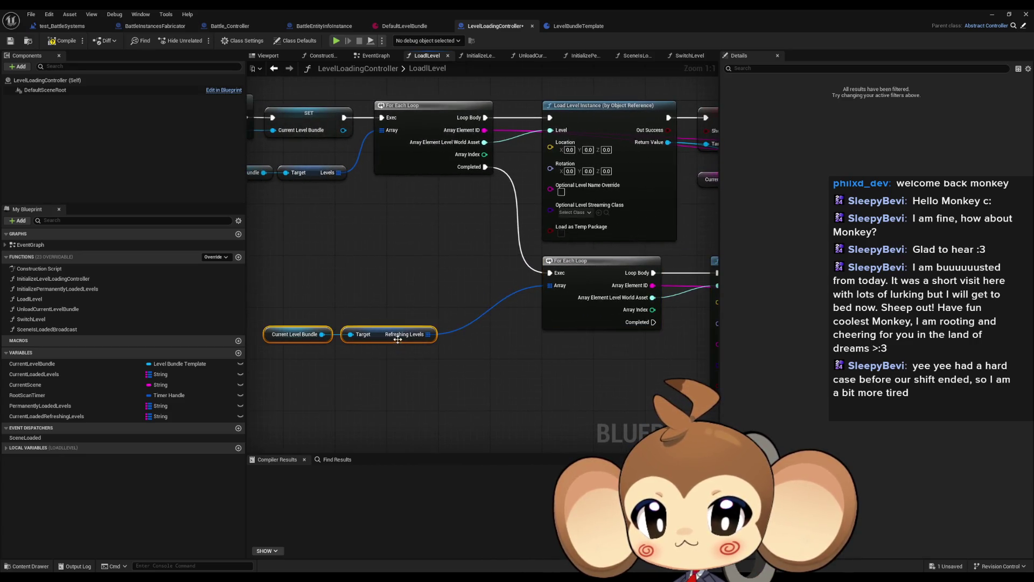
mouse_move(376, 327)
mouse_down()
mouse_move(430, 327)
mouse_move(481, 304)
mouse_up()
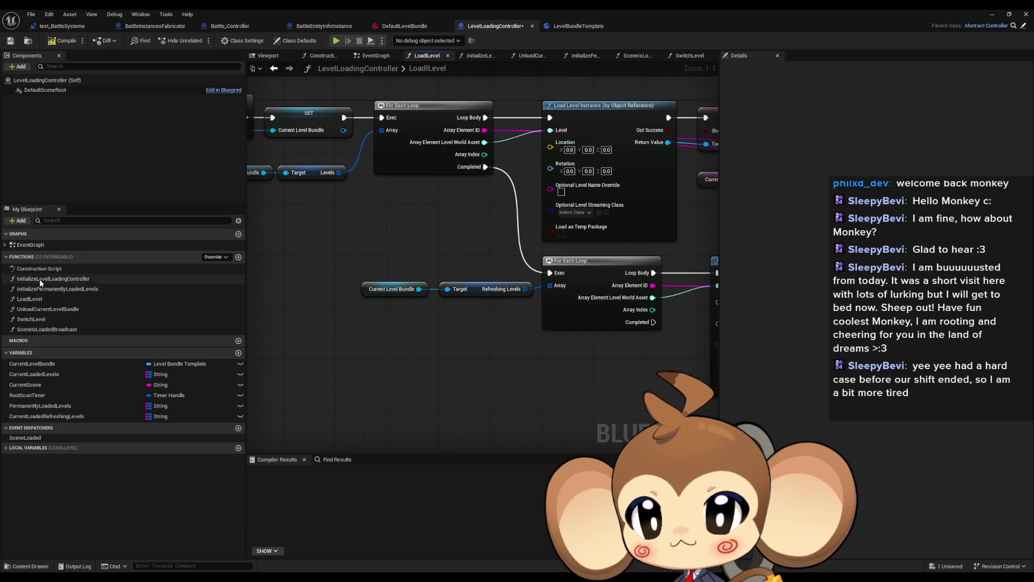
Open InitializePermanentlyLoadedLevels and disconnect its entry from Load Level Instance.
double_click(40, 279)
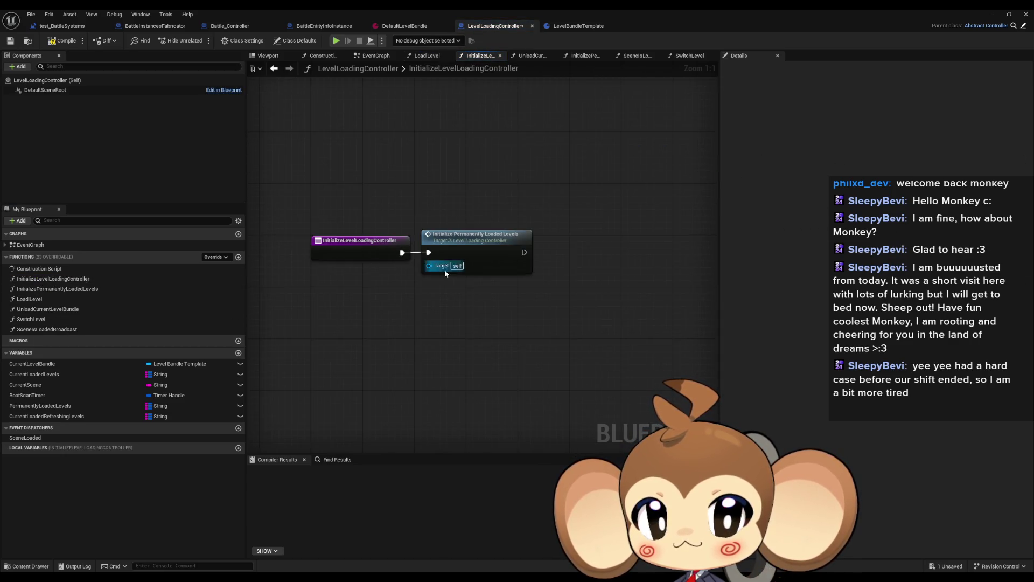
double_click(473, 247)
scroll(519, 342, up, 2)
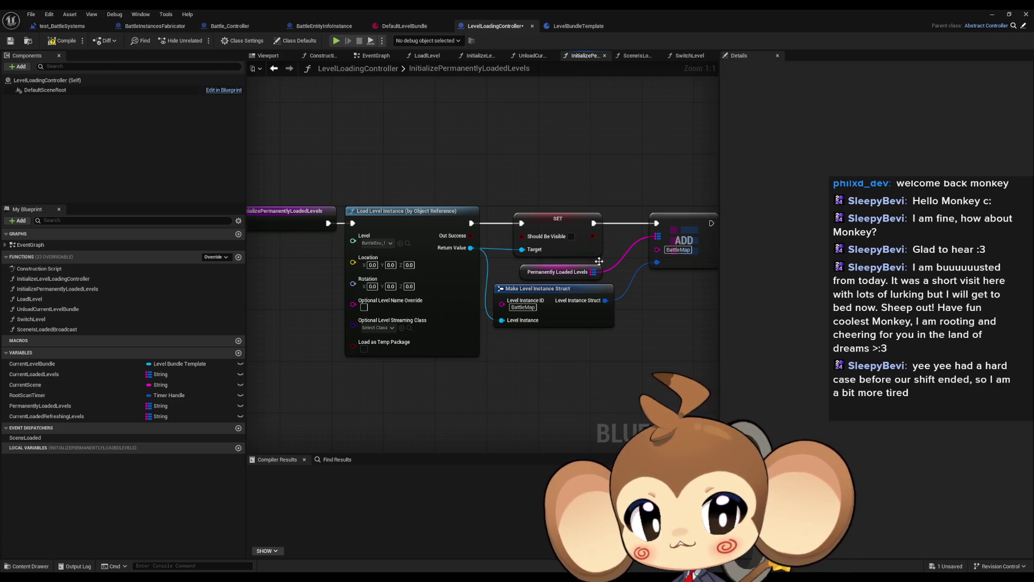
alt+click(352, 223)
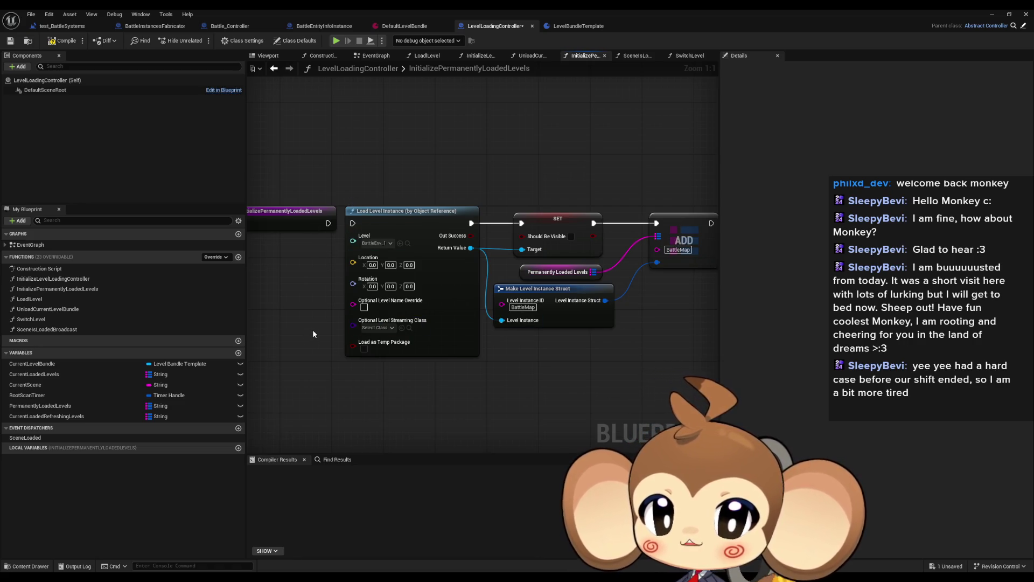
click(288, 215)
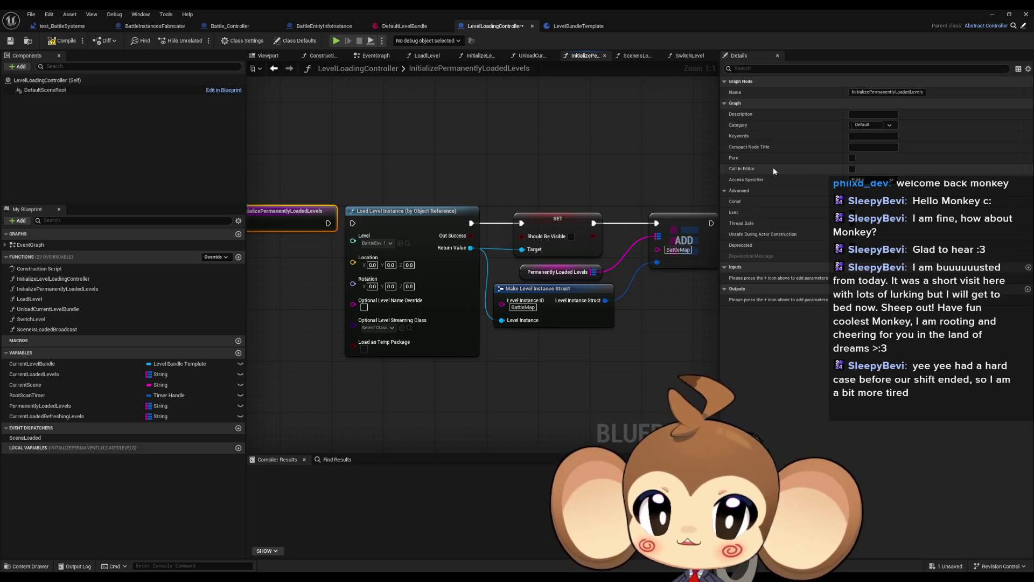
drag(322, 277, 430, 283)
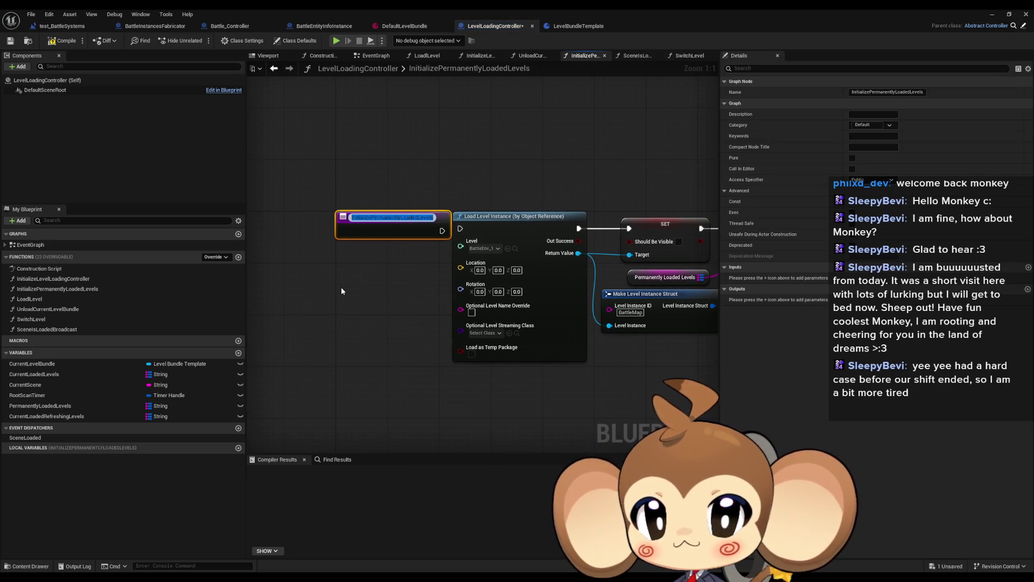
Rename the function InitializePermanentlyLoadedLevels_old, mark it Deprecated, and reopen LoadLevel.
key(F2)
text(_old)
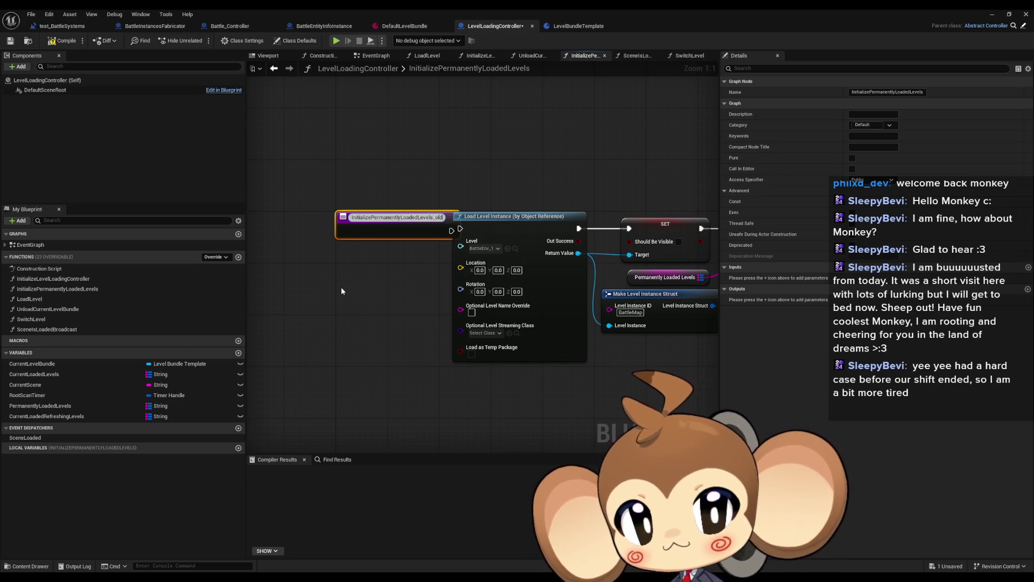
key(Return)
click(852, 245)
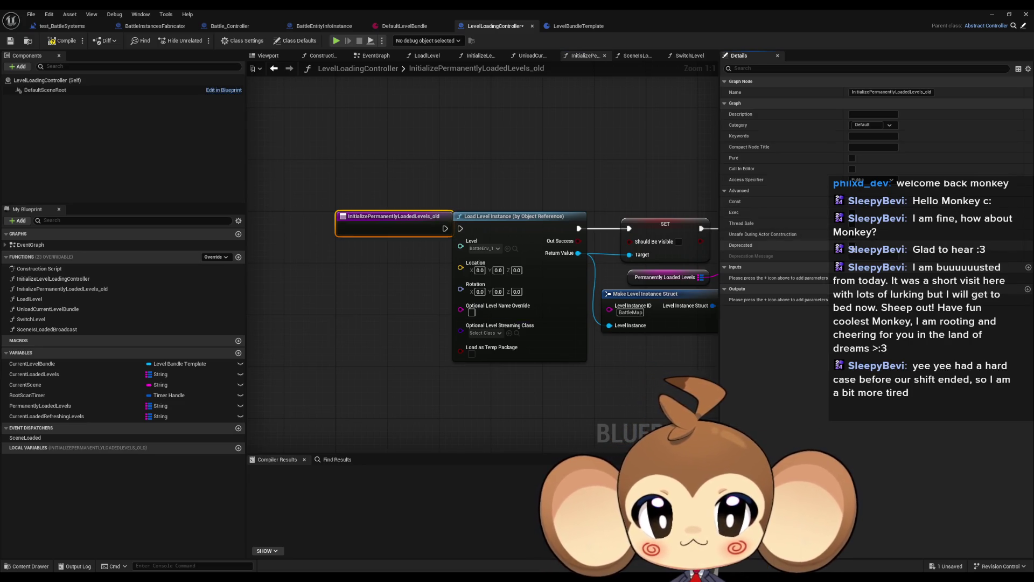
click(408, 374)
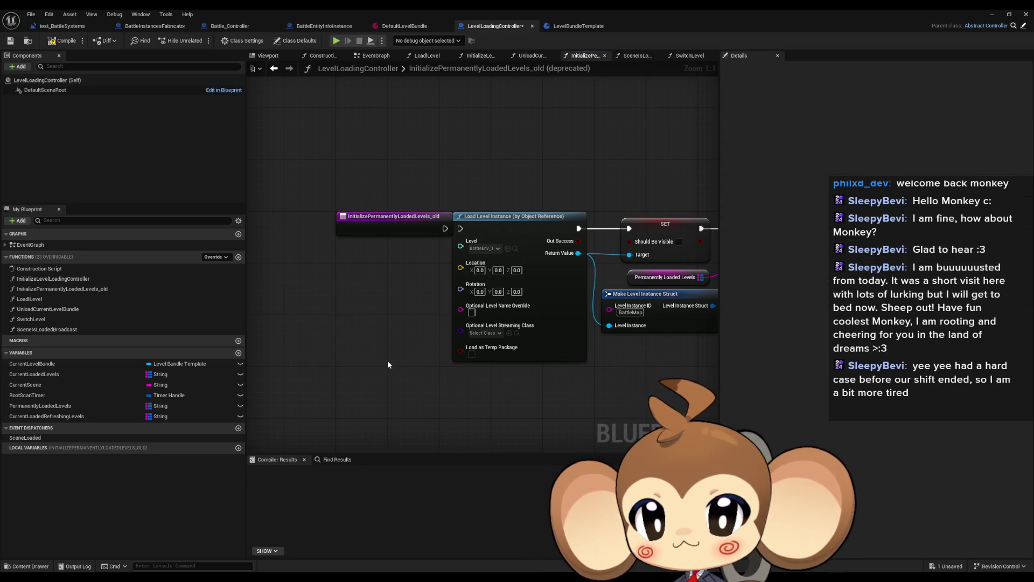
double_click(80, 279)
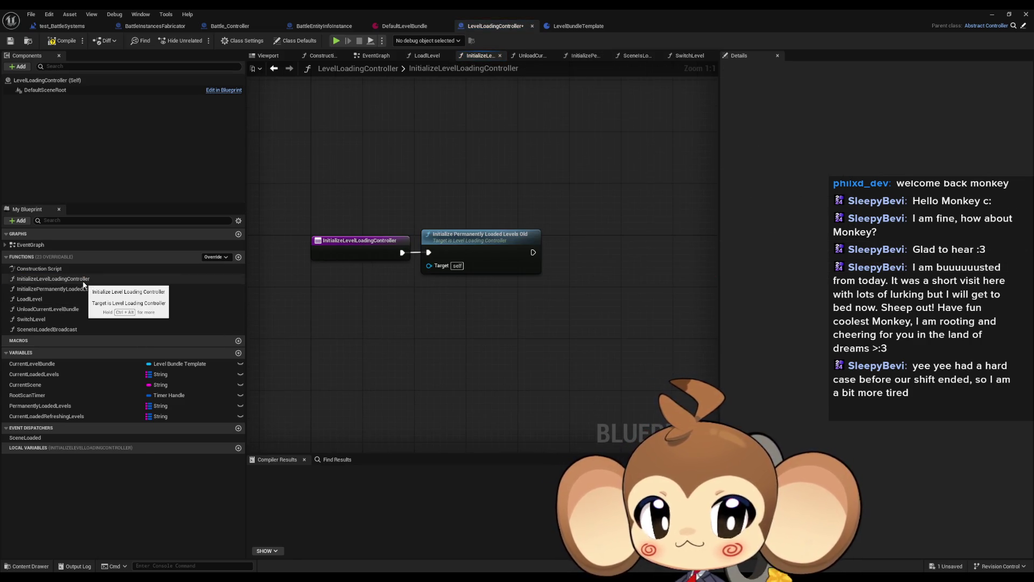
double_click(53, 288)
double_click(30, 299)
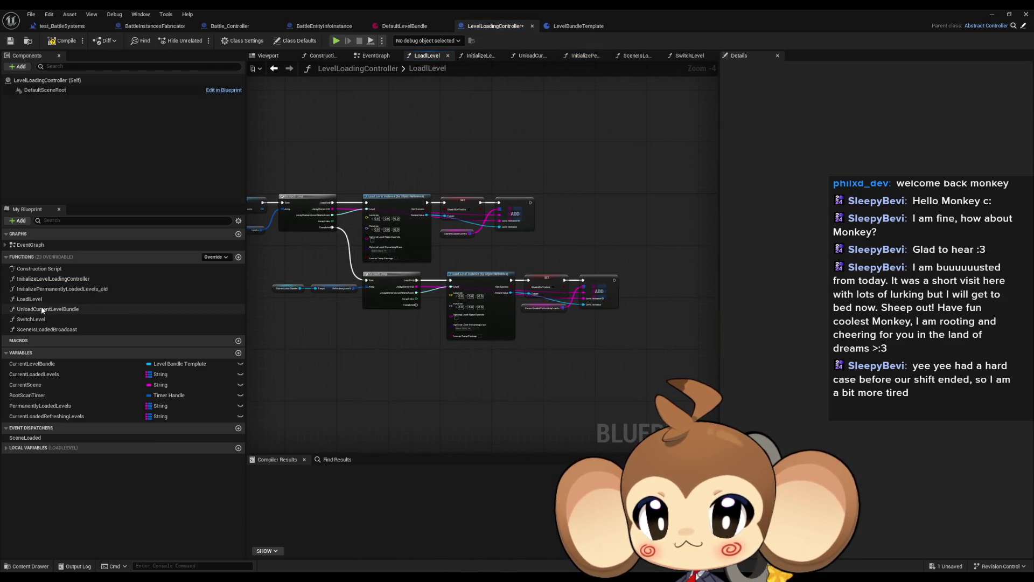
In UnloadCurrentLevelBundle, add a Values node for the CurrentLoadedRefreshingLevels map.
double_click(42, 309)
scroll(393, 205, up, 1)
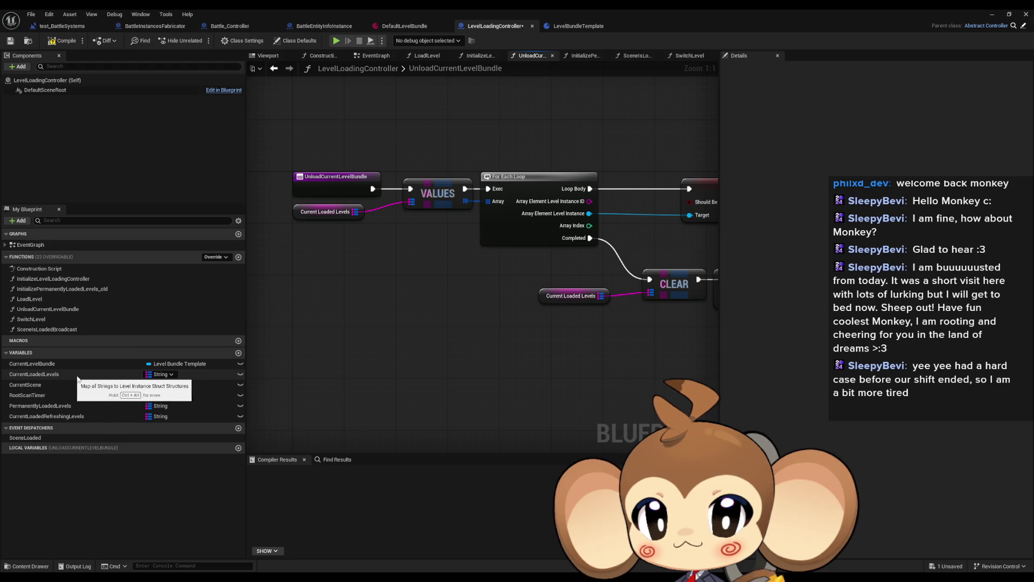
mouse_move(64, 416)
mouse_down()
mouse_move(31, 387)
mouse_move(299, 358)
mouse_move(340, 374)
mouse_move(423, 355)
mouse_up()
click(340, 375)
text(values)
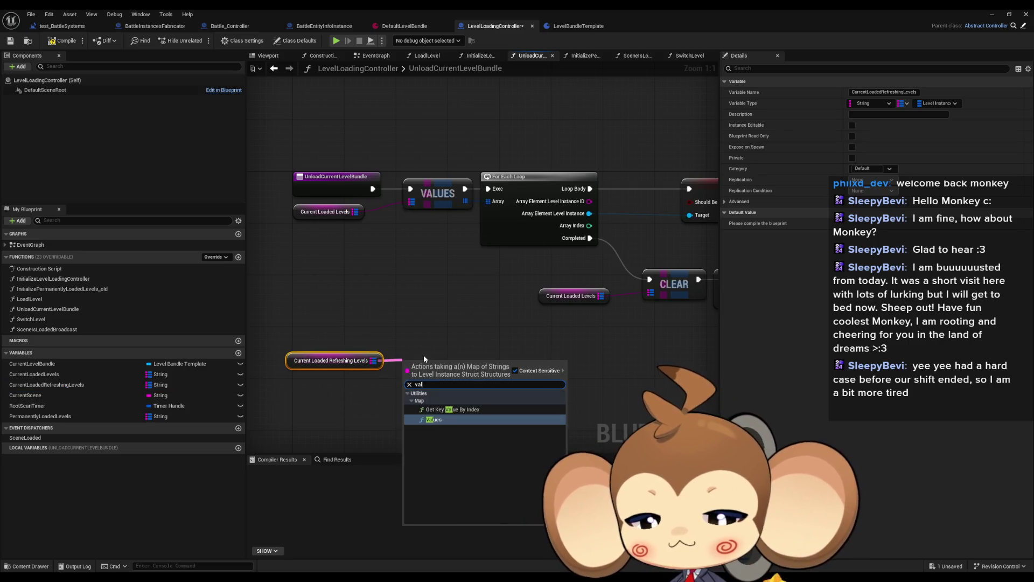
key(Return)
scroll(542, 312, down, 3)
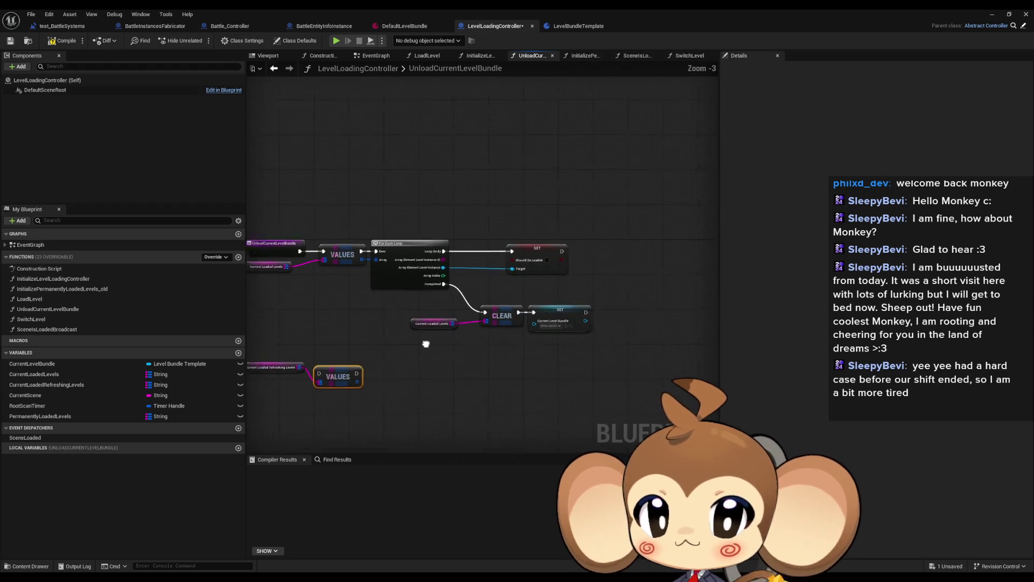
Duplicate the ForEachLoop and CLEAR node group below the original.
drag(389, 207, 618, 374)
key(ctrl+c)
key(ctrl+v)
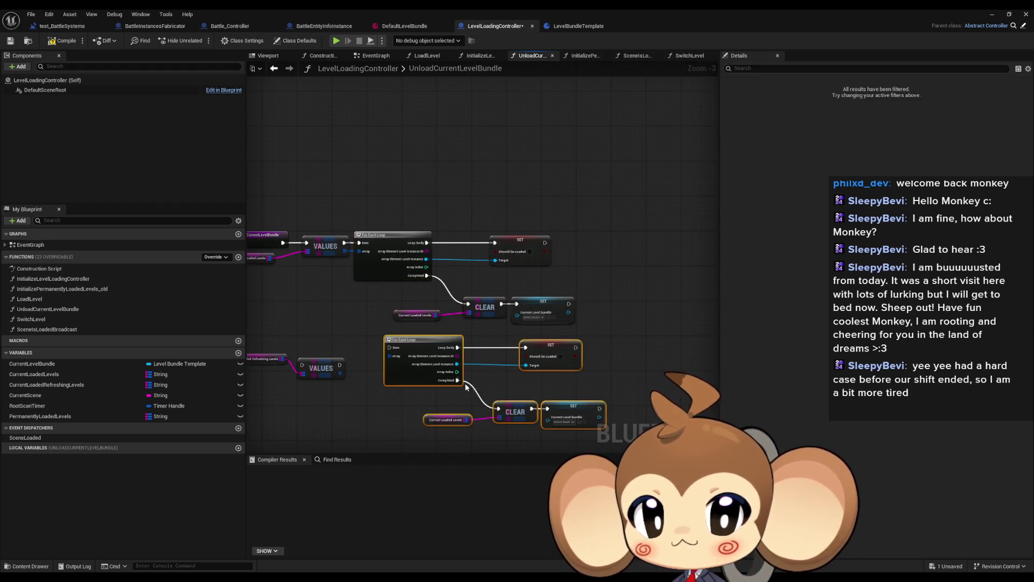
drag(473, 319, 460, 345)
click(556, 400)
drag(556, 400, 427, 320)
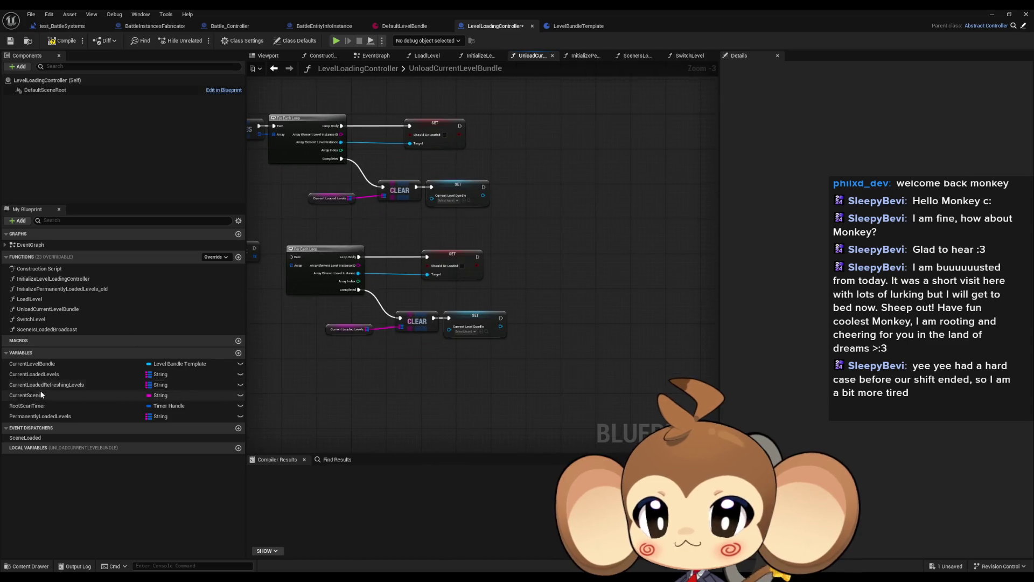
scroll(427, 321, up, 3)
Add a CurrentLoadedRefreshingLevels getter with a Clear node, fed by the lower loop's Completed.
click(409, 328)
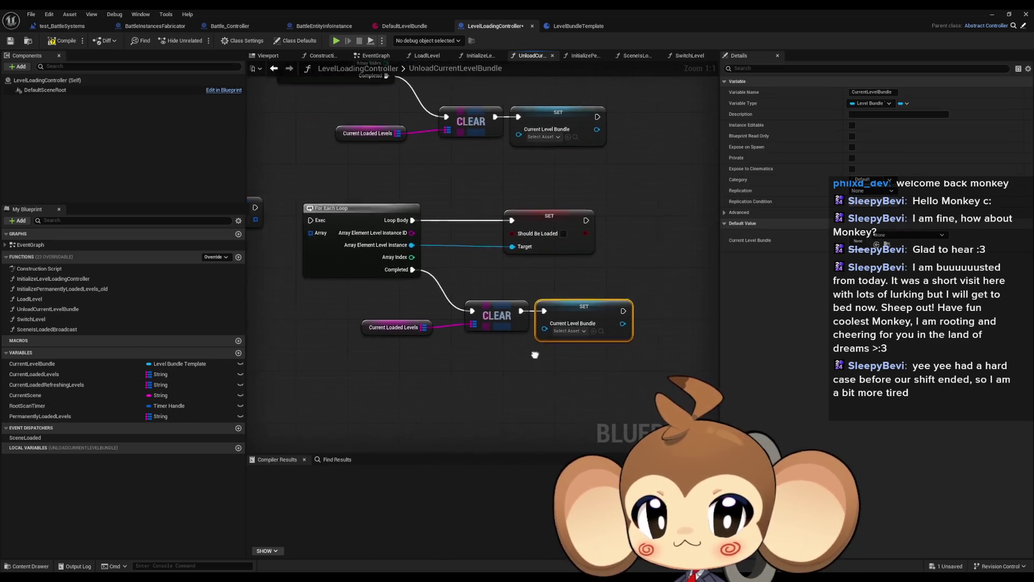
click(34, 374)
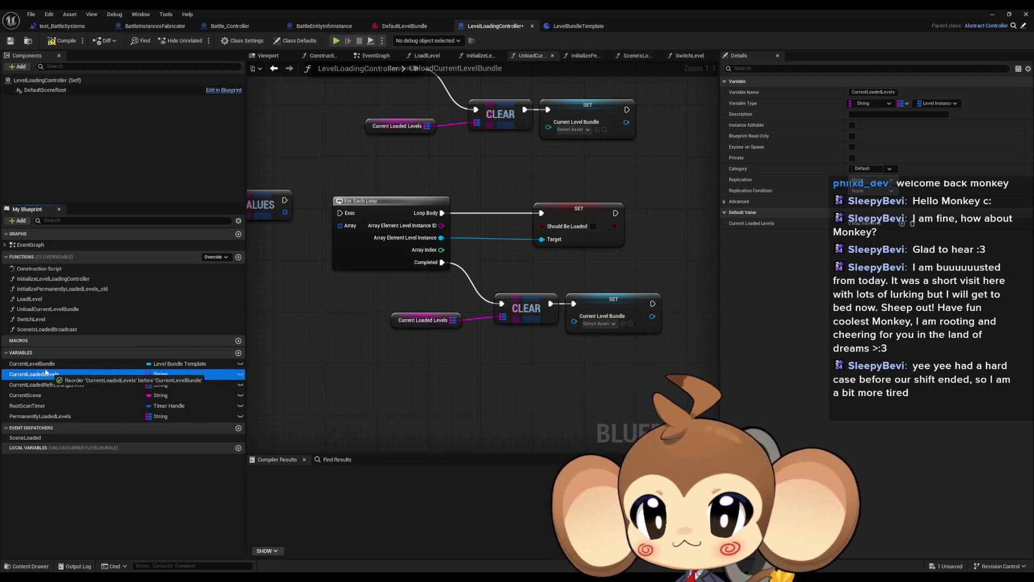
drag(34, 374, 470, 355)
mouse_move(47, 384)
mouse_down()
mouse_move(393, 351)
mouse_move(499, 370)
mouse_move(574, 361)
mouse_move(576, 307)
mouse_up()
click(498, 369)
text(clear)
key(Return)
mouse_move(579, 368)
mouse_down()
mouse_move(441, 266)
mouse_move(519, 327)
mouse_move(394, 302)
mouse_move(407, 290)
mouse_move(512, 326)
mouse_move(505, 287)
mouse_up()
Delete the old clear and the Current Level Bundle SET, and chain the first CLEAR into the second loop.
key(Delete)
mouse_move(294, 214)
mouse_down()
mouse_move(443, 258)
mouse_move(555, 275)
mouse_move(475, 310)
mouse_move(360, 322)
mouse_move(431, 321)
mouse_up()
drag(646, 194, 684, 247)
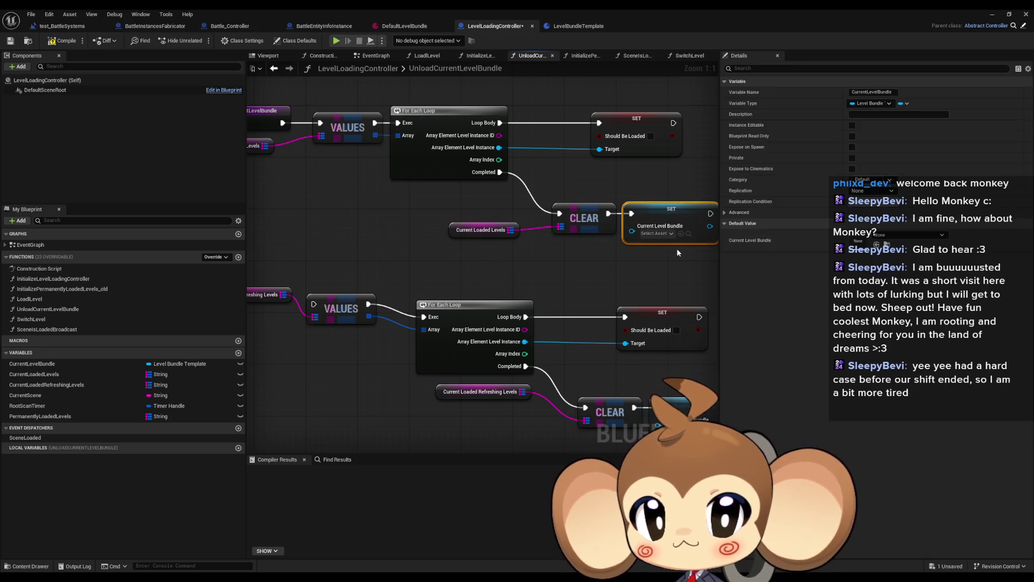
key(Delete)
mouse_move(608, 213)
mouse_down()
mouse_move(314, 305)
mouse_move(443, 289)
mouse_move(337, 305)
mouse_up()
Rearrange the second loop's Values and getter nodes and review the whole unload graph.
click(362, 290)
scroll(385, 270, down, 2)
click(475, 276)
drag(447, 288, 467, 297)
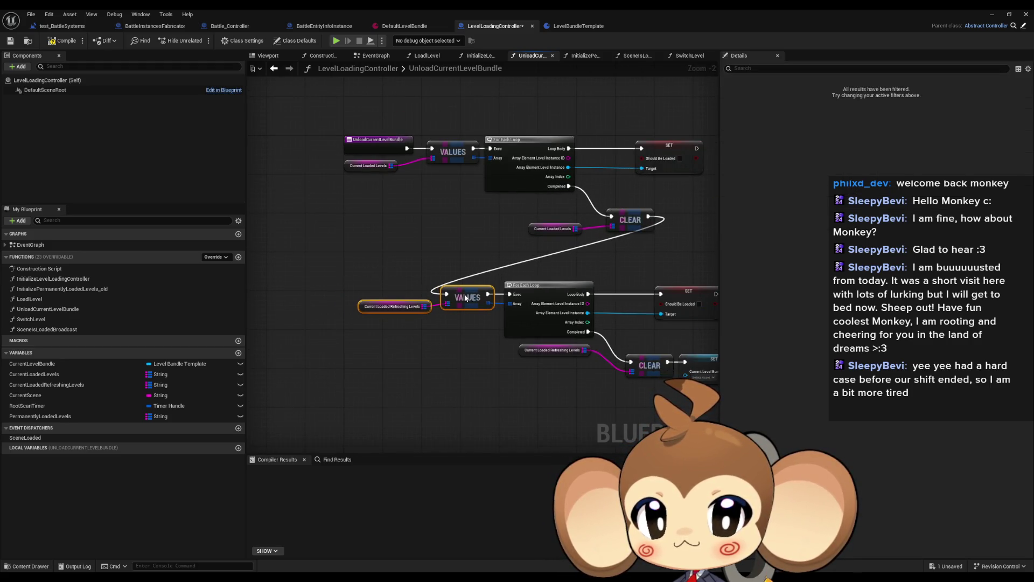
click(596, 275)
mouse_move(597, 275)
mouse_down()
mouse_move(562, 279)
mouse_move(593, 264)
mouse_move(667, 276)
mouse_up()
scroll(565, 260, up, 1)
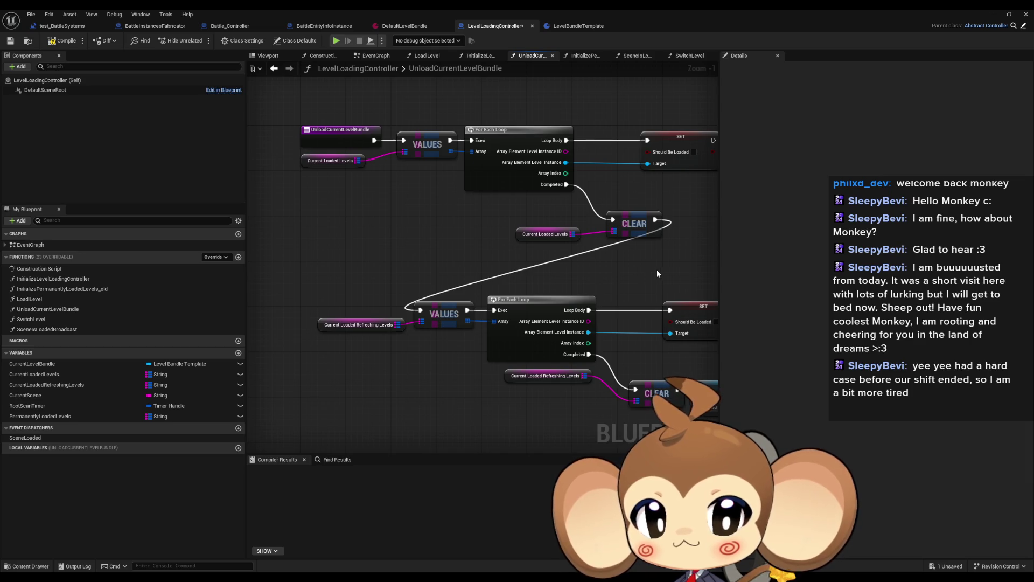
drag(658, 269, 567, 266)
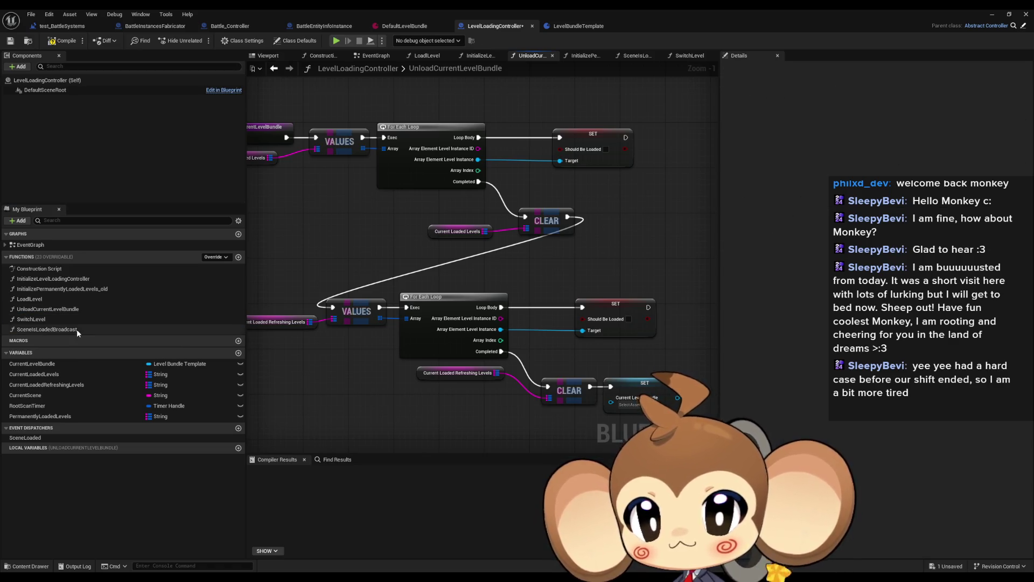
Open SceneIsLoadedBroadcast from the My Blueprint Functions list.
double_click(76, 328)
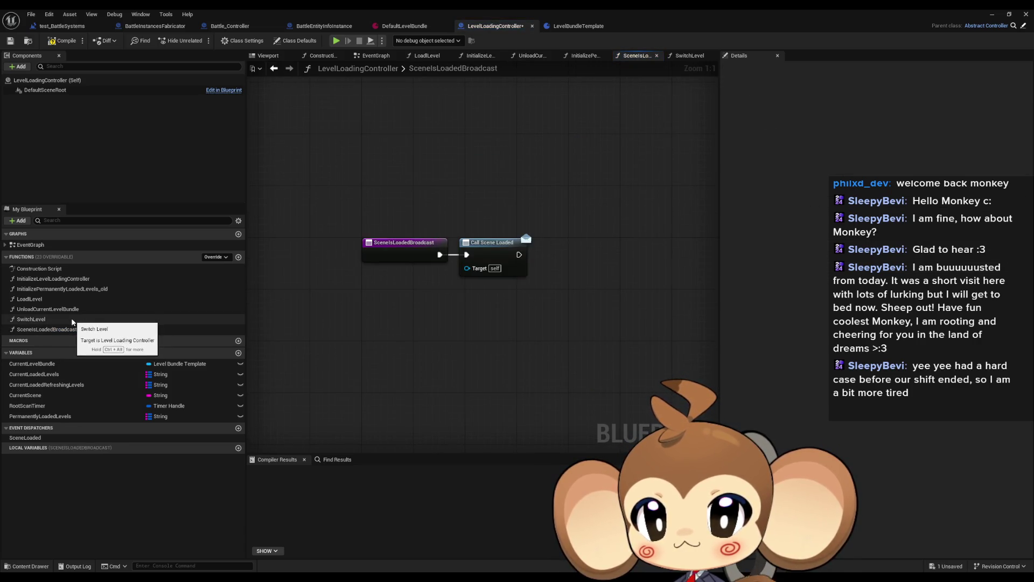
Open SwitchLevel and centre the view on its entry node at 1:1 zoom.
double_click(32, 318)
scroll(474, 286, down, 3)
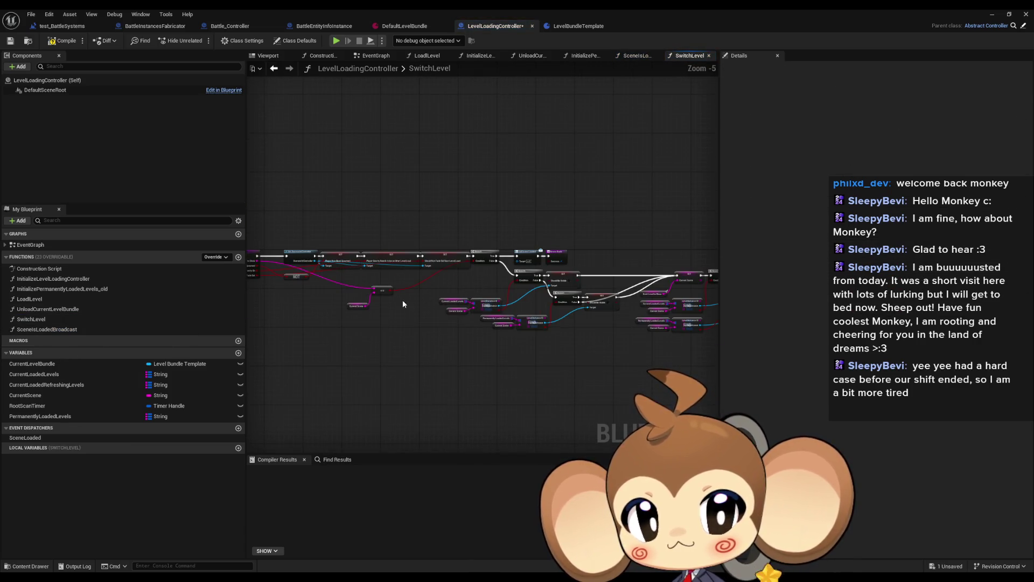
scroll(402, 303, up, 5)
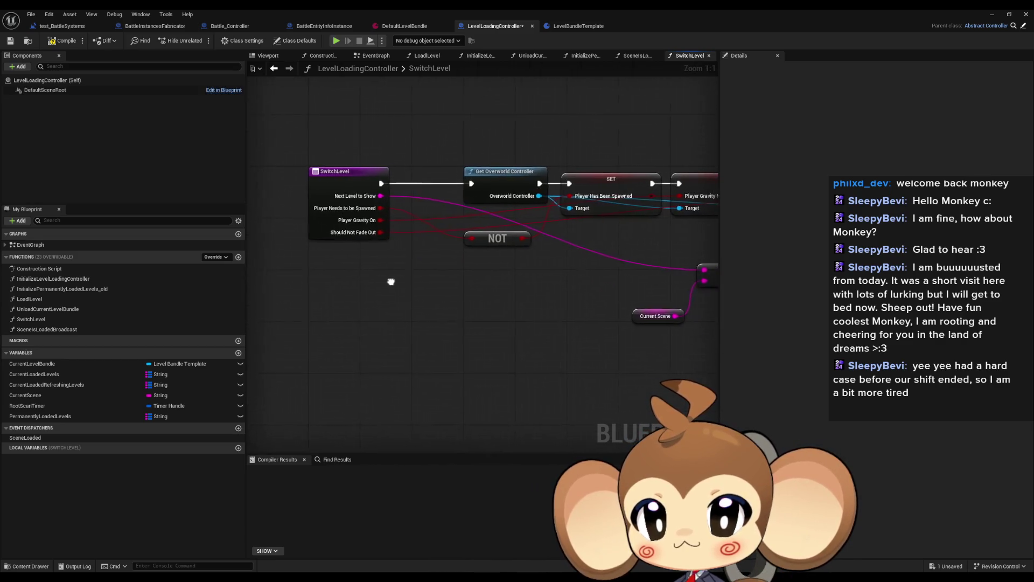
drag(392, 281, 370, 285)
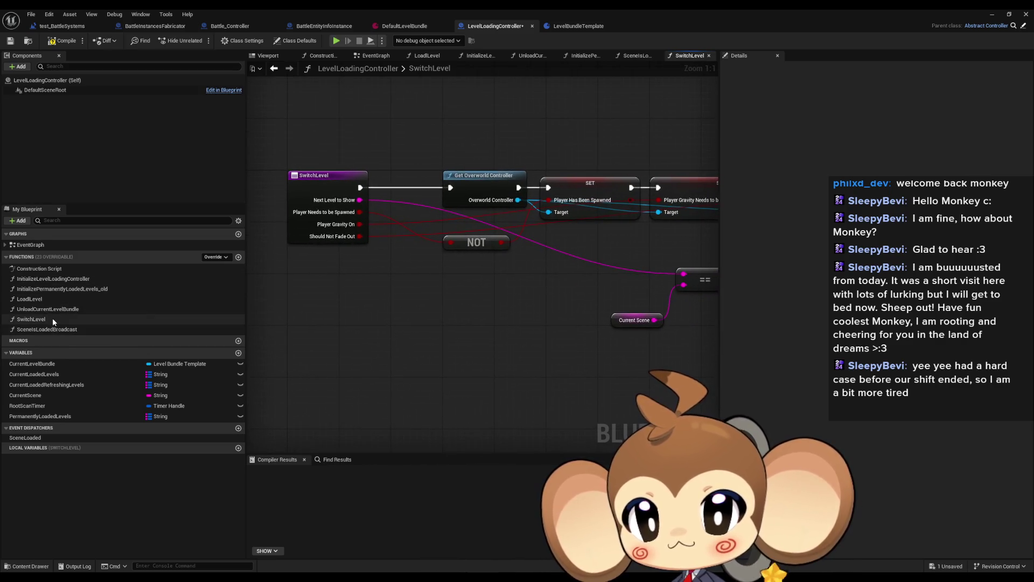
Add a Boolean variable named CurrentShownLevelsIsToBeUnloadedInHide to the controller.
click(238, 353)
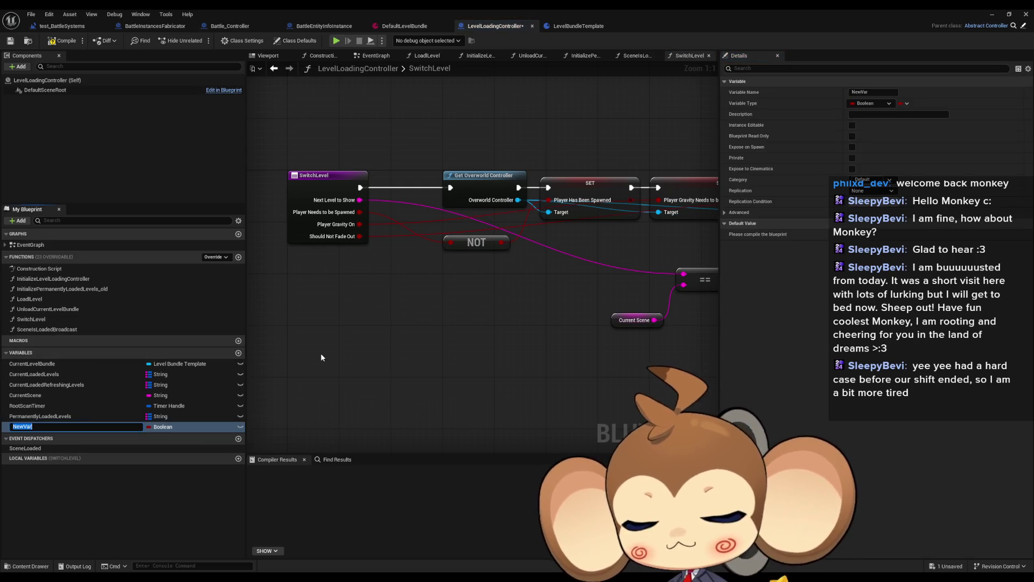
text(CurrentLoadedIs)
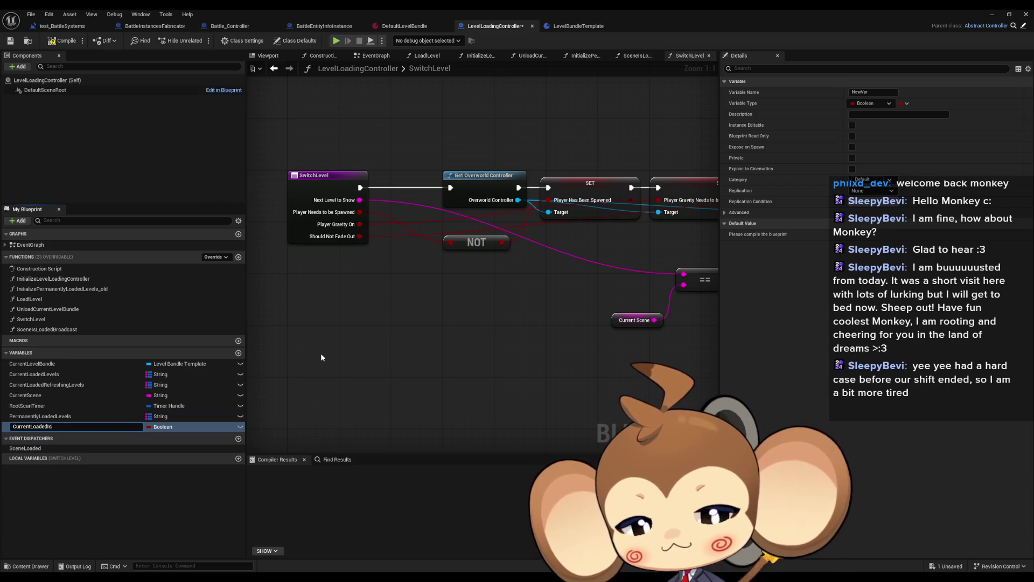
key(BackSpace)
key(BackSpace)
key(BackSpace)
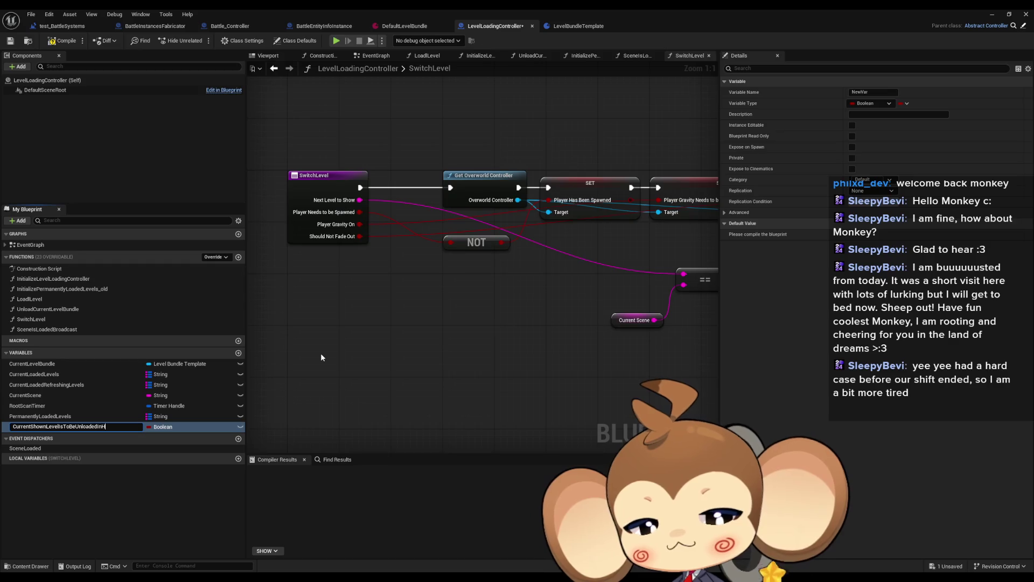
key(Return)
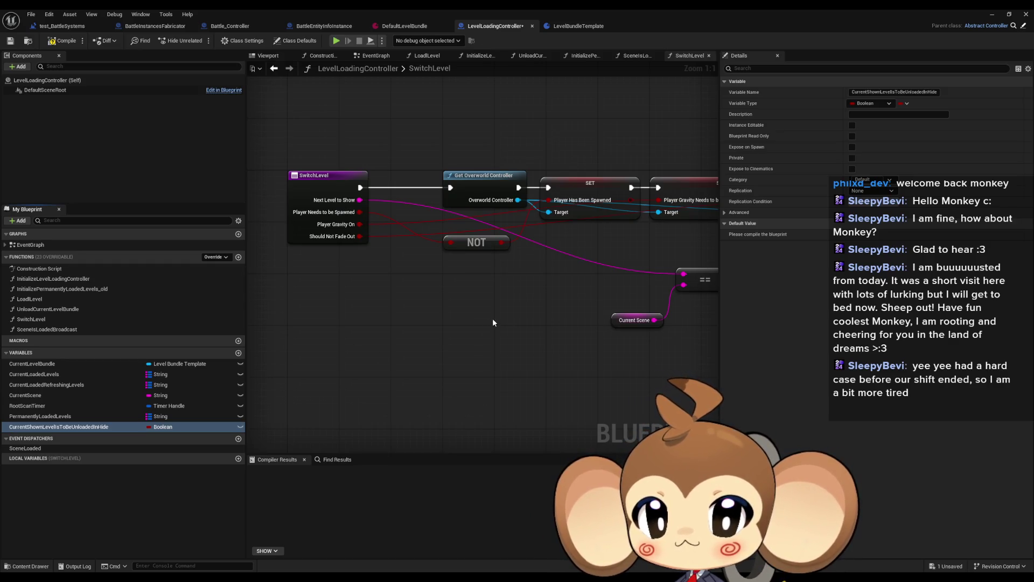
drag(493, 319, 371, 328)
drag(528, 345, 270, 346)
mouse_move(479, 350)
mouse_down()
mouse_move(406, 356)
mouse_move(447, 327)
mouse_move(451, 305)
mouse_move(489, 291)
mouse_up()
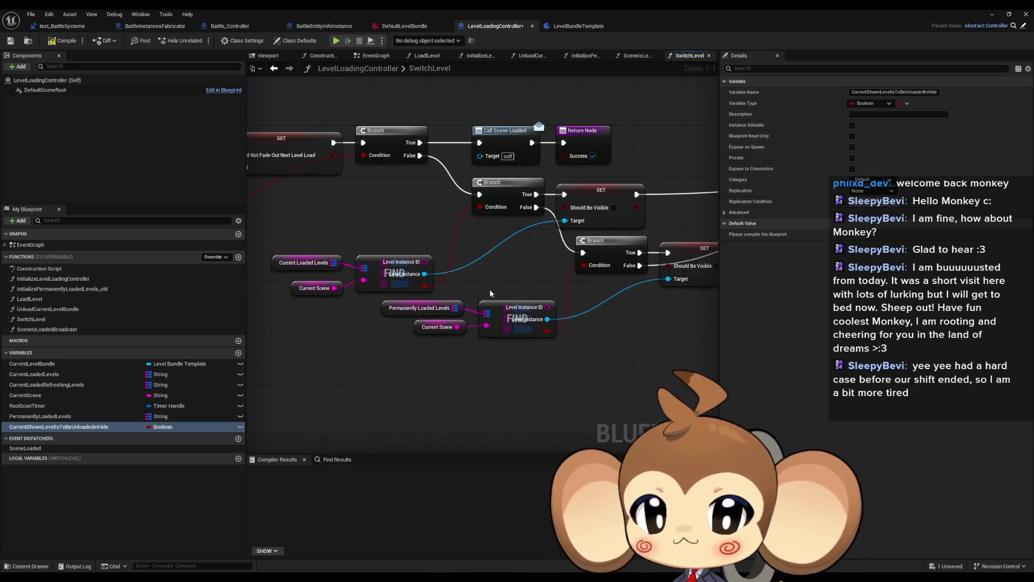
click(384, 308)
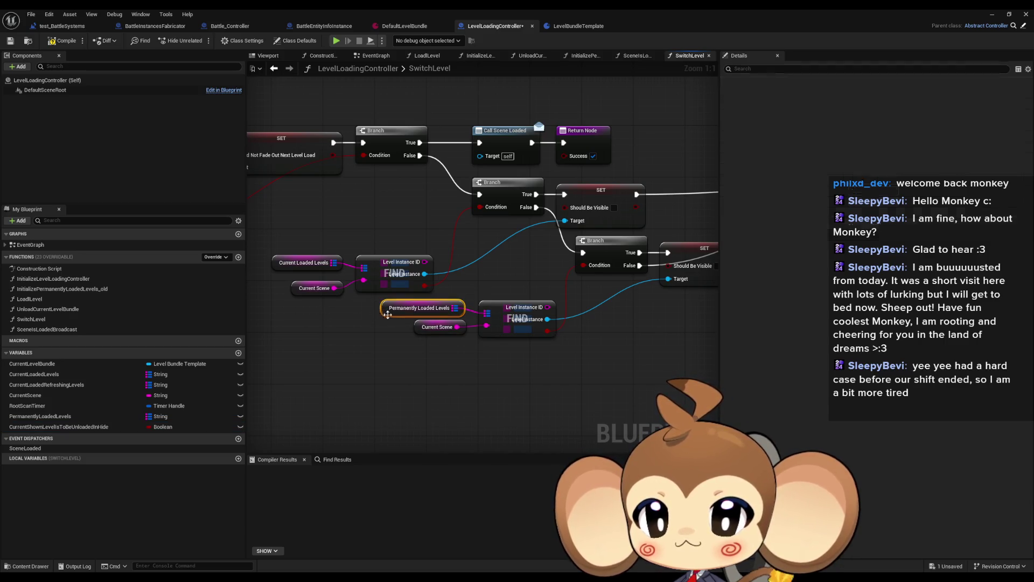
drag(405, 331, 280, 335)
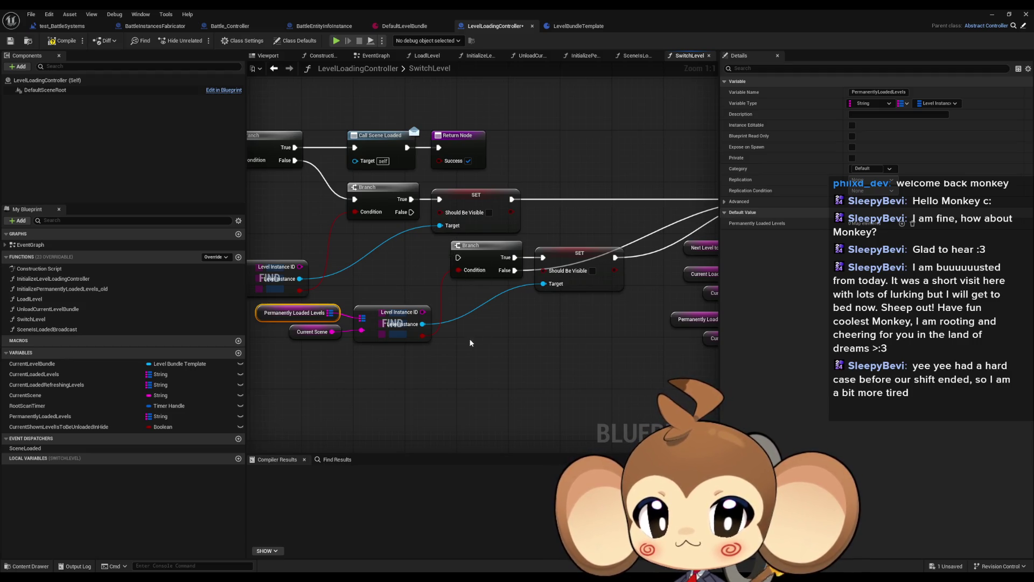
drag(460, 258, 503, 241)
drag(269, 285, 480, 337)
mouse_move(482, 280)
mouse_down()
mouse_move(352, 280)
mouse_move(539, 229)
mouse_move(493, 299)
mouse_move(651, 41)
mouse_move(649, 103)
mouse_up()
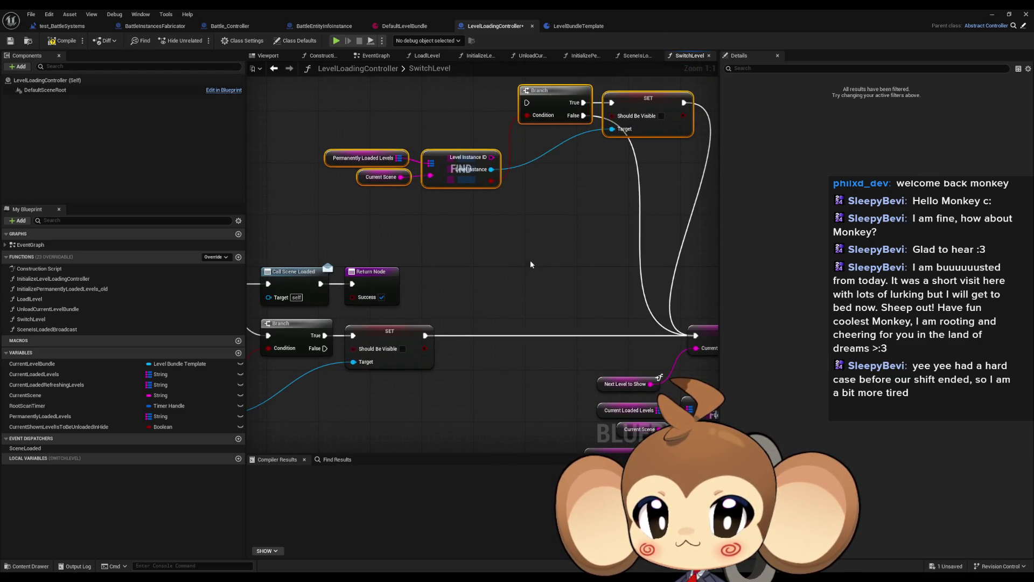
click(502, 263)
mouse_move(502, 263)
mouse_down()
mouse_move(329, 228)
mouse_move(464, 288)
mouse_up()
scroll(337, 218, down, 4)
scroll(447, 248, up, 3)
mouse_move(429, 207)
mouse_down()
mouse_move(377, 207)
mouse_move(448, 211)
mouse_move(422, 211)
mouse_up()
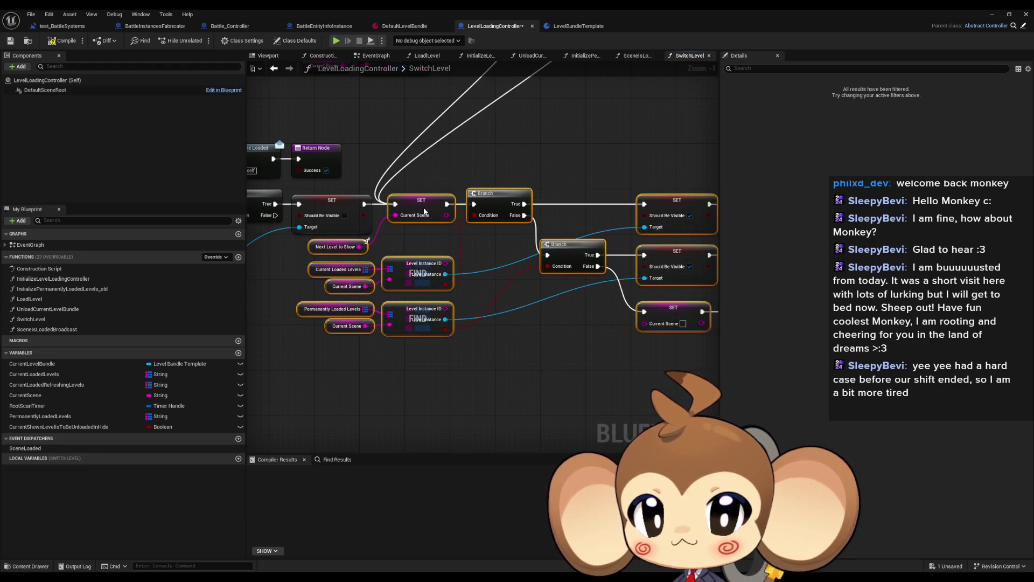
click(546, 339)
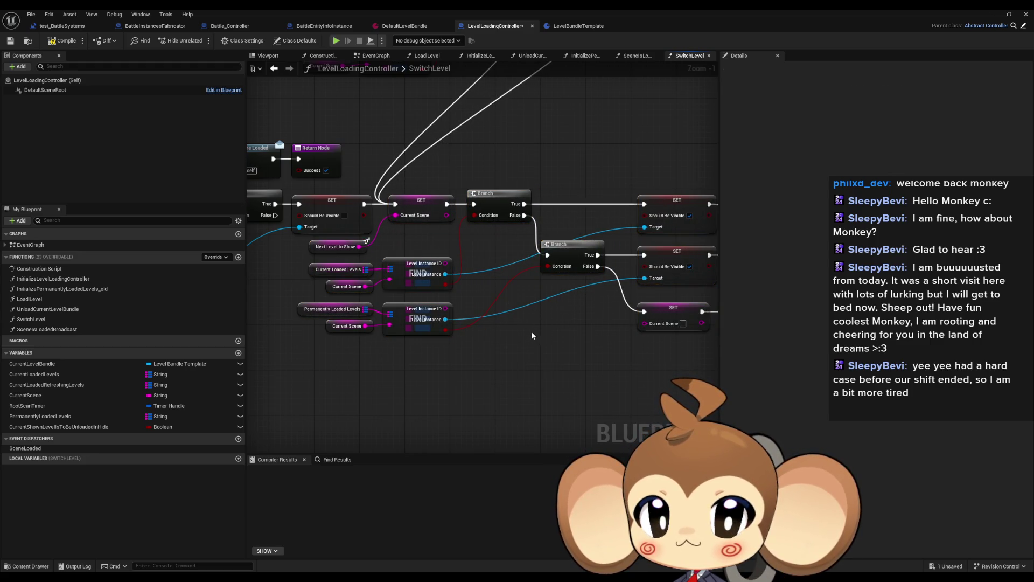
drag(525, 329, 377, 312)
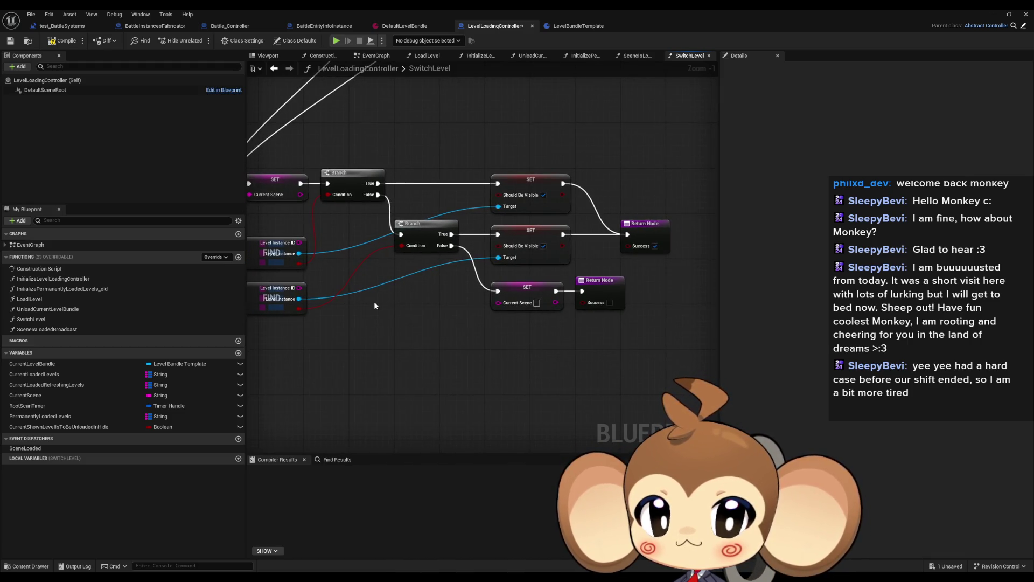
drag(361, 271, 487, 289)
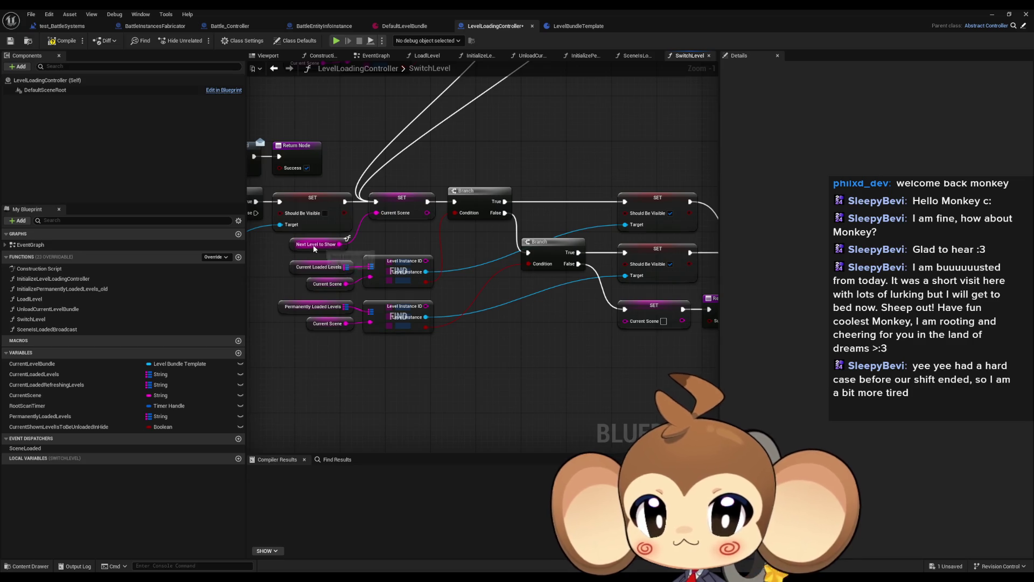
mouse_move(314, 248)
mouse_down()
mouse_move(499, 281)
mouse_move(1013, 310)
mouse_up()
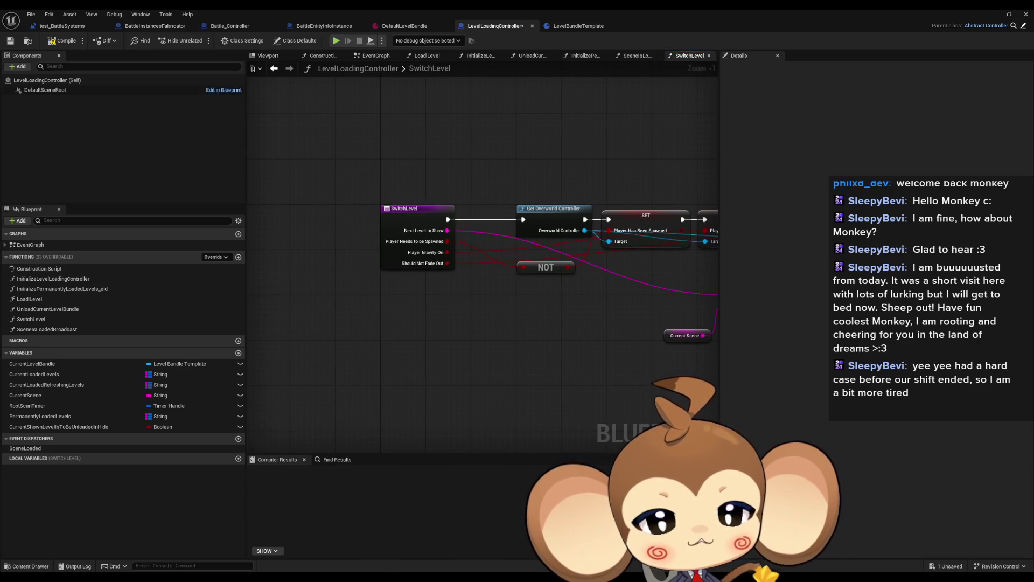
Review SwitchLevel's Get Overworld Controller and the Player Has Been Spawned, Player Gravity and Should Not Fade Out SETs.
drag(520, 197, 373, 208)
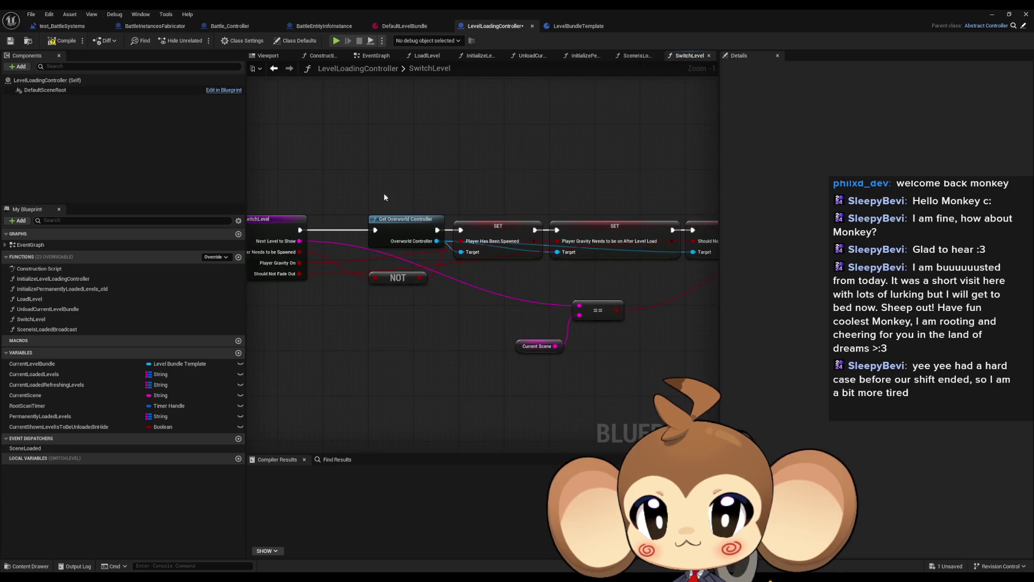
click(425, 237)
drag(487, 274, 438, 272)
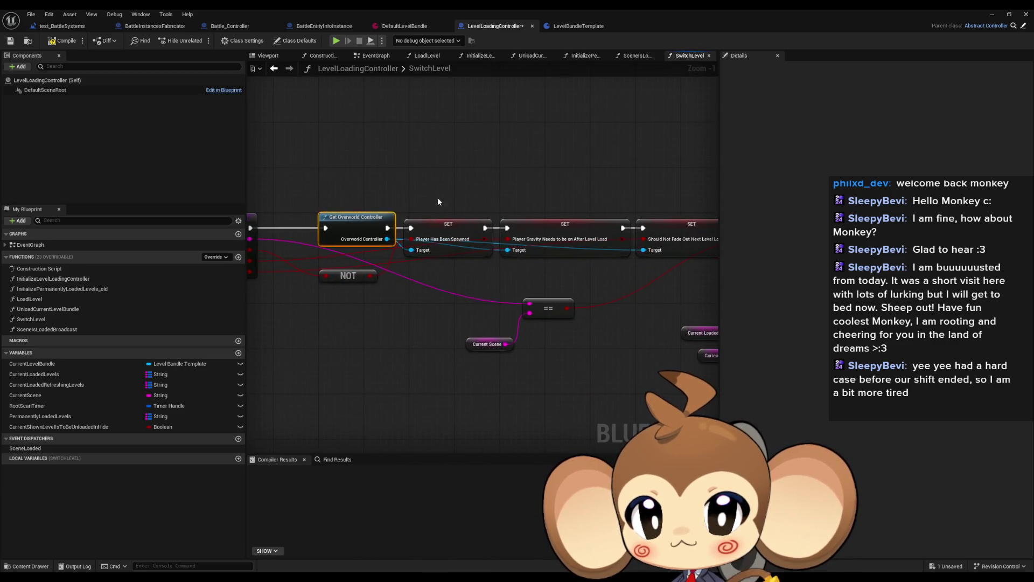
drag(438, 197, 473, 266)
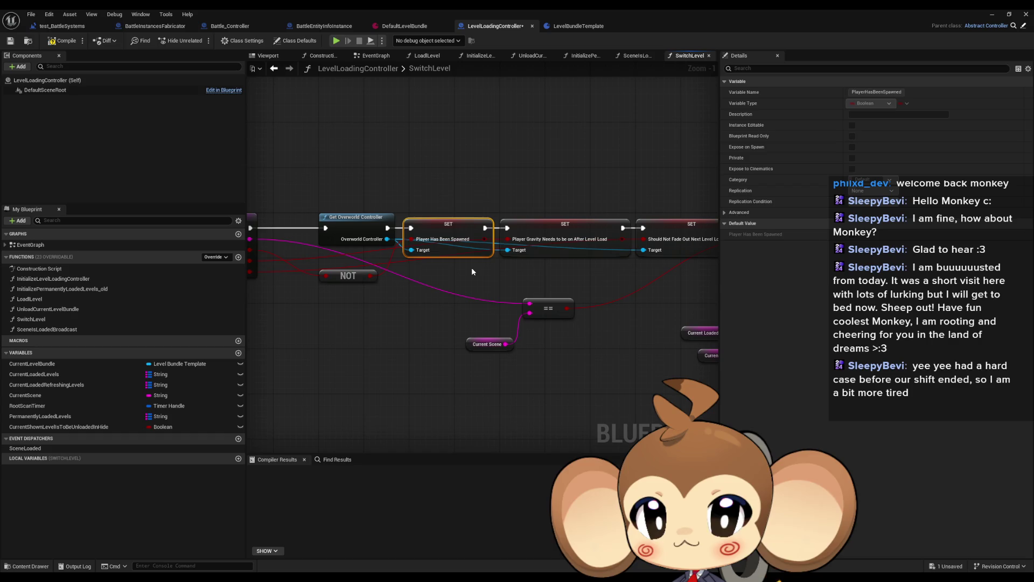
drag(471, 267, 395, 270)
click(484, 245)
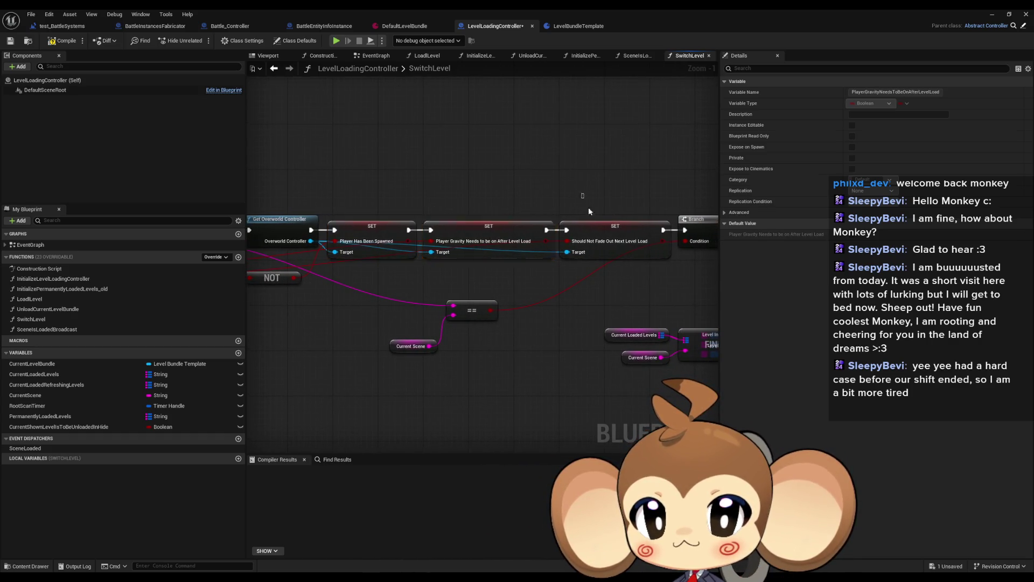
click(592, 245)
Pan to the Branch and Call Scene Loaded nodes and drag CurrentLoadedRefreshingLevels into the graph.
mouse_move(583, 271)
mouse_down()
mouse_move(299, 265)
mouse_move(574, 262)
mouse_move(386, 264)
mouse_up()
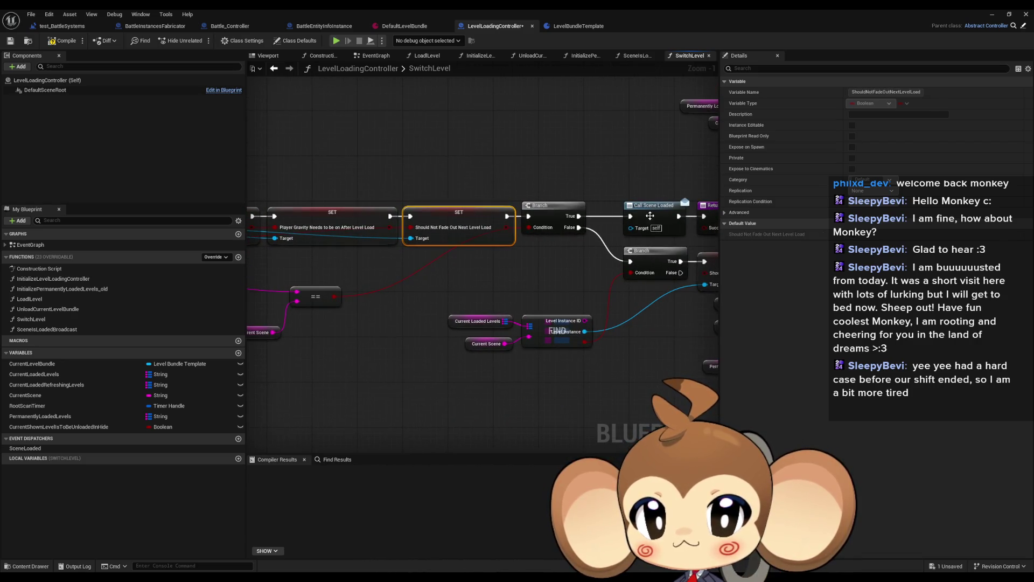
mouse_move(656, 266)
mouse_down()
mouse_move(546, 283)
mouse_move(357, 287)
mouse_up()
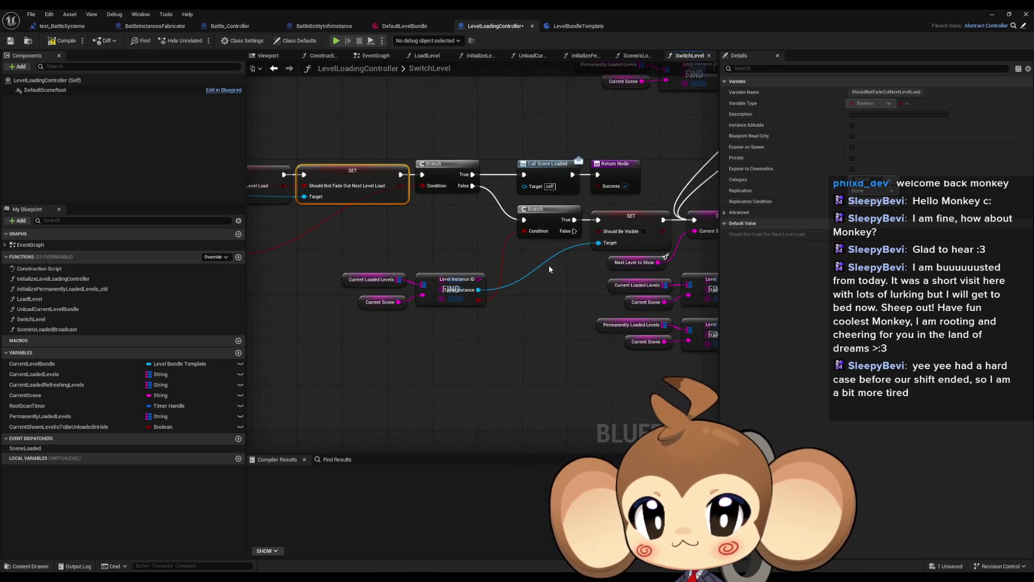
drag(549, 268, 456, 233)
drag(447, 374, 471, 361)
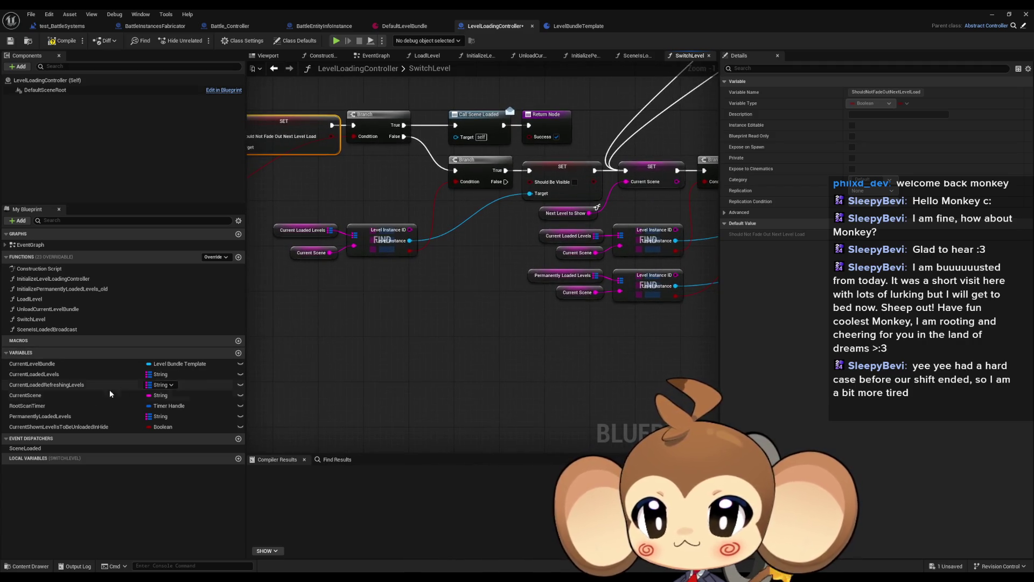
mouse_move(60, 386)
mouse_down()
mouse_move(365, 390)
mouse_move(308, 396)
mouse_up()
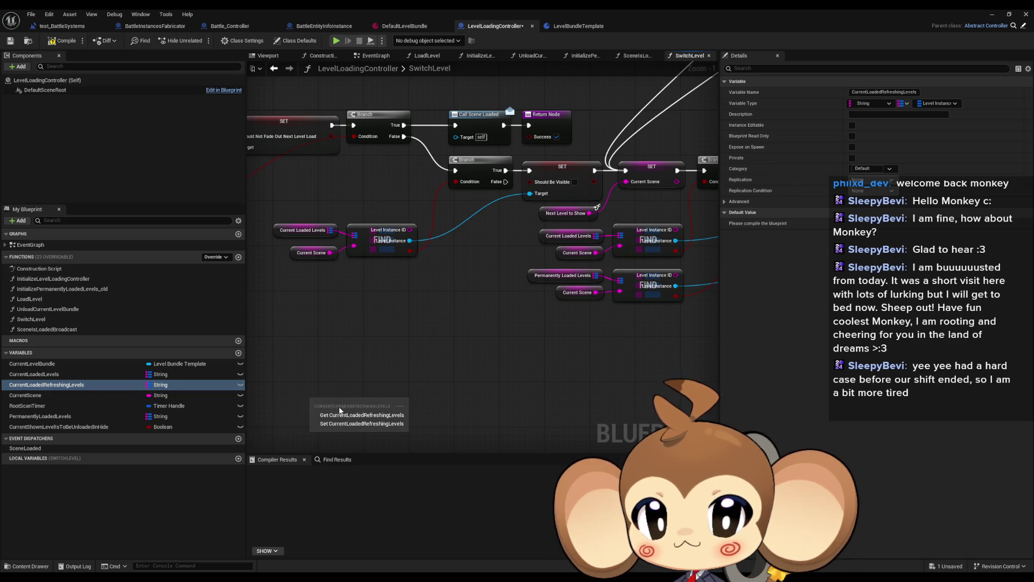
Get Current Loaded Refreshing Levels and add a FIND node keyed by Current Scene.
click(366, 412)
drag(386, 400, 409, 391)
text(find)
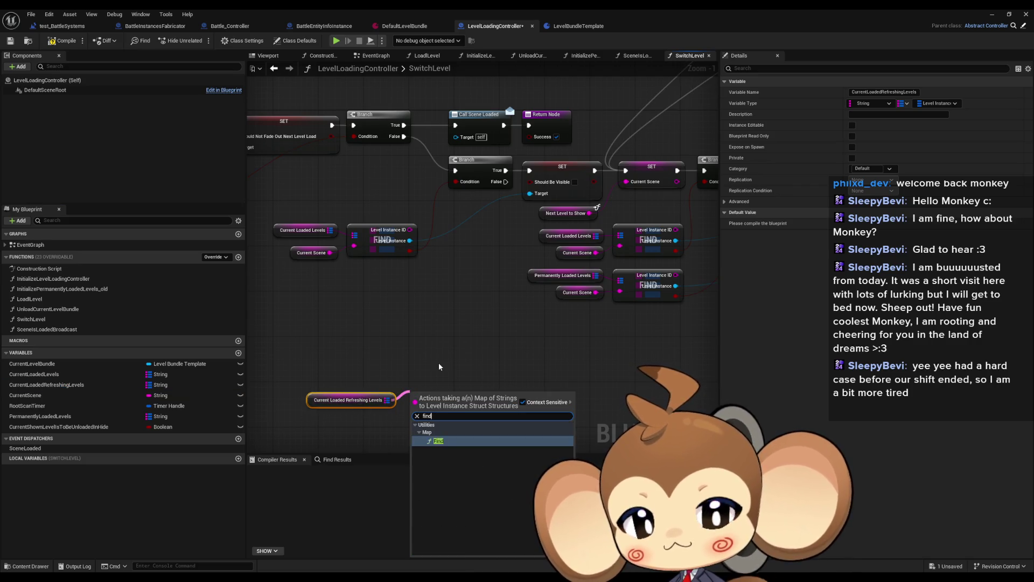
key(Return)
click(310, 253)
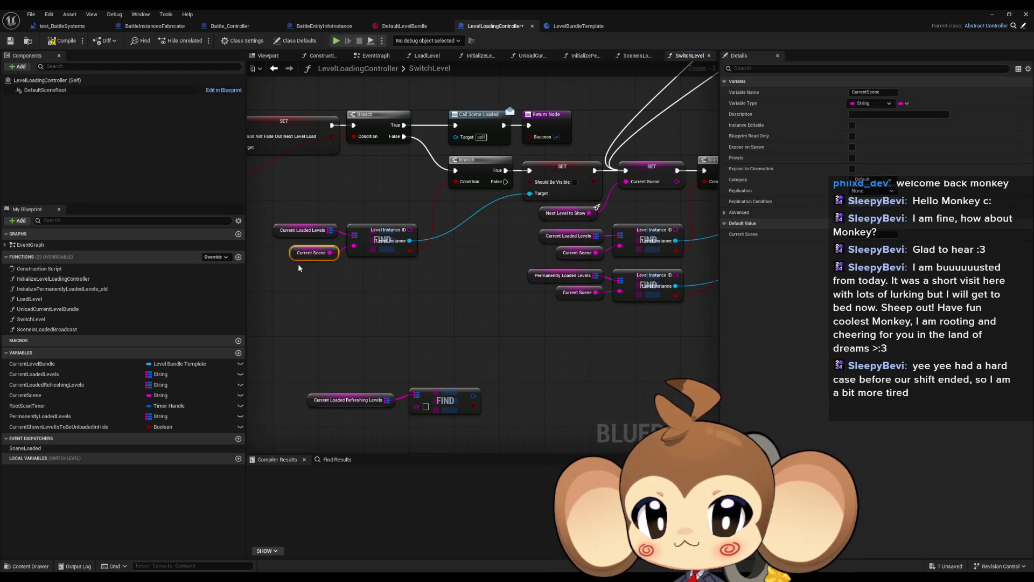
mouse_move(354, 419)
mouse_down()
mouse_move(569, 451)
mouse_move(700, 506)
mouse_move(684, 483)
mouse_up()
mouse_move(674, 376)
mouse_down()
mouse_move(460, 367)
mouse_move(413, 297)
mouse_up()
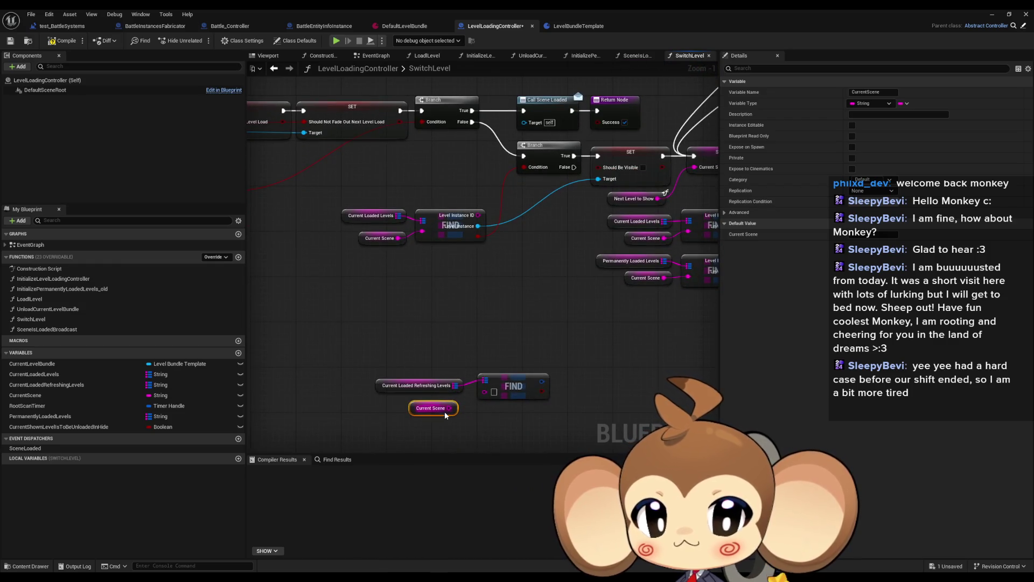
drag(449, 408, 485, 392)
Review the FIND lookups and delete the unused CurrentShownLevelsIsToBeUnloadedInHide variable.
key(Home)
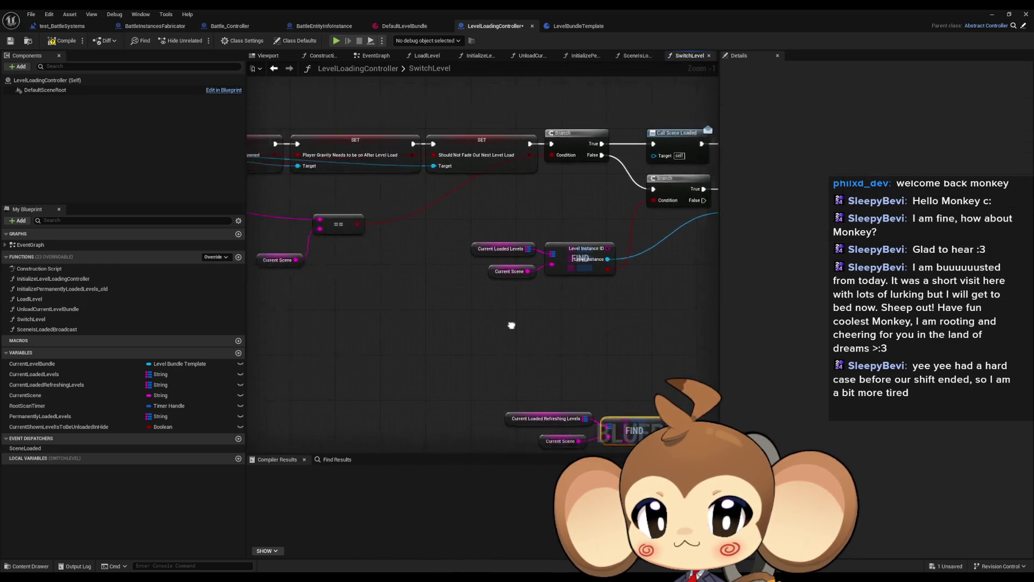
mouse_move(768, 353)
mouse_down()
mouse_move(418, 344)
mouse_move(406, 330)
mouse_move(247, 323)
mouse_move(350, 299)
mouse_up()
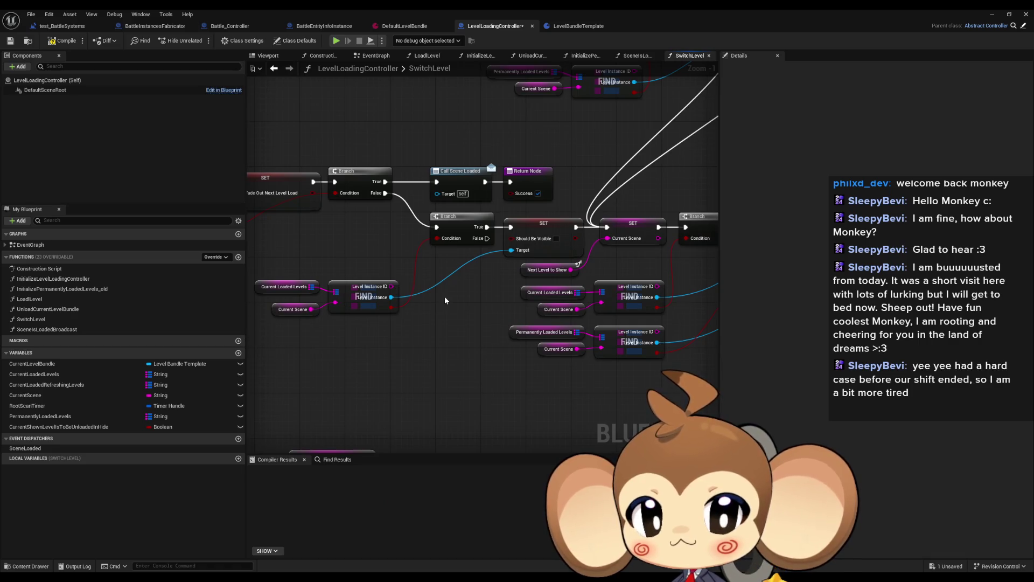
drag(445, 295, 433, 225)
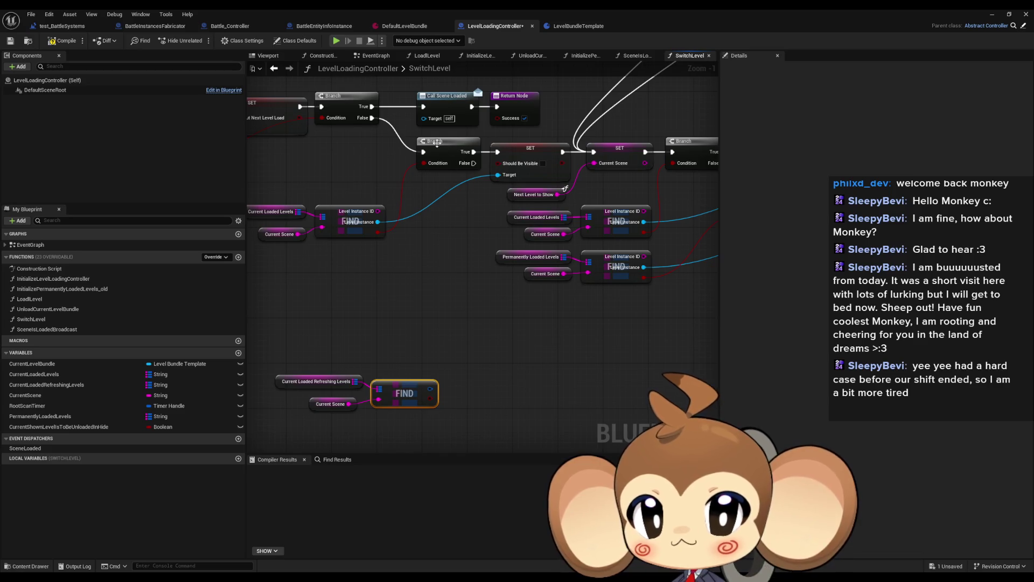
mouse_move(412, 141)
mouse_down()
mouse_move(525, 182)
mouse_move(585, 186)
mouse_up()
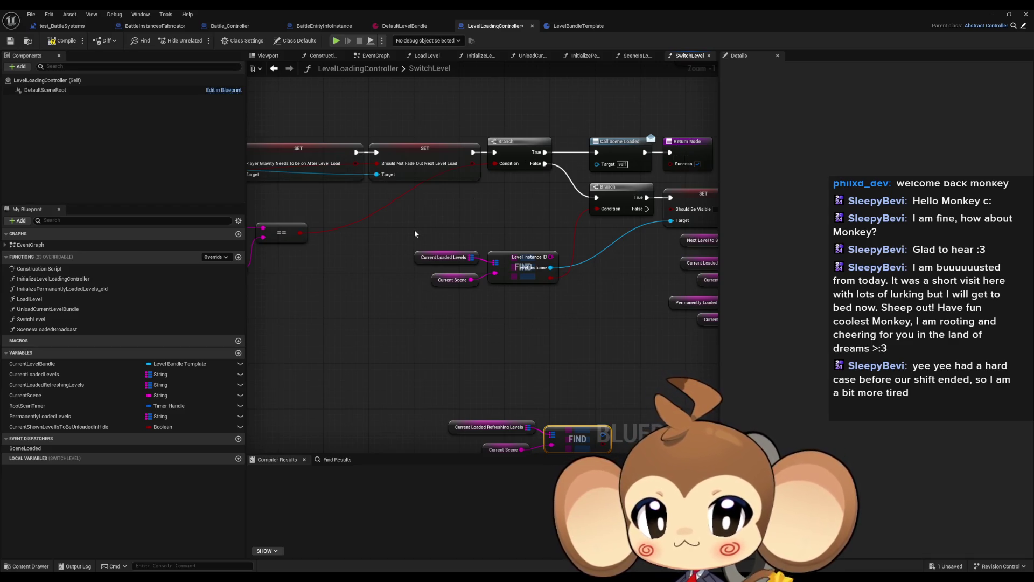
mouse_move(443, 256)
mouse_down()
mouse_move(669, 260)
mouse_move(861, 281)
mouse_move(380, 270)
mouse_up()
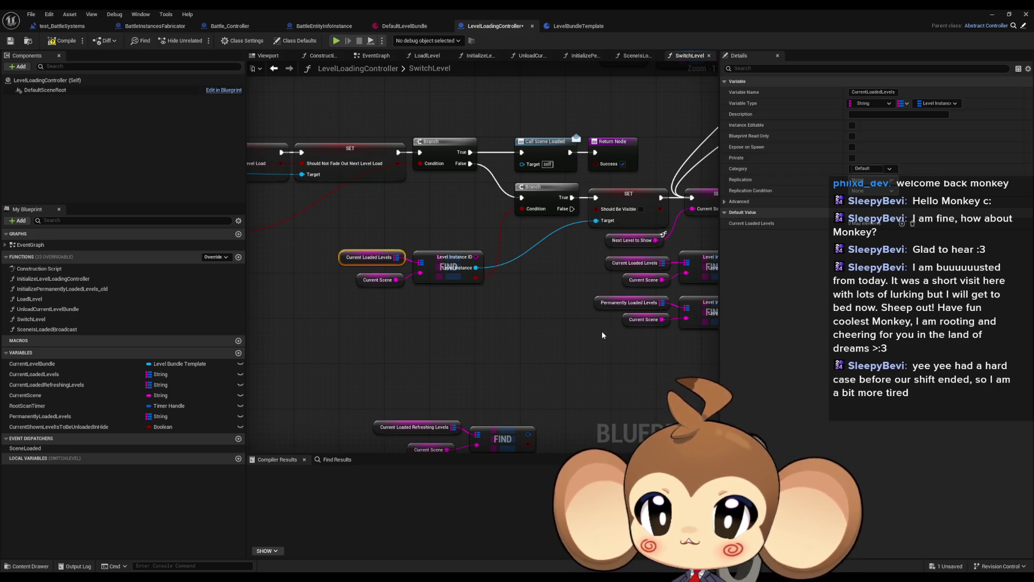
mouse_move(595, 335)
mouse_down()
mouse_move(525, 300)
mouse_move(503, 274)
mouse_move(505, 283)
mouse_up()
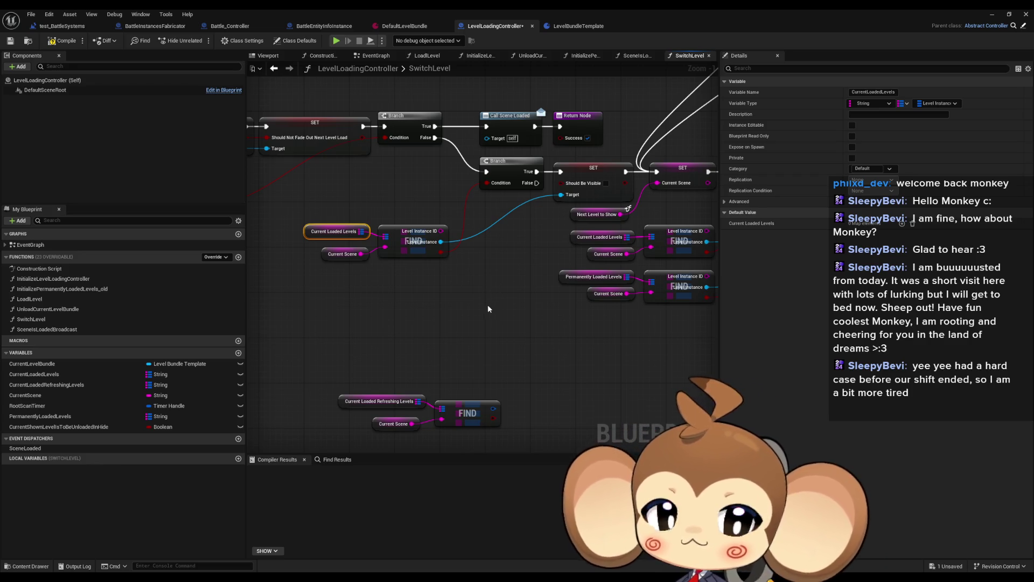
click(56, 427)
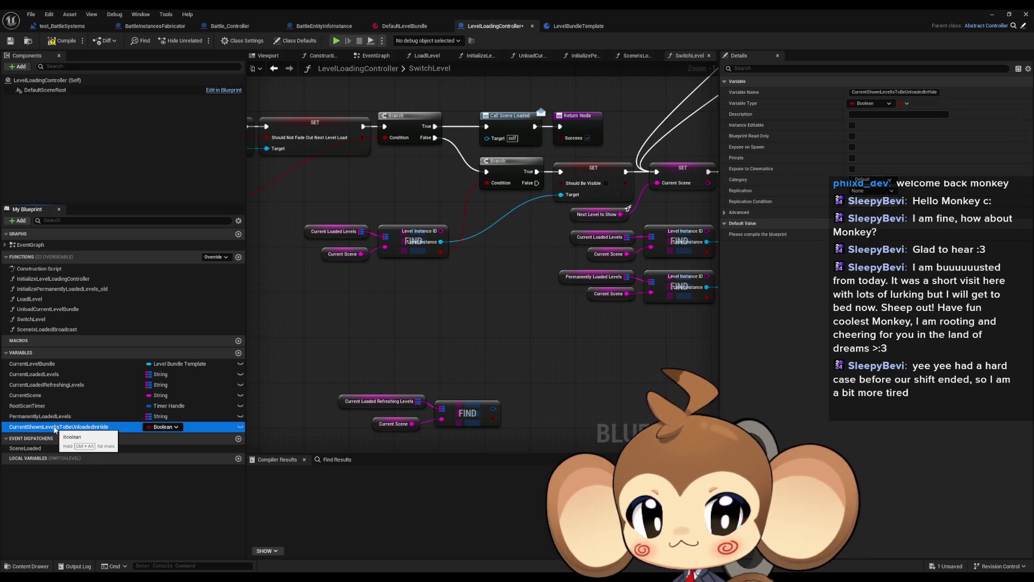
key(Delete)
drag(482, 397, 436, 373)
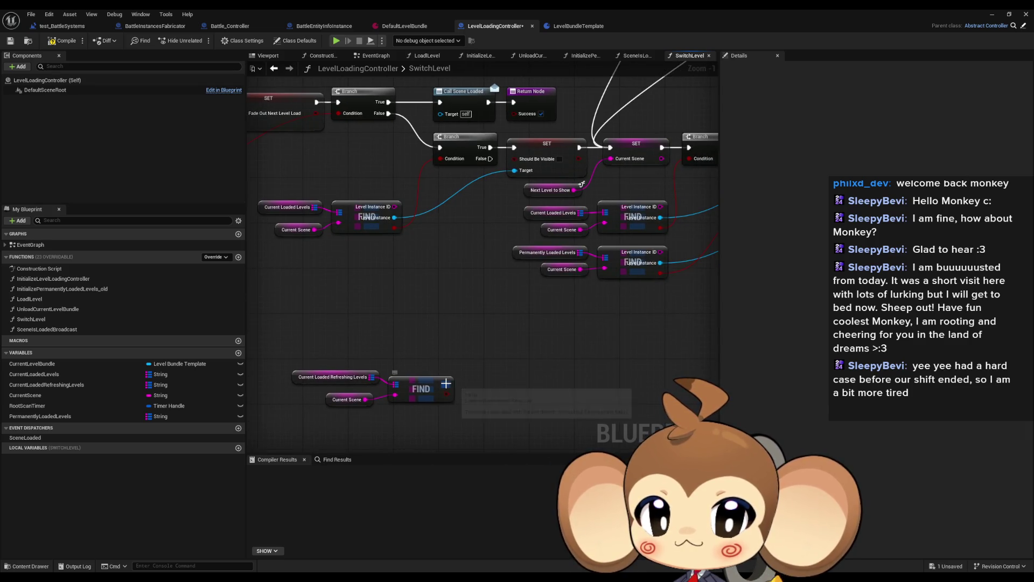
Split the FIND result pin and set Should Block On Unload to true on its Level Instance.
right_click(448, 385)
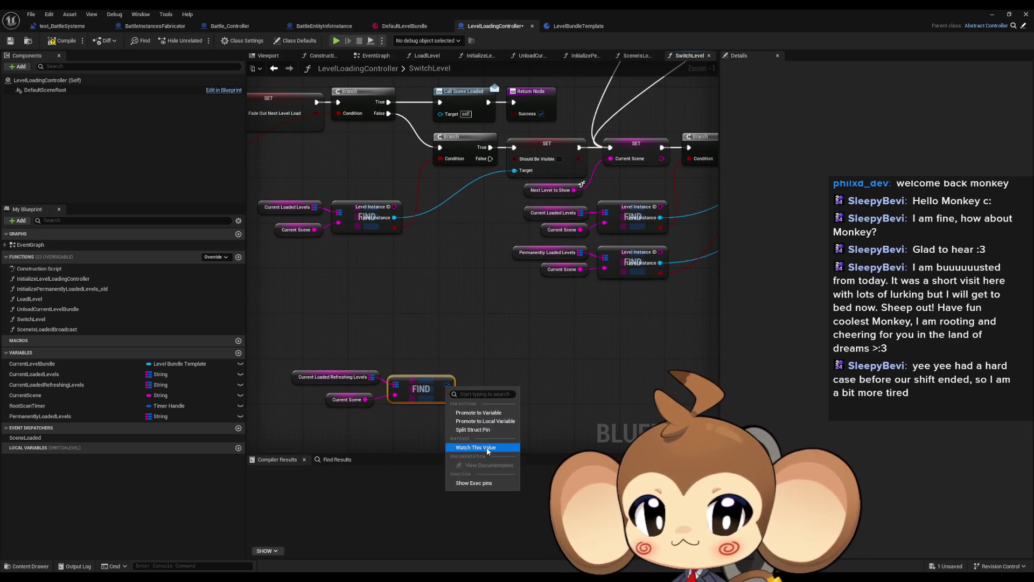
click(474, 429)
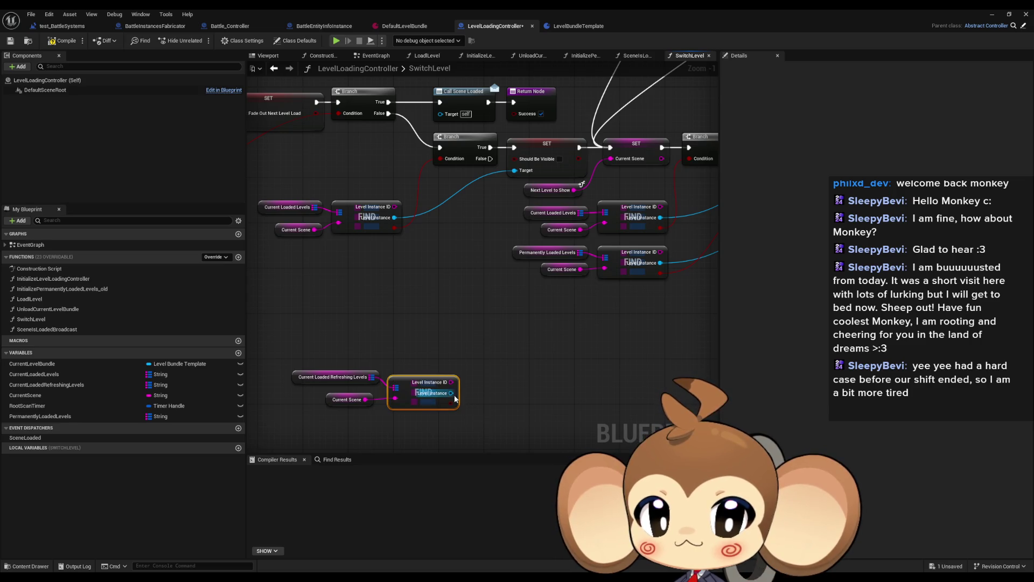
drag(452, 393, 477, 397)
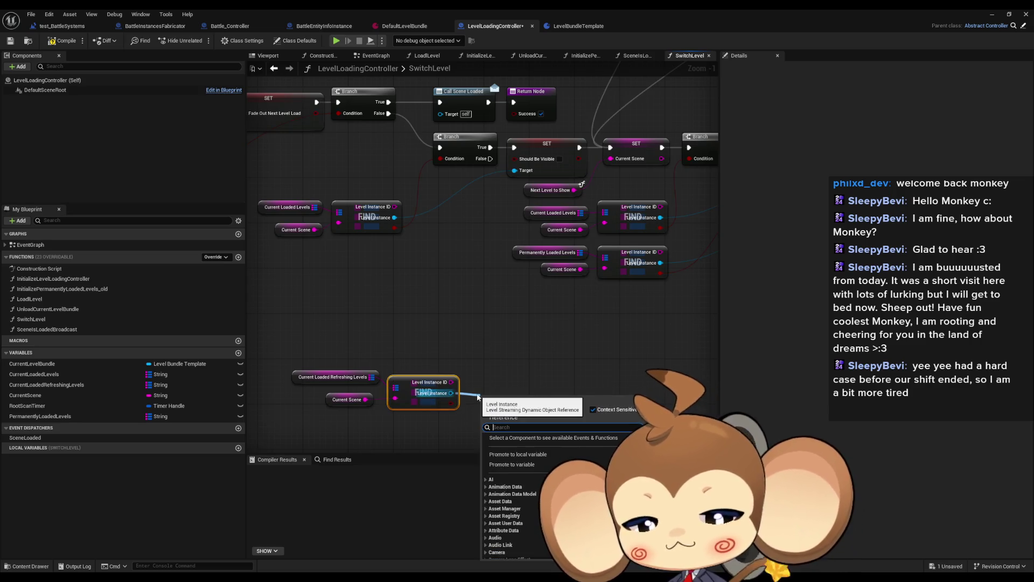
text(unlo)
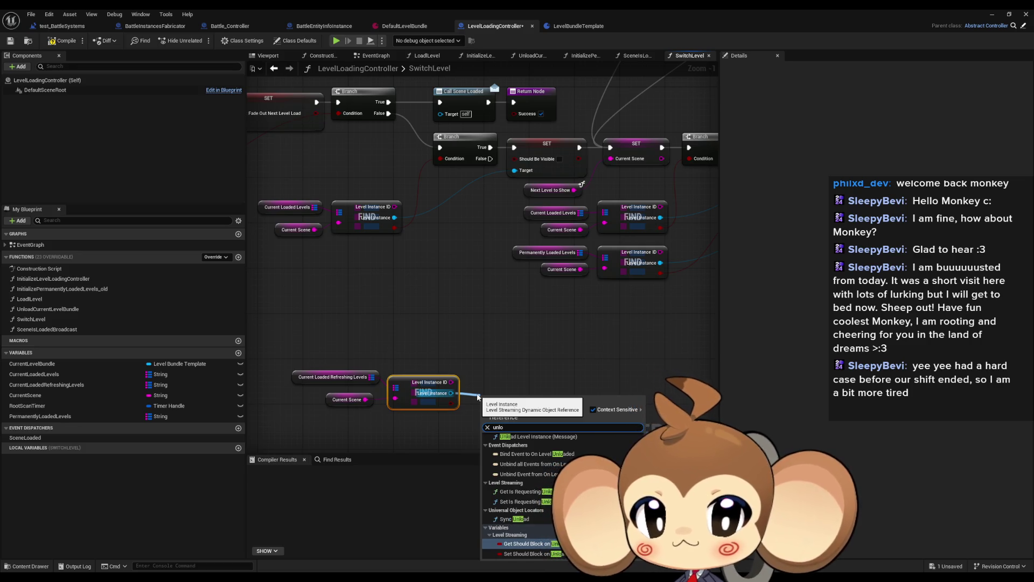
key(Down)
key(Return)
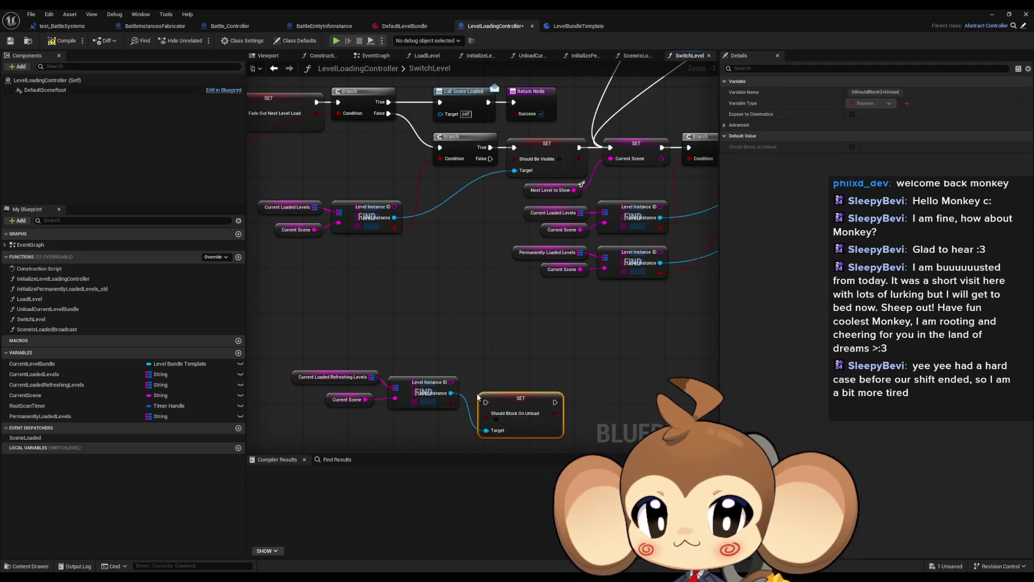
click(496, 420)
mouse_move(516, 395)
mouse_down()
mouse_move(516, 334)
mouse_move(527, 339)
mouse_up()
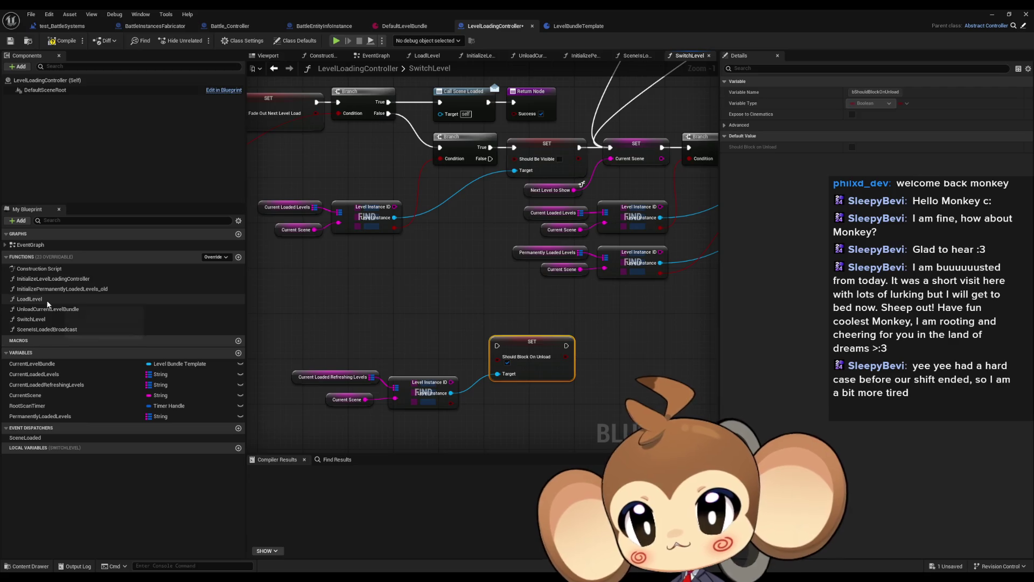
double_click(29, 299)
scroll(487, 301, up, 2)
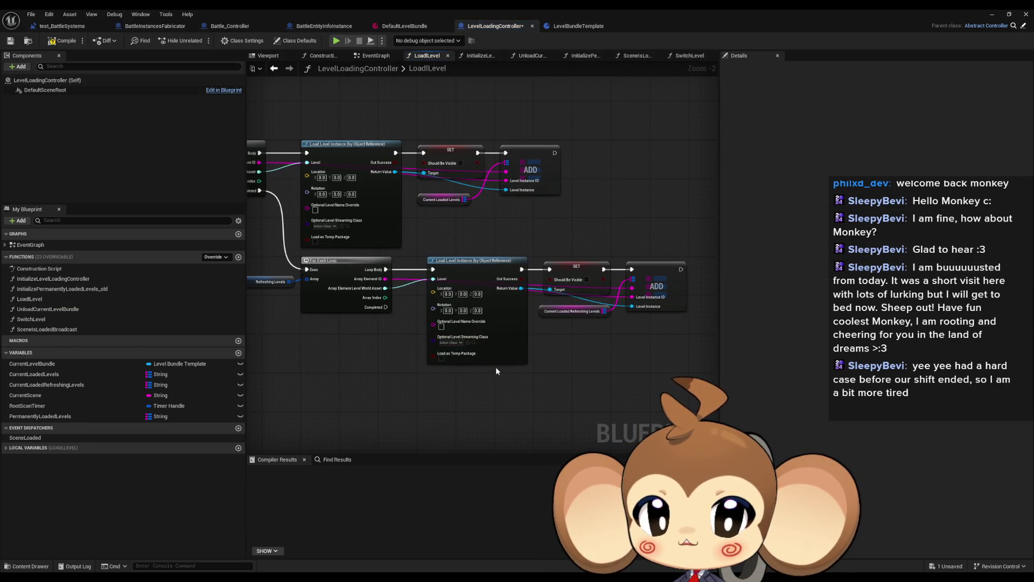
scroll(557, 315, up, 2)
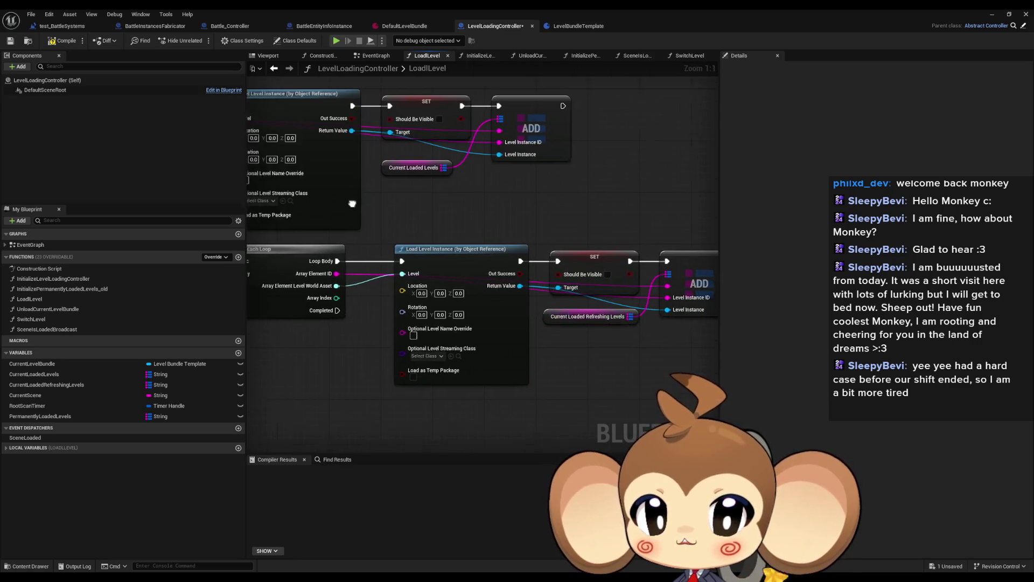
drag(352, 203, 418, 140)
drag(595, 274, 532, 283)
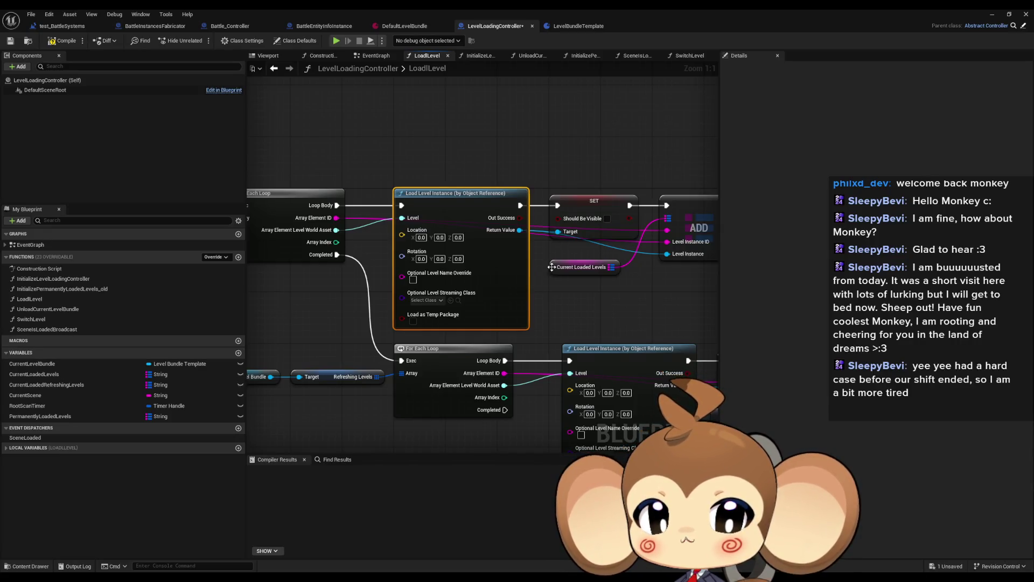
scroll(534, 280, down, 3)
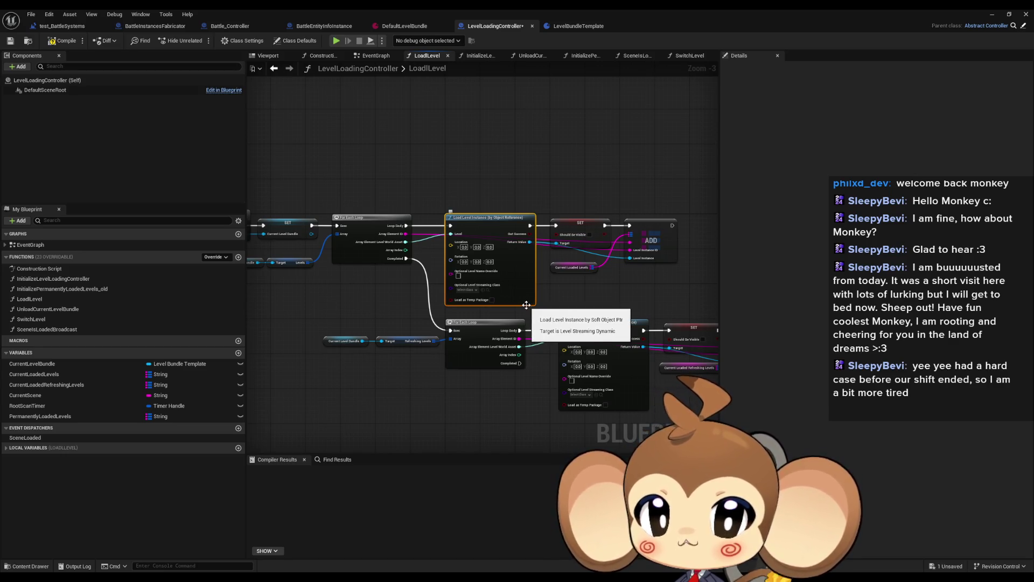
drag(512, 386, 524, 352)
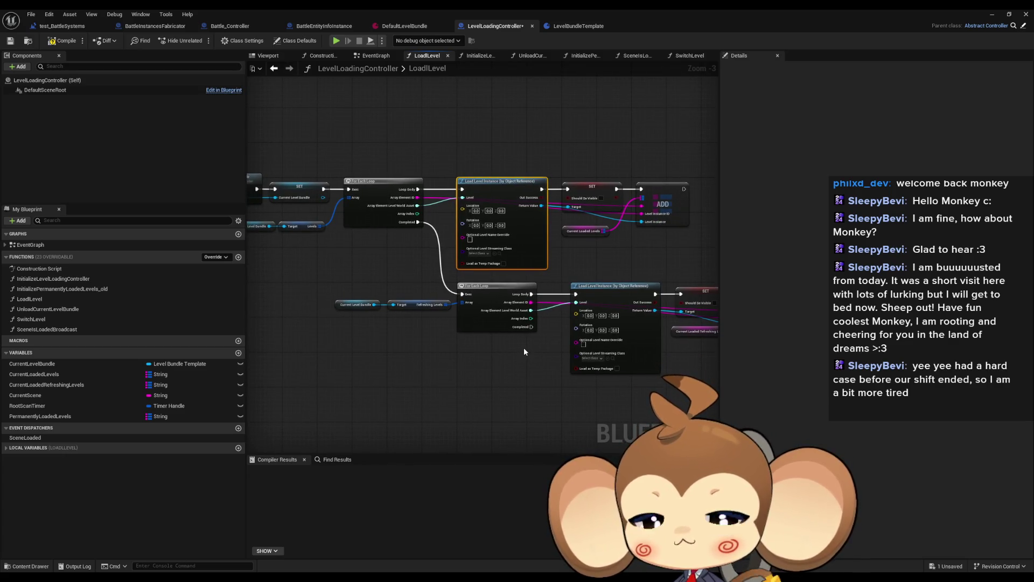
drag(522, 350, 415, 338)
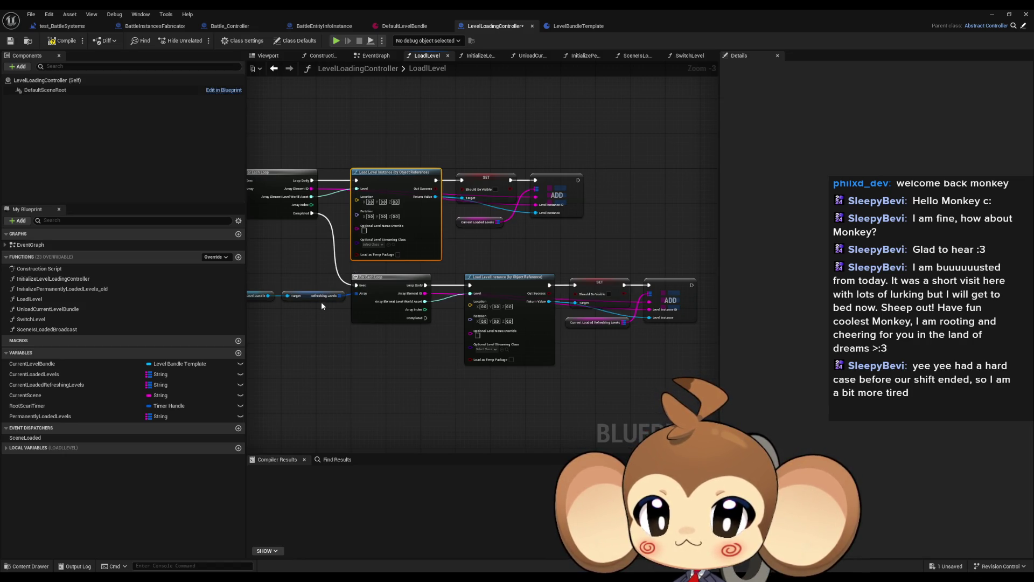
mouse_move(321, 302)
mouse_down()
mouse_move(421, 293)
mouse_move(328, 290)
mouse_up()
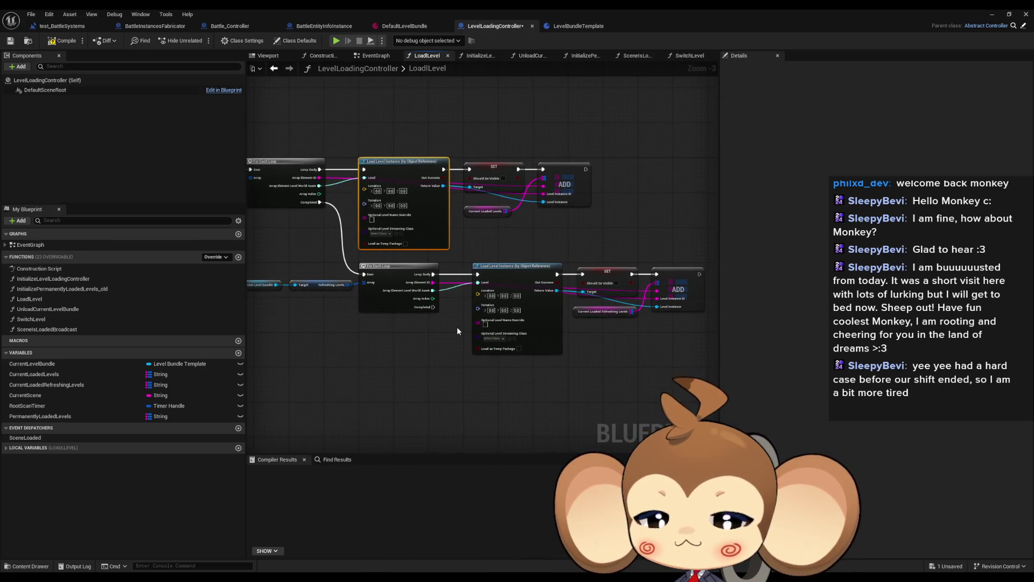
drag(453, 325, 518, 321)
scroll(401, 300, up, 3)
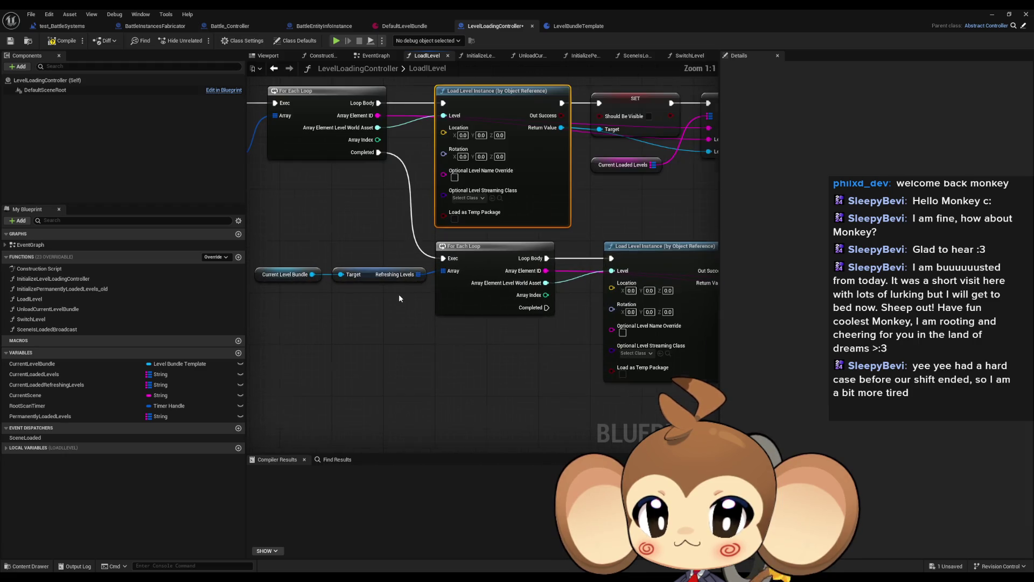
drag(400, 299, 502, 302)
drag(385, 260, 487, 303)
scroll(486, 305, down, 3)
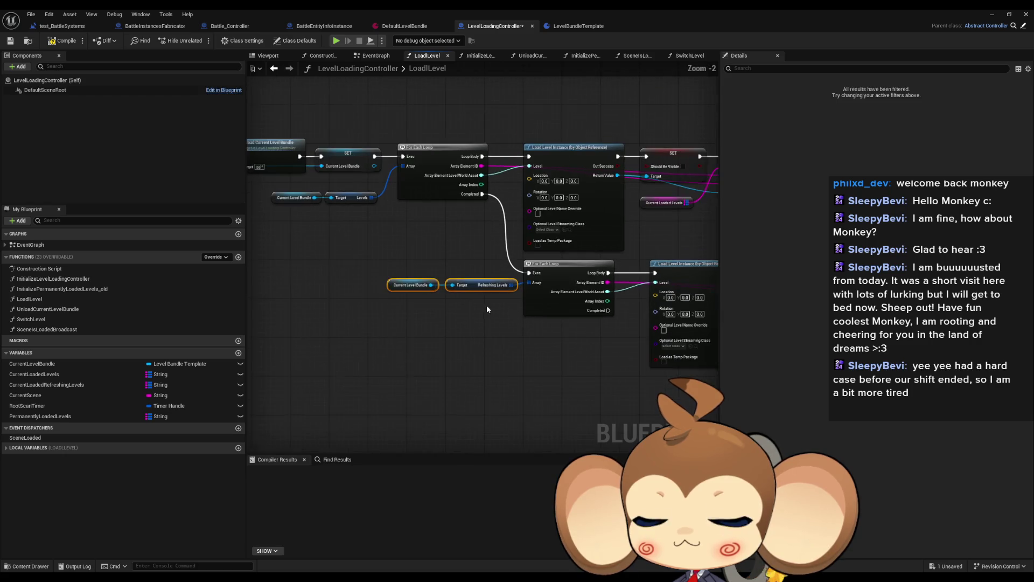
drag(487, 306, 299, 292)
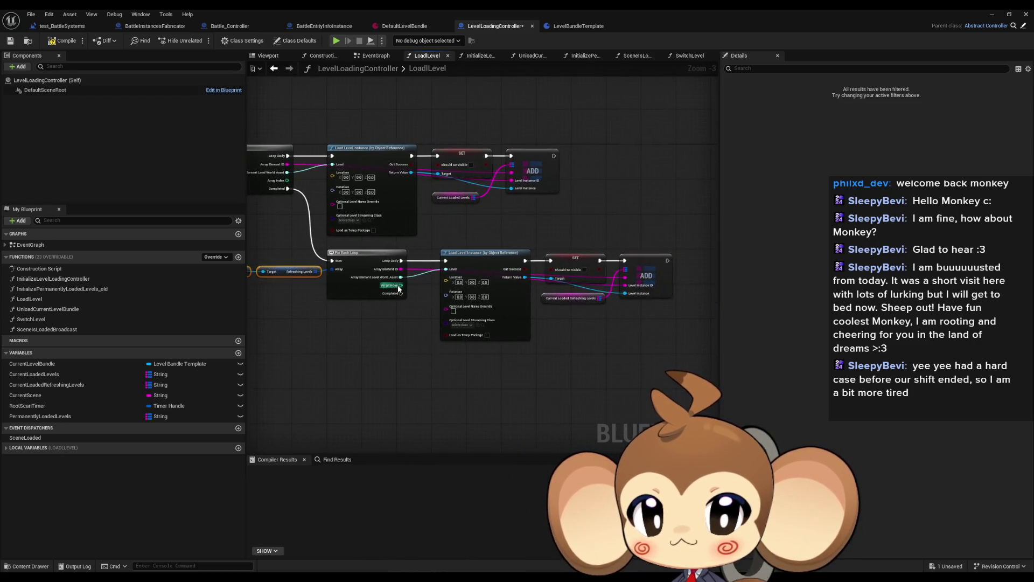
scroll(406, 279, up, 2)
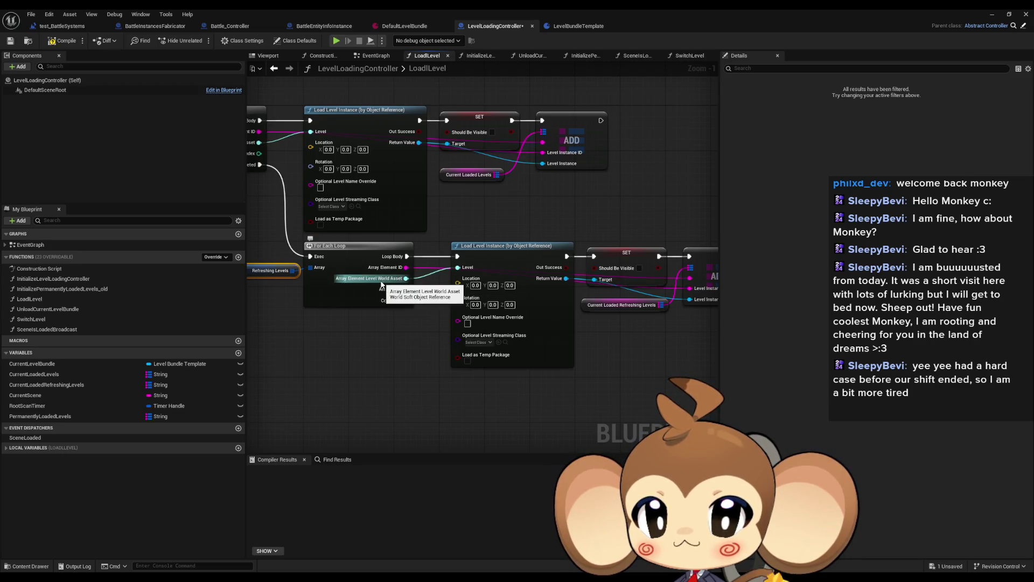
drag(381, 284, 596, 288)
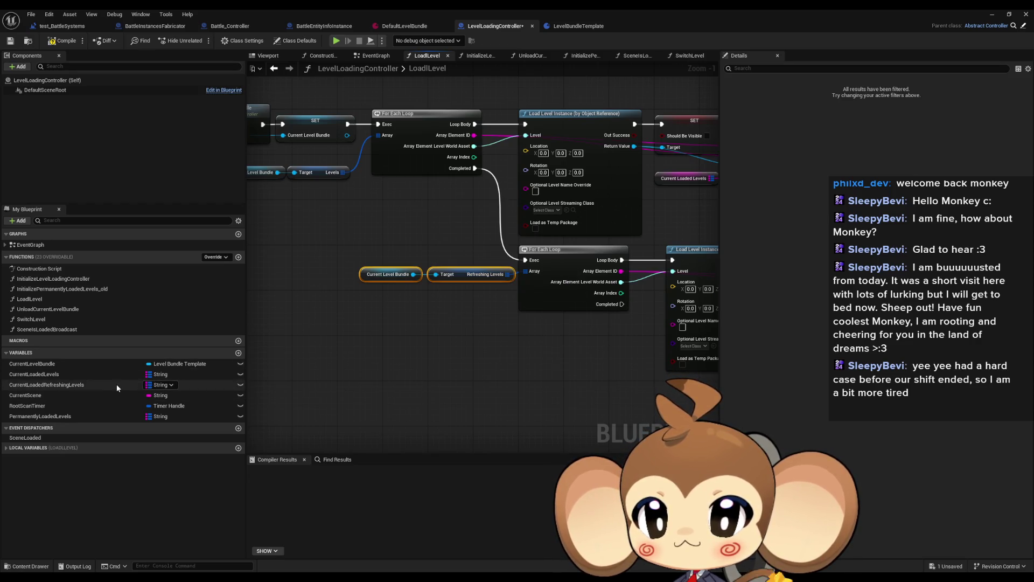
Change CurrentLoadedRefreshingLevels' map value type to Level Struct and confirm the type change.
click(81, 385)
click(941, 104)
text(level struc)
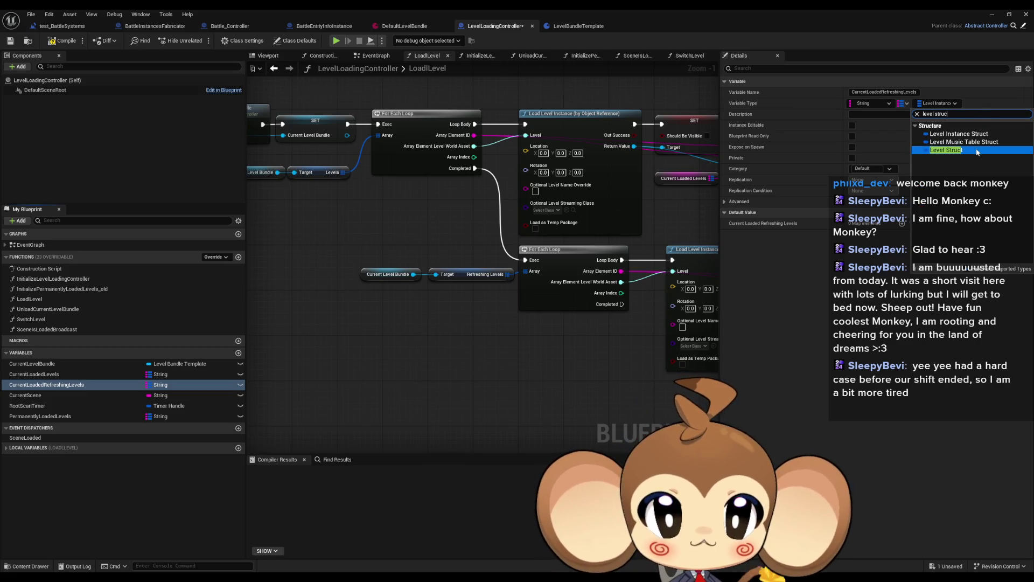
click(974, 150)
click(547, 313)
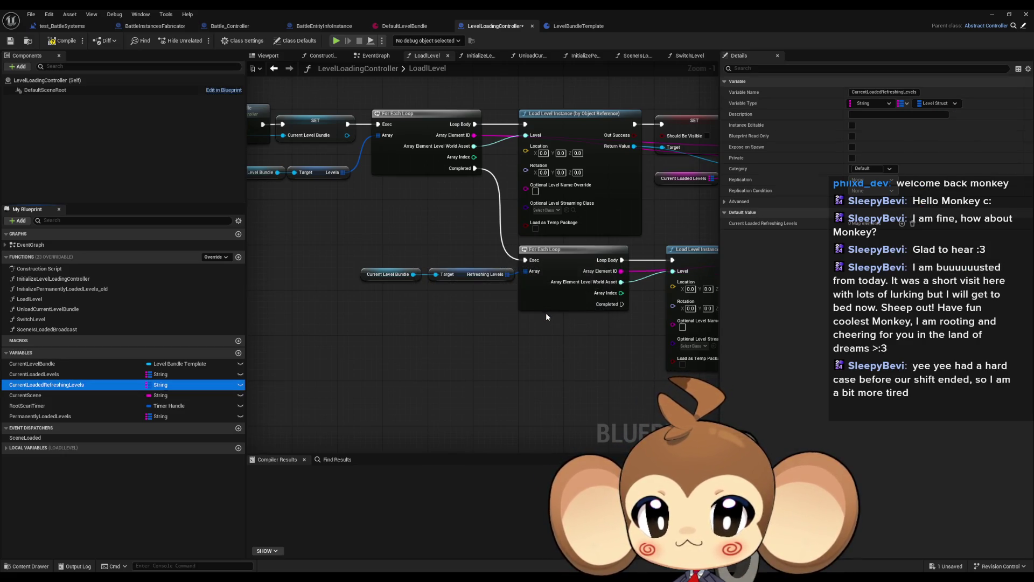
Place the refreshing-levels map near the bundle nodes and locate the second loop's ADD node.
drag(357, 362, 501, 270)
mouse_move(64, 389)
mouse_down()
mouse_move(359, 366)
mouse_move(412, 347)
mouse_move(446, 348)
mouse_move(485, 377)
mouse_move(447, 355)
mouse_move(291, 321)
mouse_move(311, 322)
mouse_up()
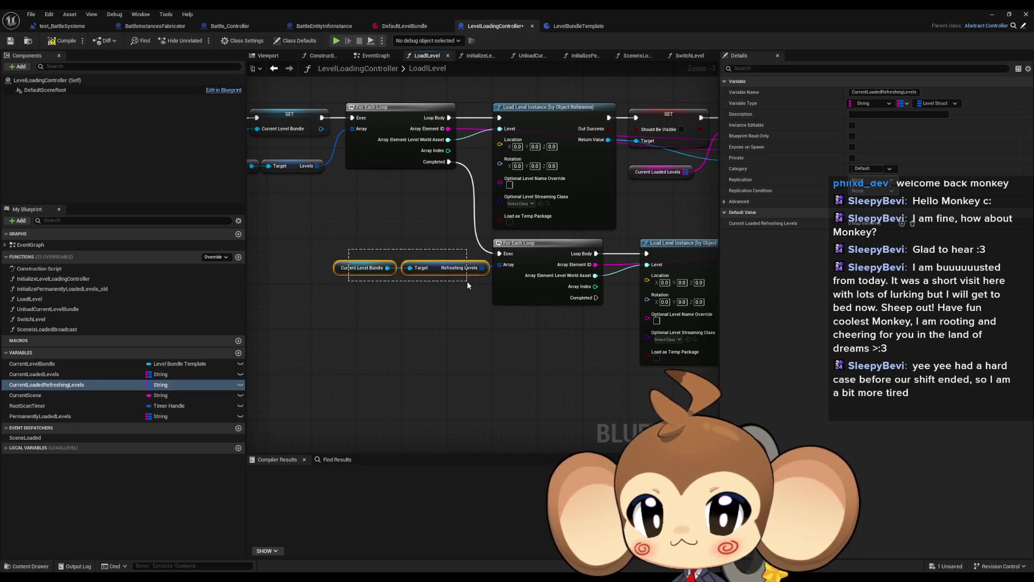
drag(467, 280, 377, 264)
drag(500, 300, 403, 285)
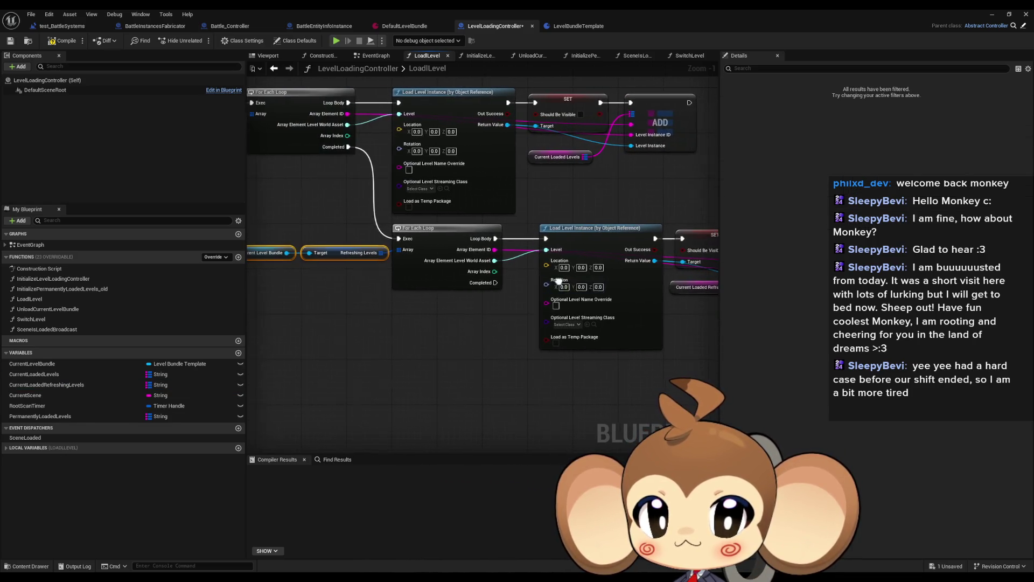
drag(561, 281, 367, 278)
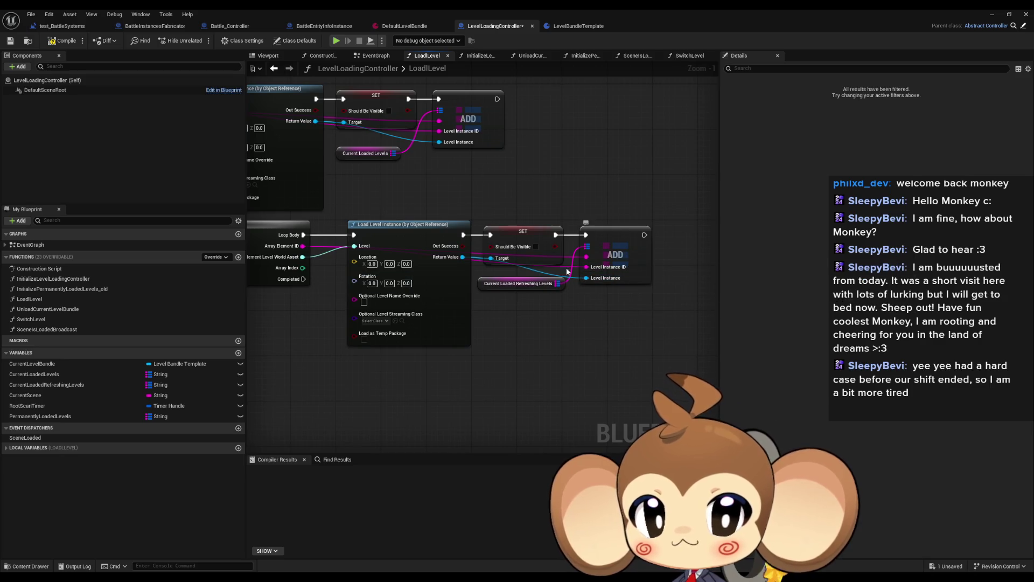
Add an ADD node for CurrentLoadedRefreshingLevels, splitting its value into ID and Level world asset.
double_click(537, 285)
key(ctrl+v)
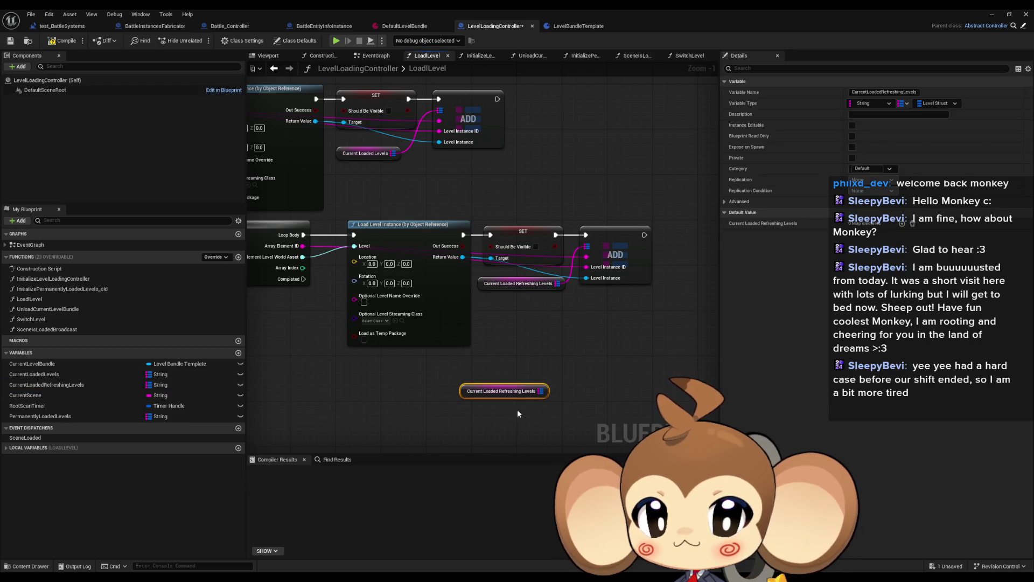
drag(546, 391, 591, 338)
key(ctrl+v)
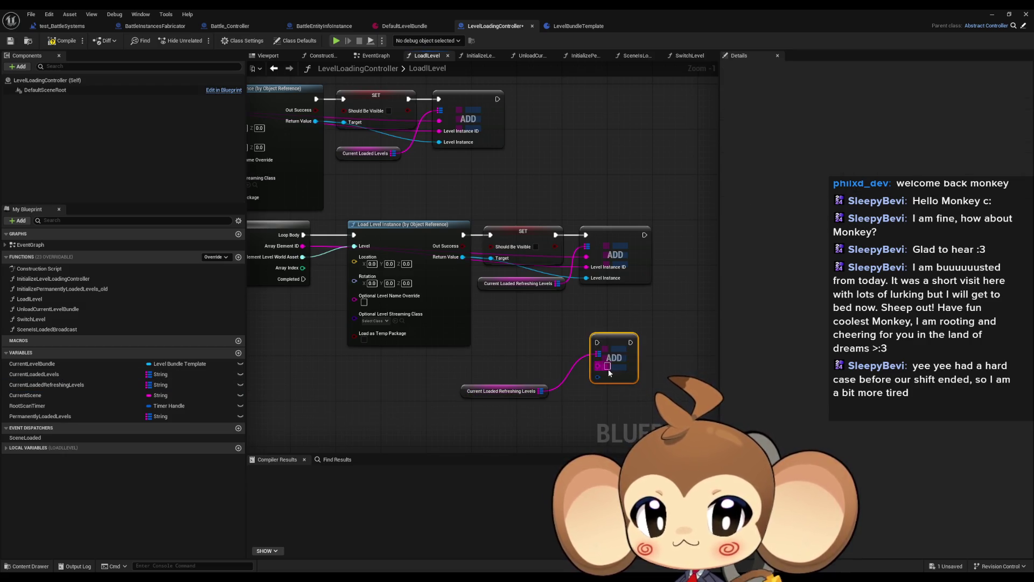
right_click(598, 378)
click(642, 420)
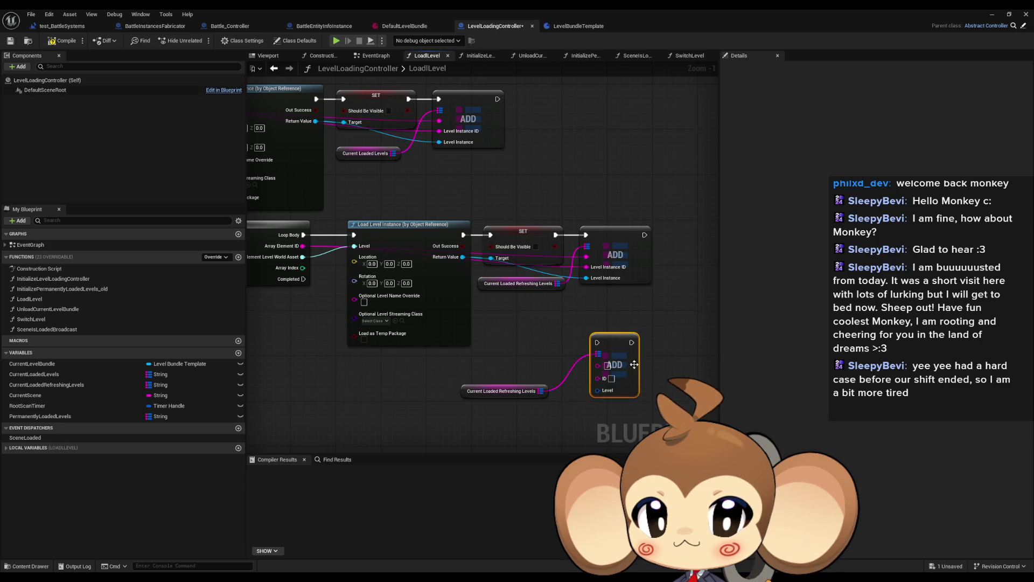
right_click(597, 390)
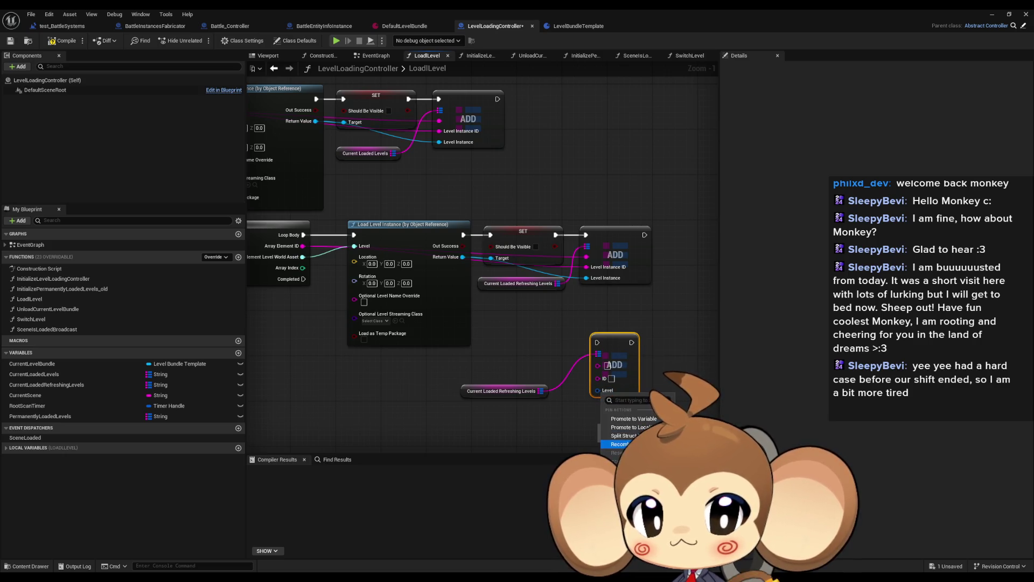
click(631, 441)
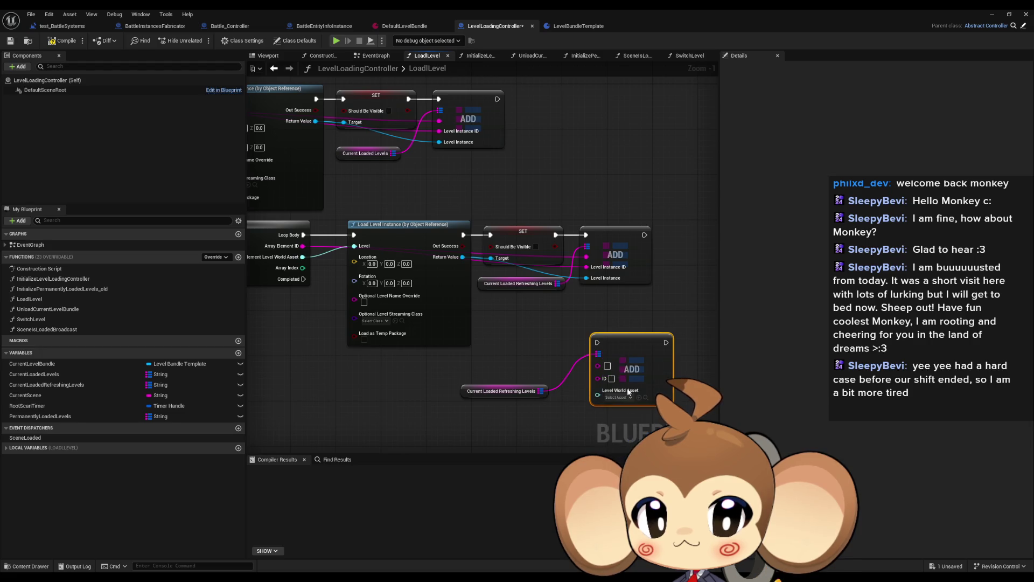
Wire the loop's world asset into ADD and delete the old Load Level Instance and SET nodes.
mouse_move(629, 335)
mouse_down()
mouse_move(658, 331)
mouse_move(619, 319)
mouse_move(628, 330)
mouse_move(642, 316)
mouse_move(355, 219)
mouse_move(569, 335)
mouse_move(653, 345)
mouse_move(640, 341)
mouse_up()
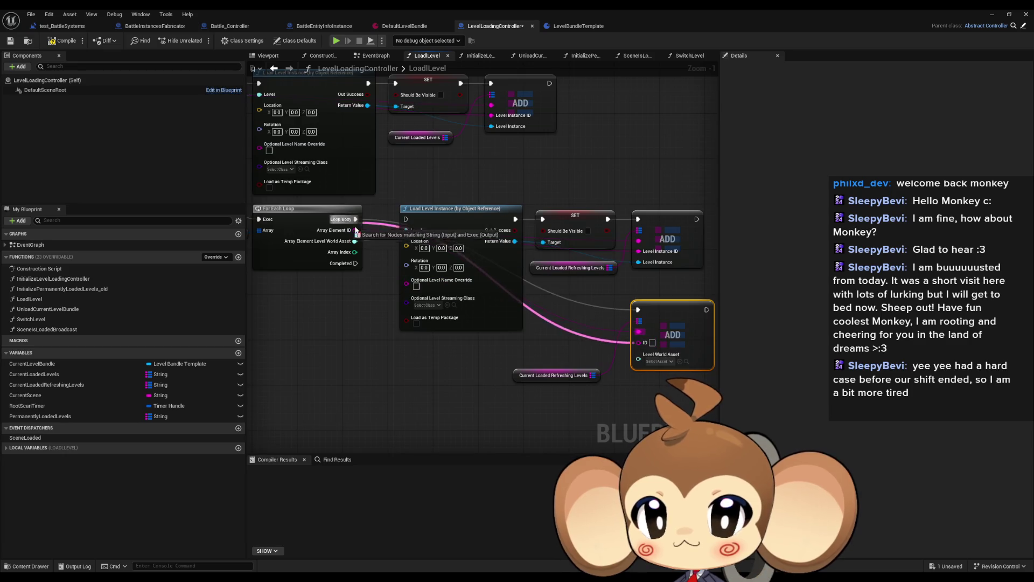
drag(354, 240, 641, 360)
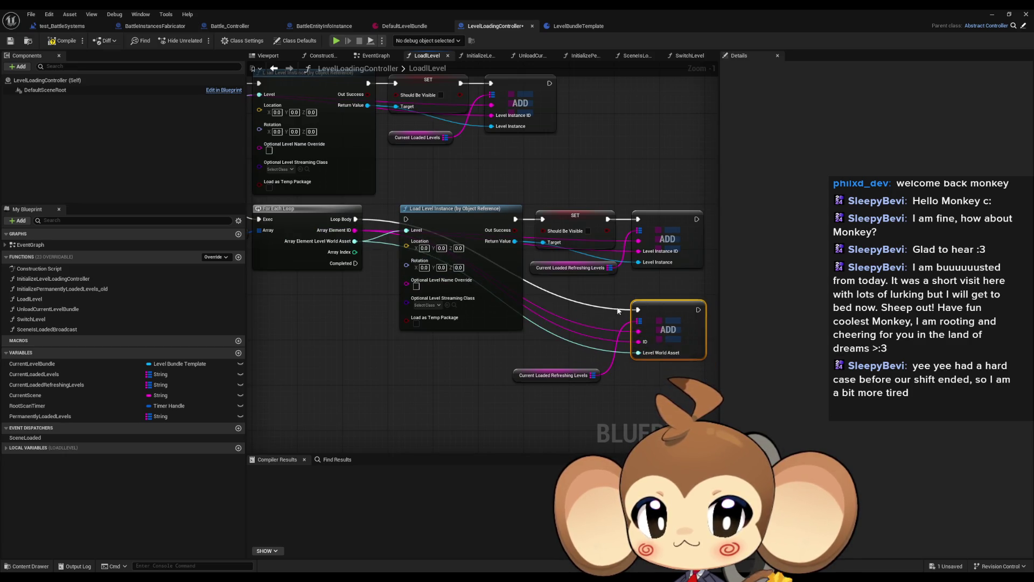
mouse_move(443, 193)
mouse_down()
mouse_move(683, 278)
mouse_move(592, 386)
mouse_up()
key(Delete)
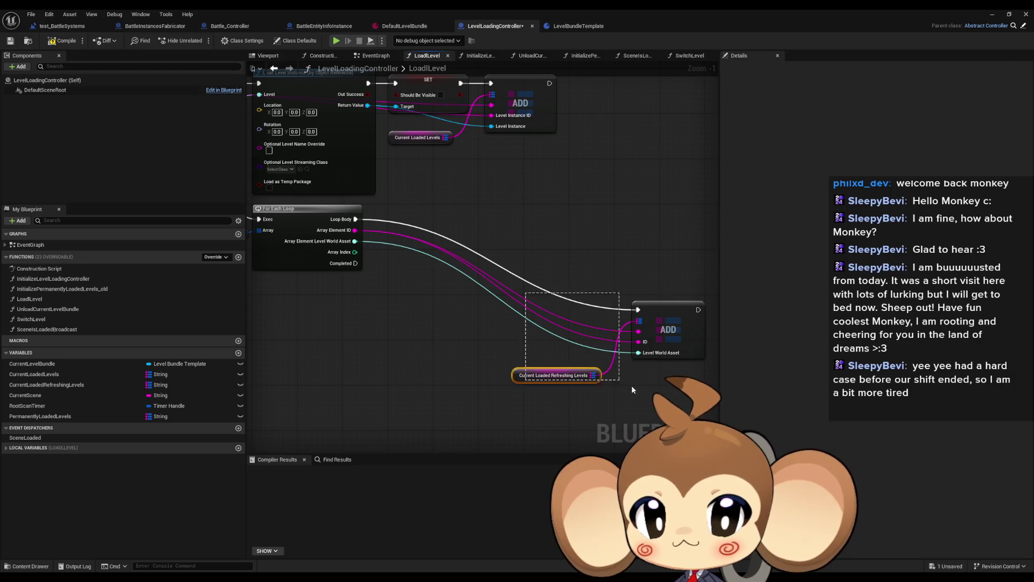
mouse_move(660, 333)
mouse_down()
mouse_move(417, 249)
mouse_move(421, 212)
mouse_up()
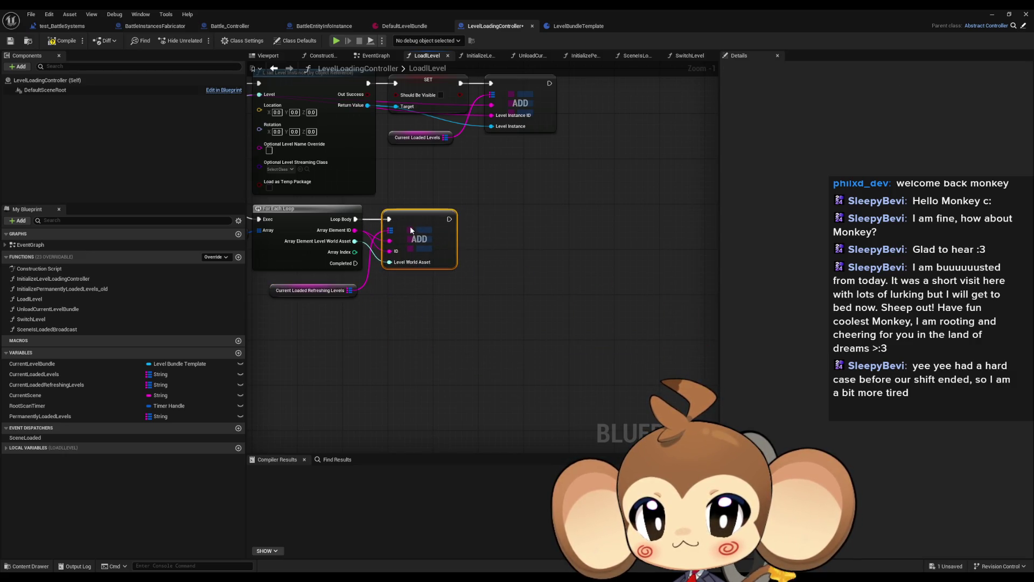
drag(289, 292, 492, 331)
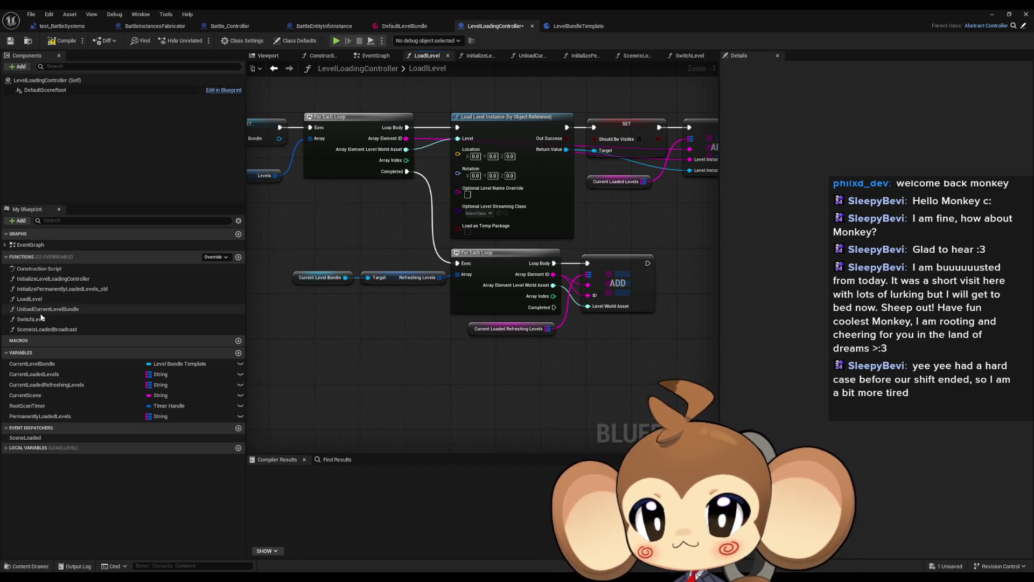
In SwitchLevel, move the refreshing-levels FIND and SET unload nodes lower and zoom out.
double_click(33, 318)
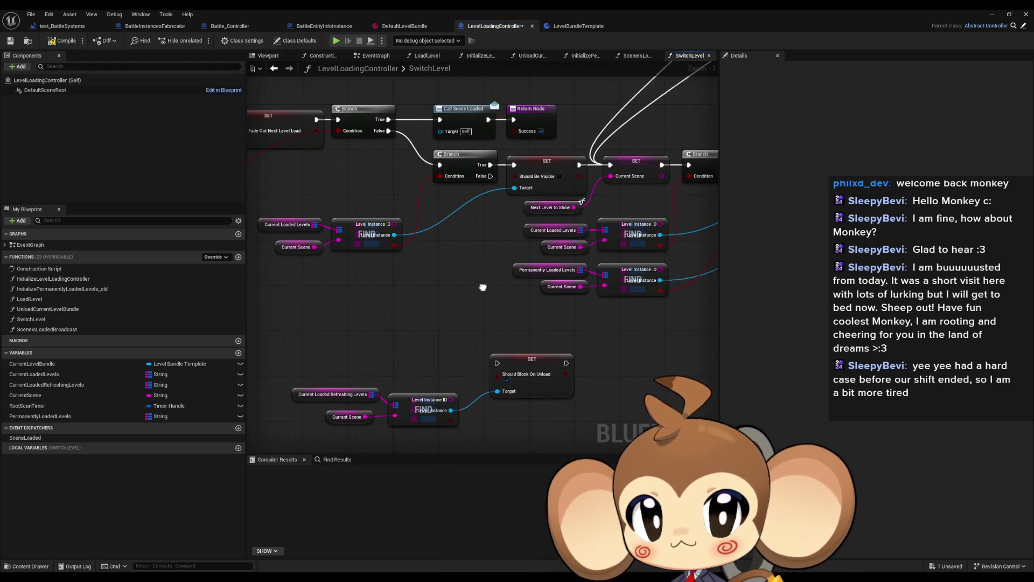
drag(341, 272, 537, 368)
mouse_move(560, 302)
mouse_down()
mouse_move(481, 367)
mouse_move(550, 434)
mouse_up()
scroll(520, 323, down, 1)
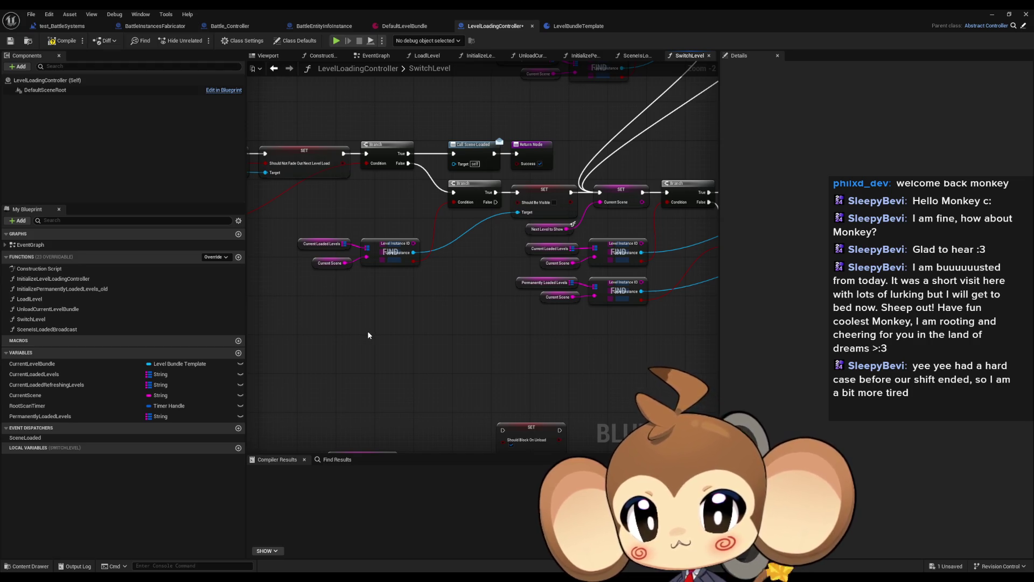
drag(390, 330, 552, 338)
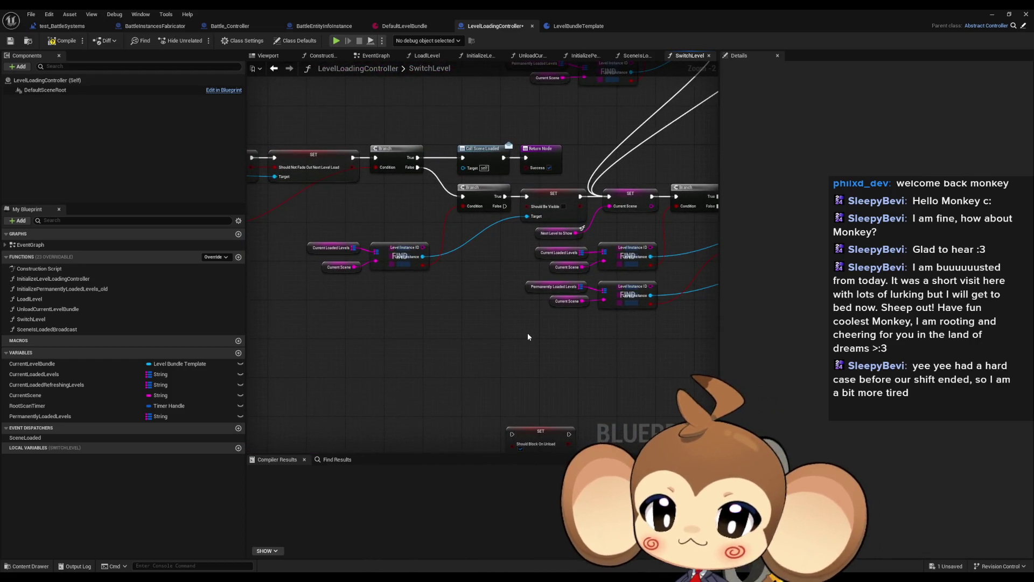
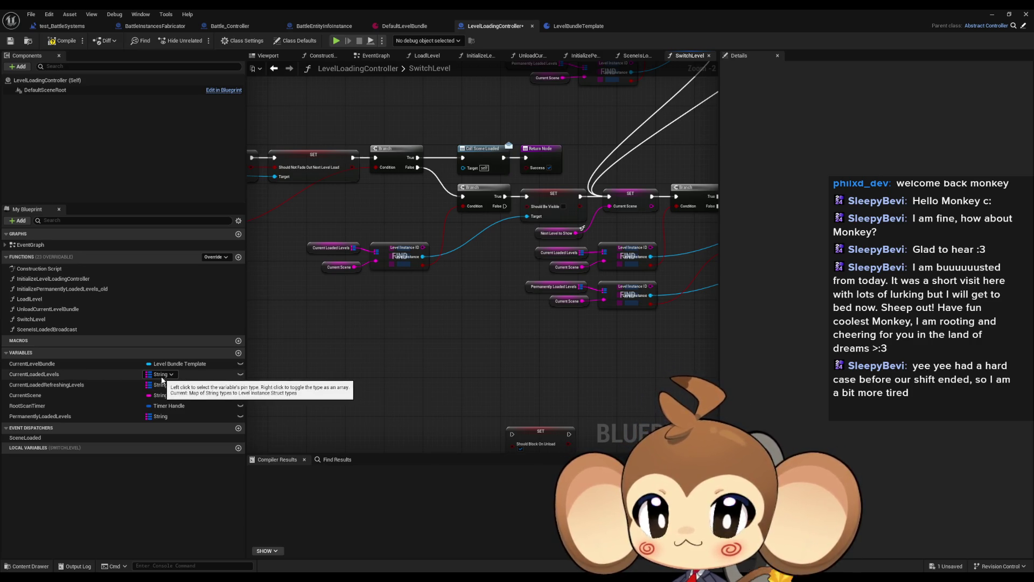
Add a Current Loaded Refreshing Levels getter and a Map Find node pulled from it.
drag(76, 386, 341, 325)
click(377, 334)
drag(411, 325, 437, 329)
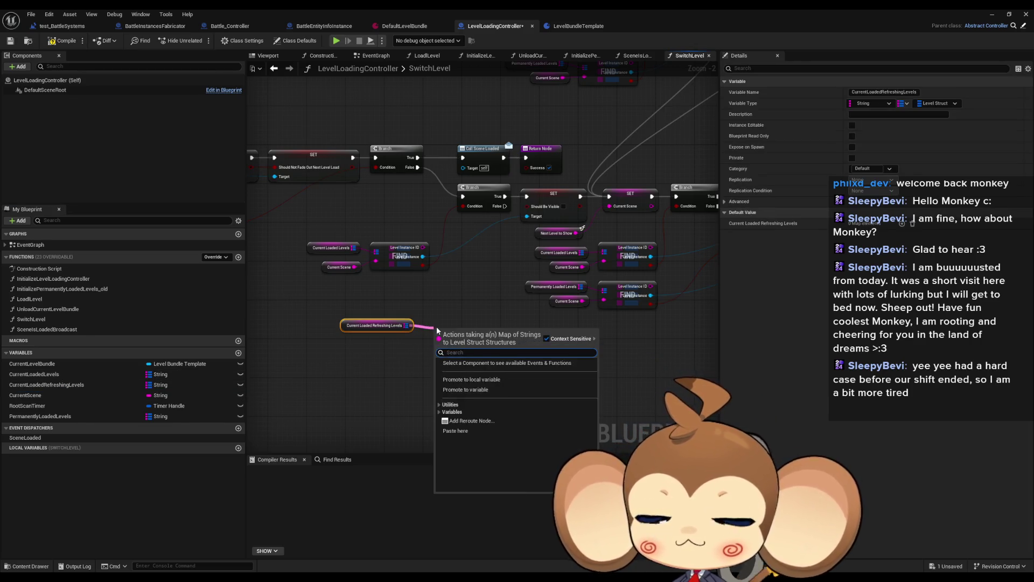
text(find)
key(Return)
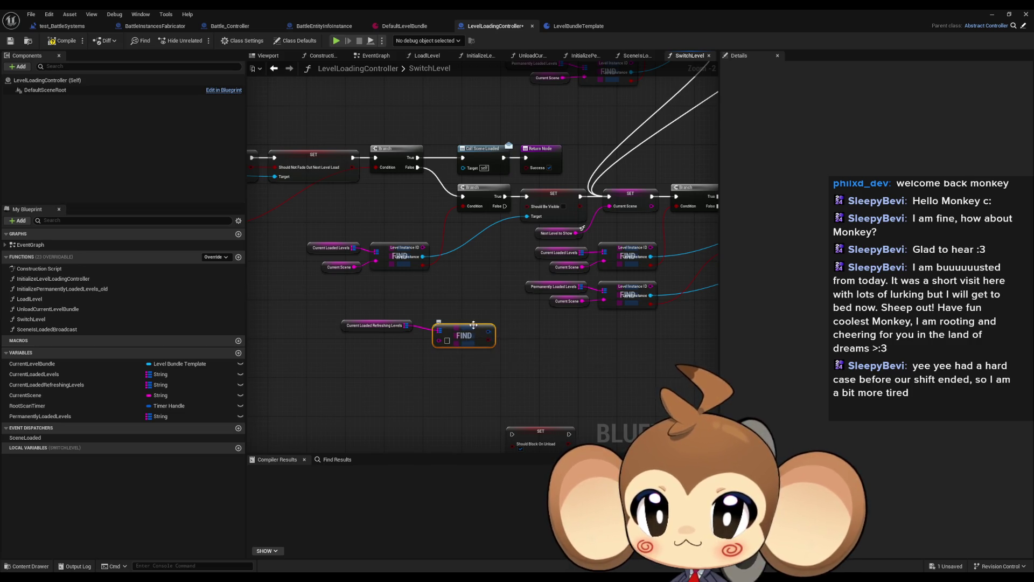
Wire a Current Scene getter into the Find key and add a new blueprint variable.
click(395, 315)
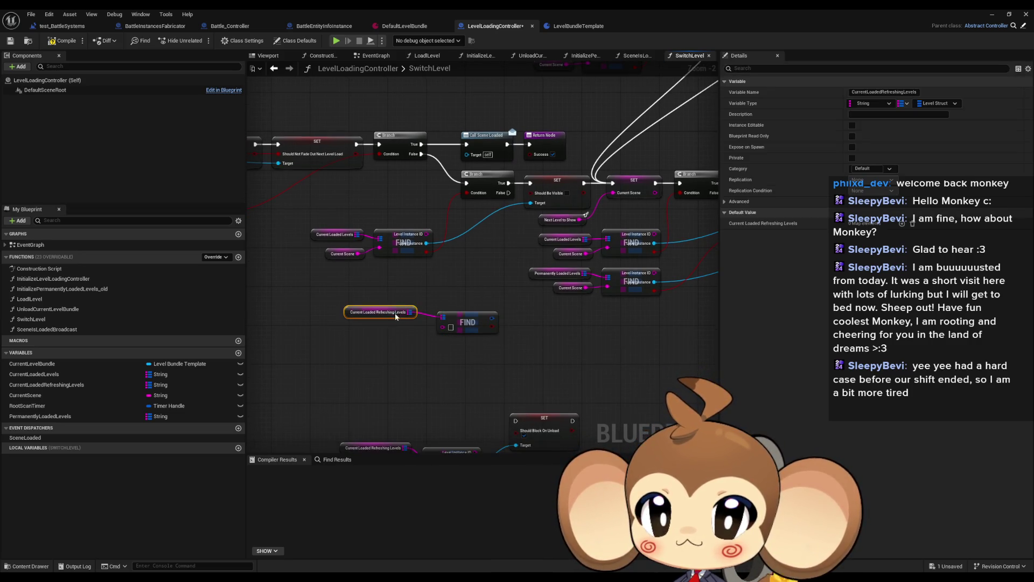
mouse_move(395, 317)
mouse_down()
mouse_move(357, 331)
mouse_move(443, 327)
mouse_up()
click(324, 261)
click(337, 253)
key(ctrl+c)
key(ctrl+v)
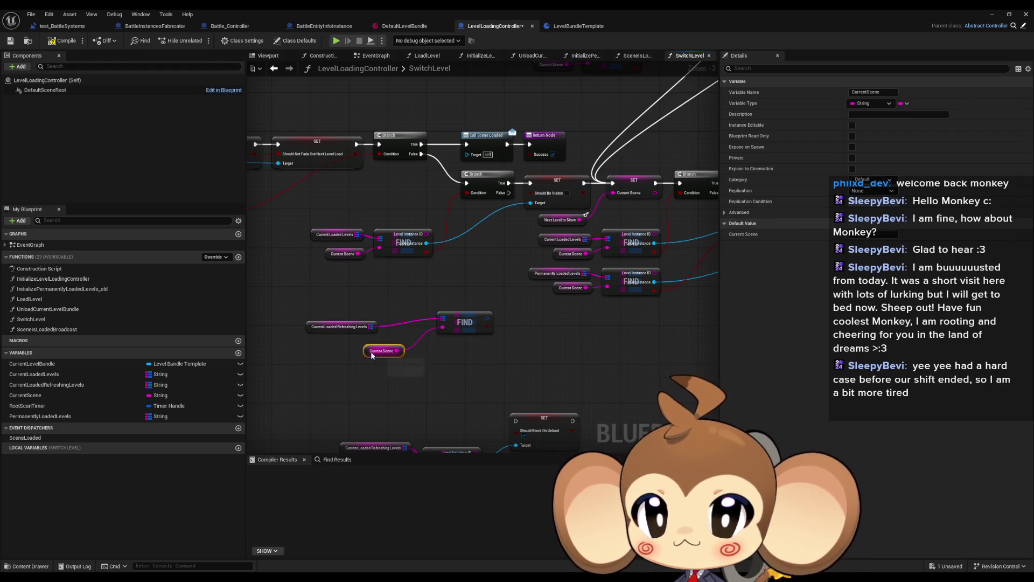
drag(372, 356, 348, 350)
click(323, 366)
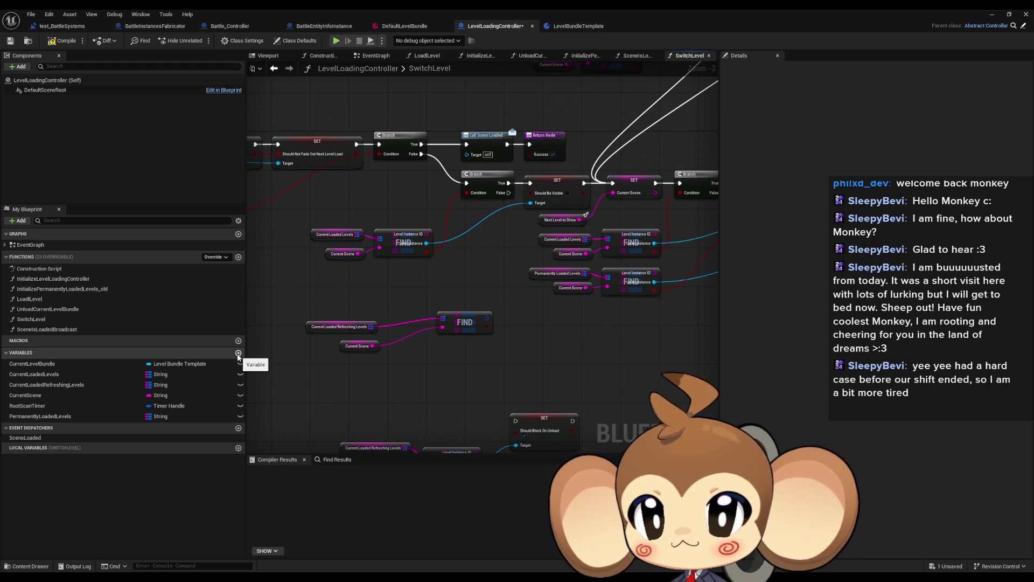
click(238, 353)
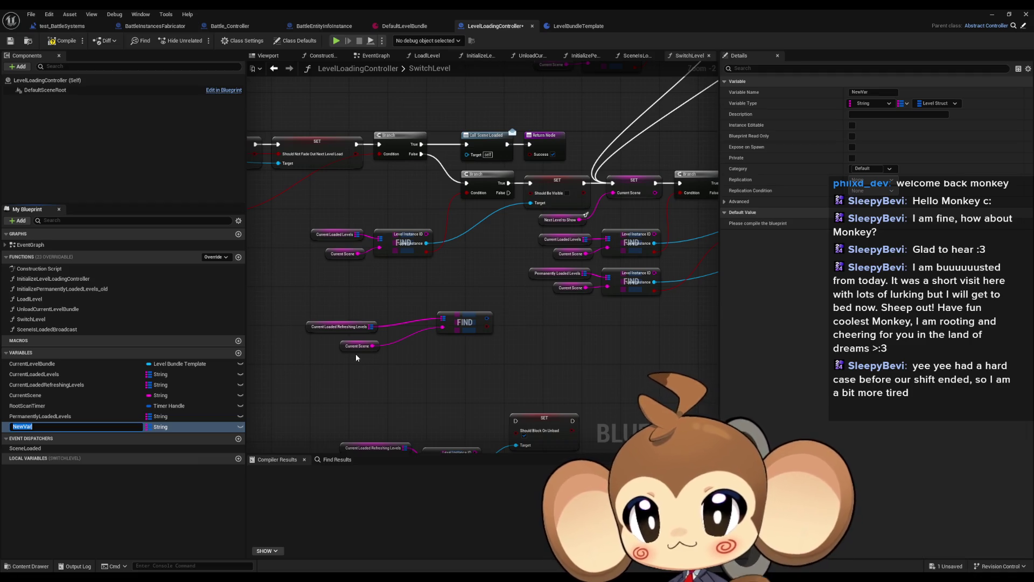
Make the new variable a single Level Instance Struct instead of a map.
click(938, 104)
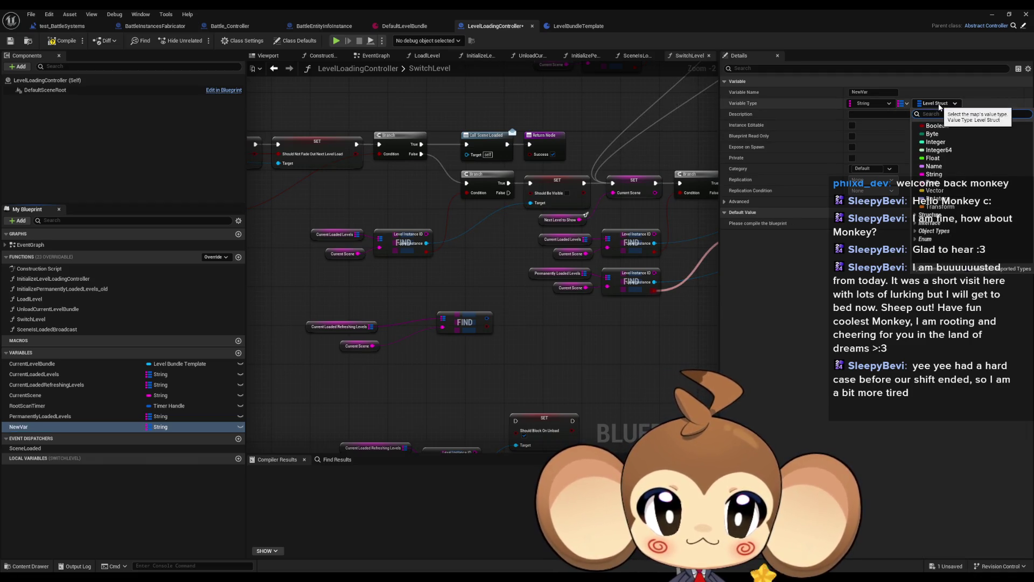
click(906, 105)
click(906, 105)
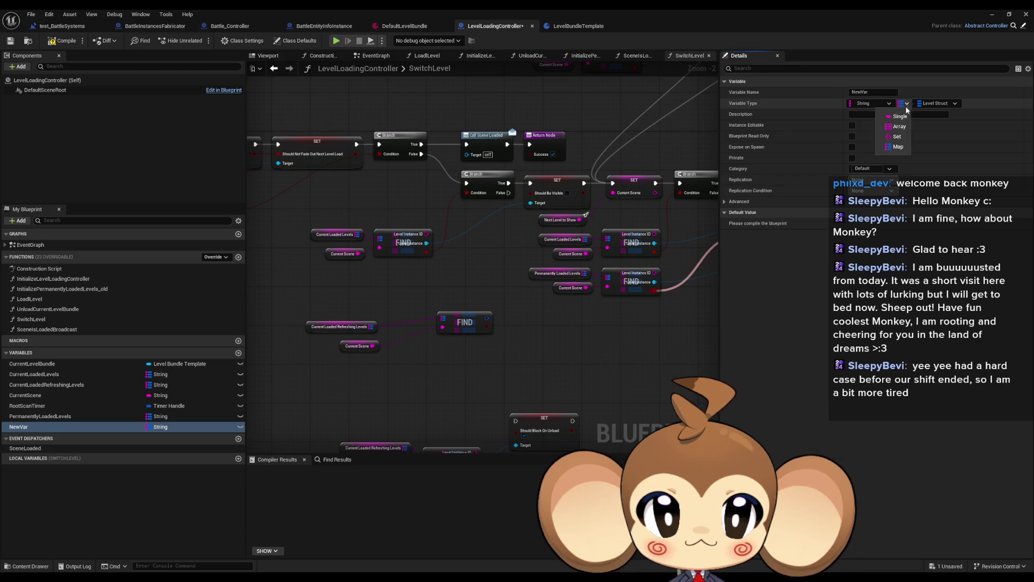
click(896, 116)
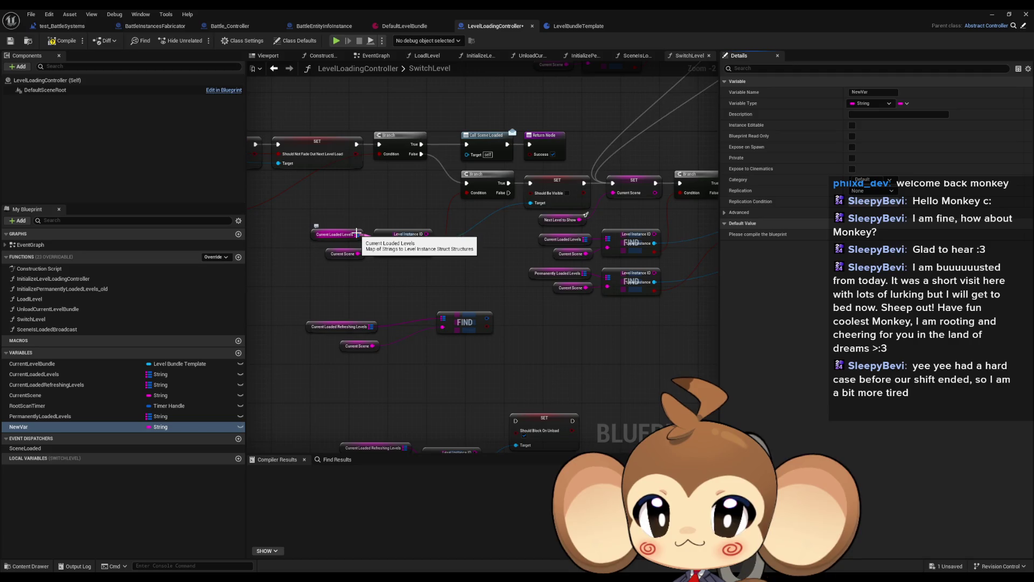
click(884, 105)
text(level in)
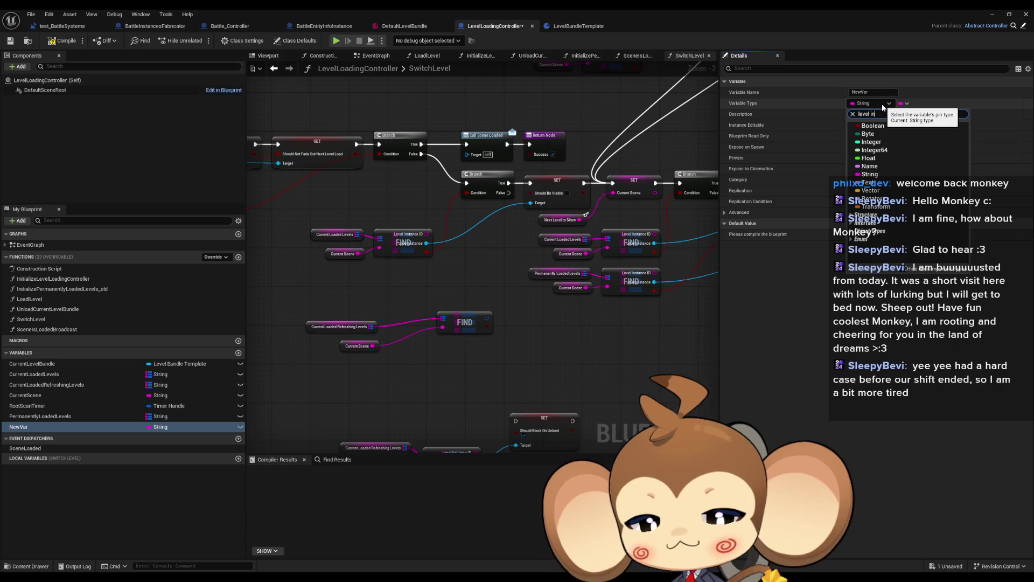
text(s)
text(rc)
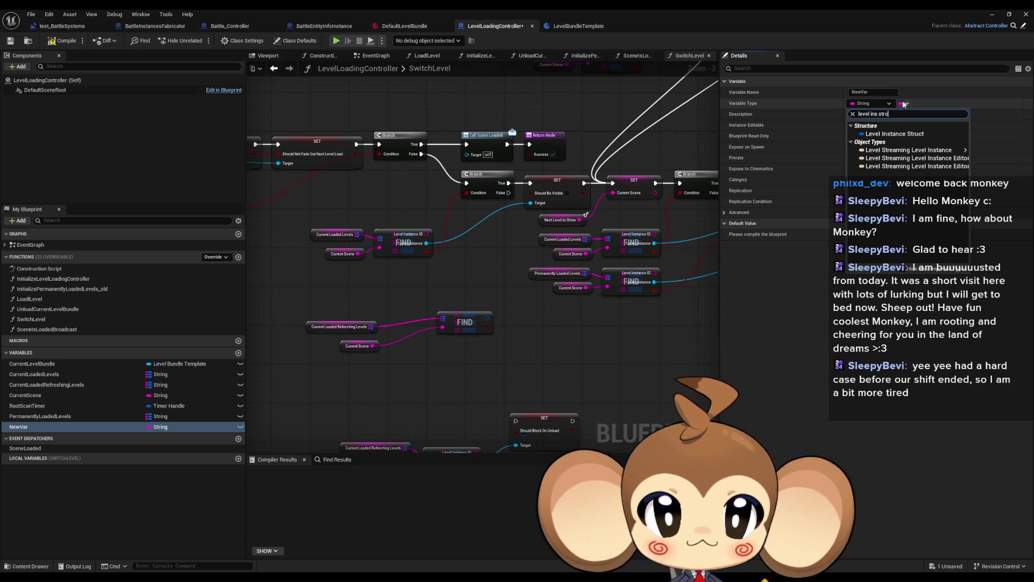
text(u)
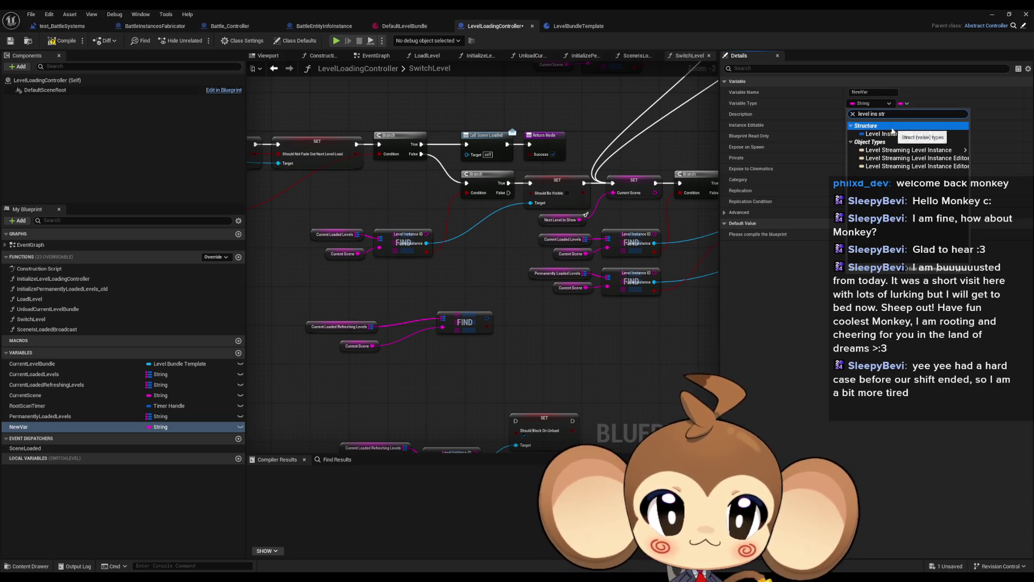
click(894, 139)
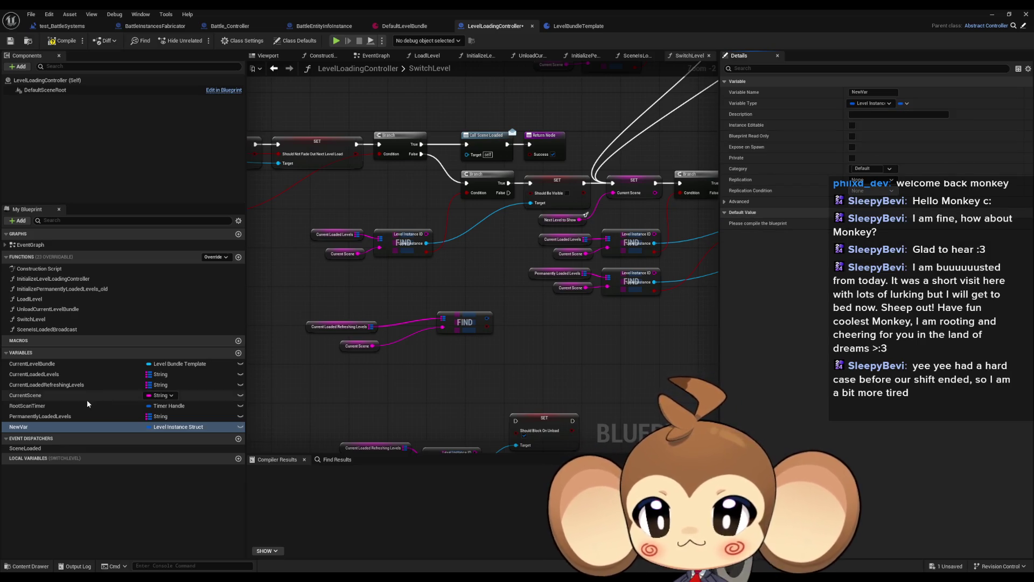
Rename the variable CurrentRefreshing and place its getter in the SwitchLevel graph.
double_click(53, 424)
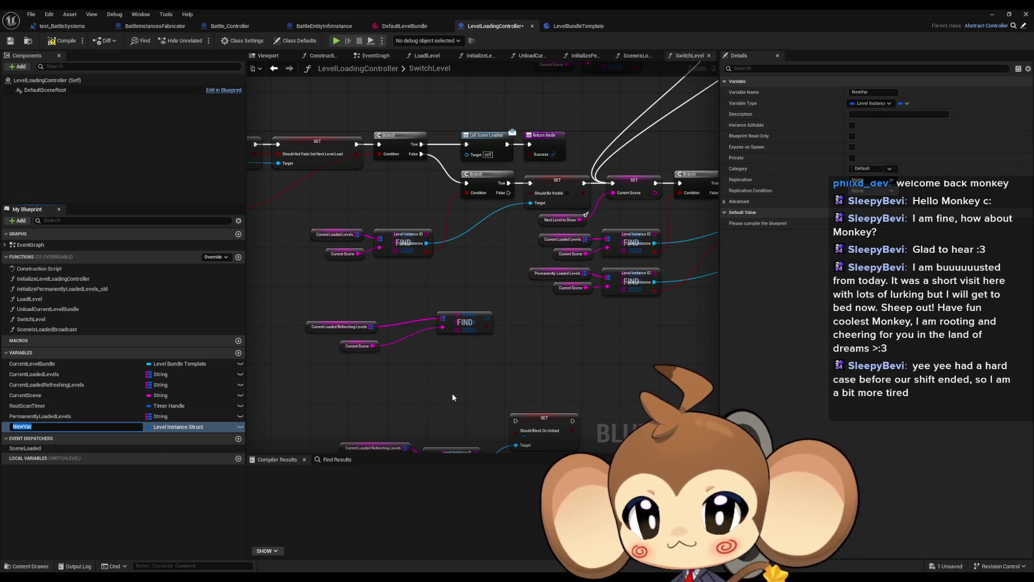
text(C)
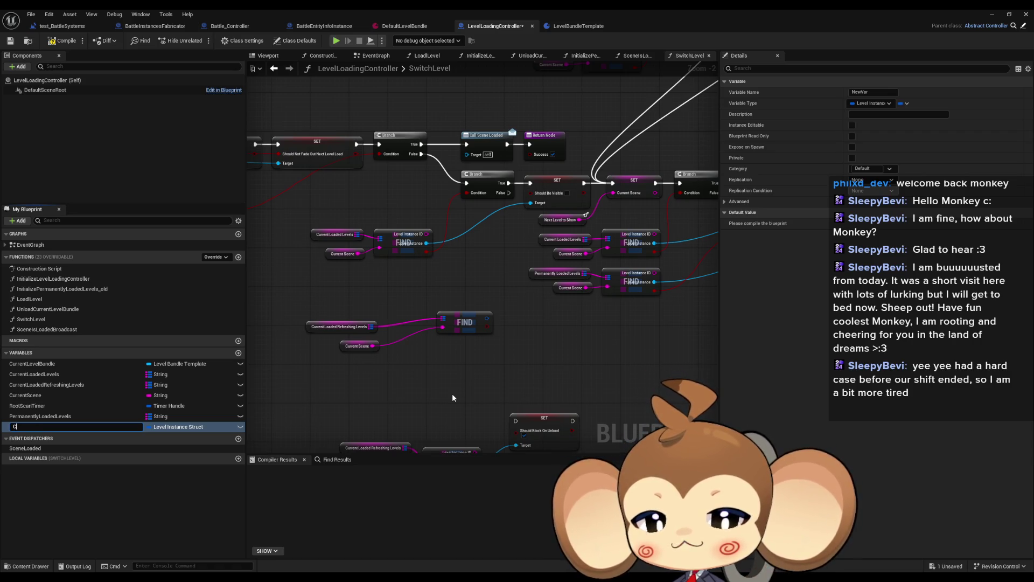
text(urrentRefr)
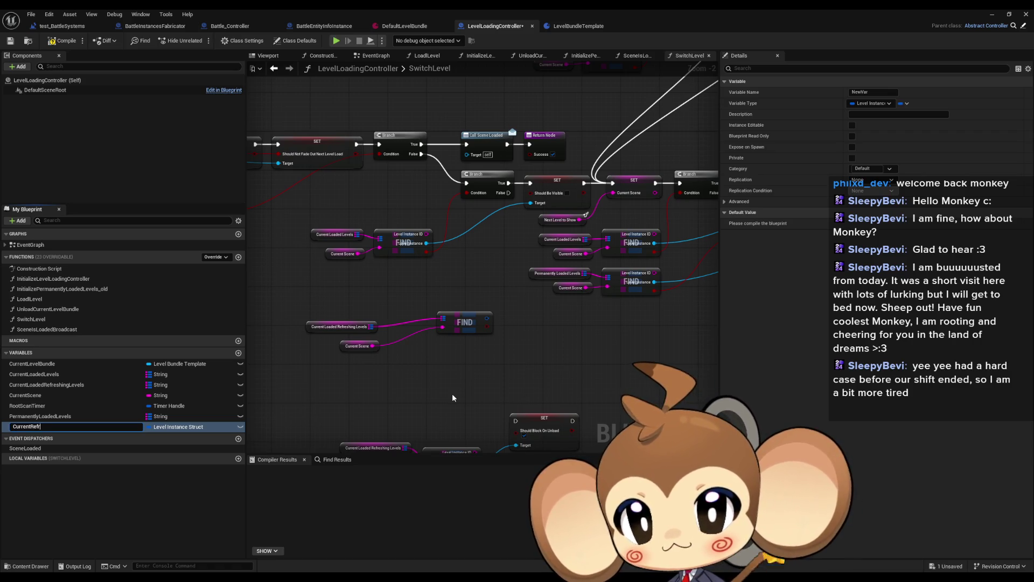
text(eshing)
key(Return)
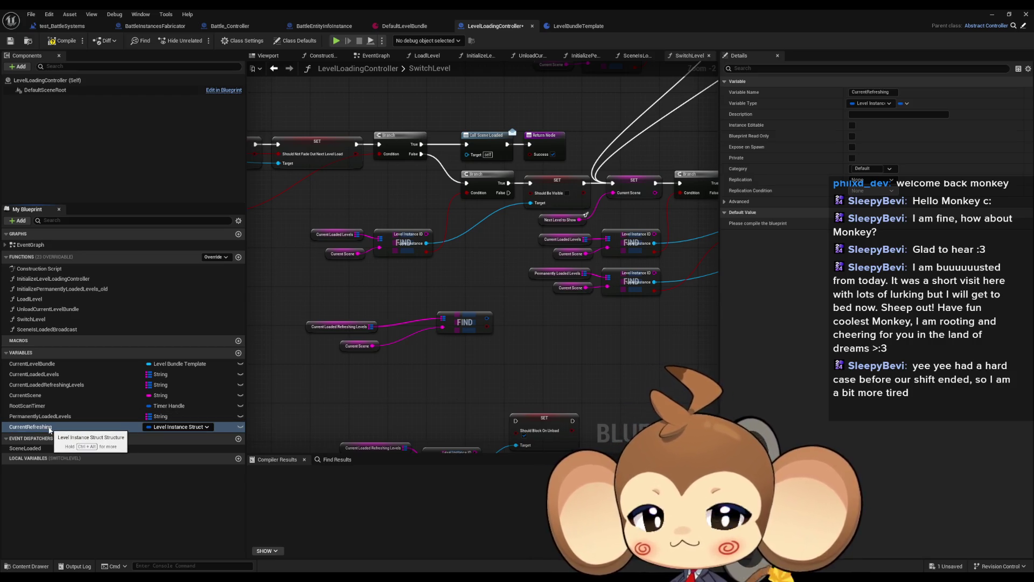
mouse_move(50, 429)
mouse_down()
mouse_move(463, 410)
mouse_move(435, 372)
mouse_up()
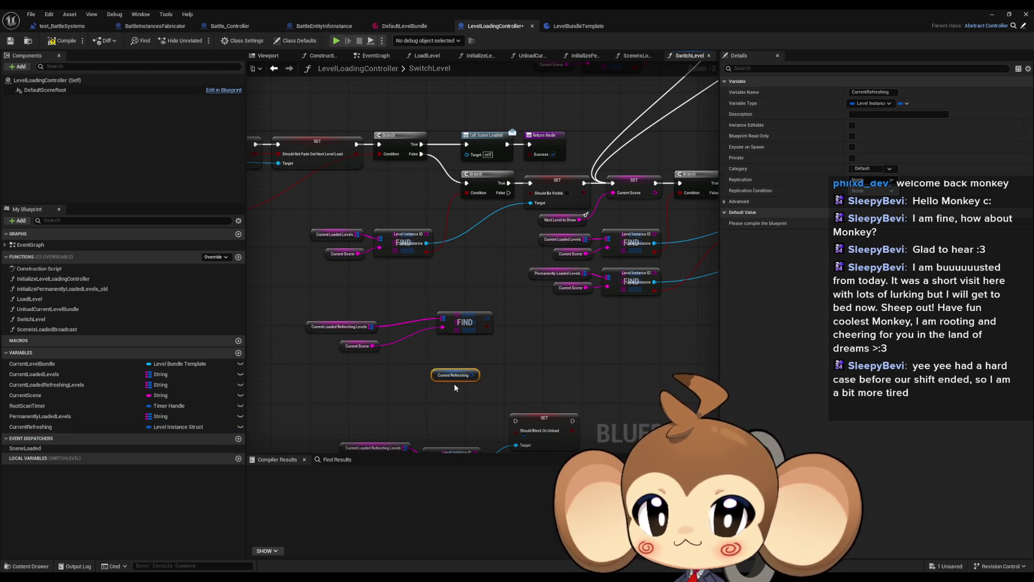
Tidy the Find and CurrentRefreshing nodes and split the getter into Level Instance ID and Level Instance.
drag(464, 323, 415, 333)
click(468, 302)
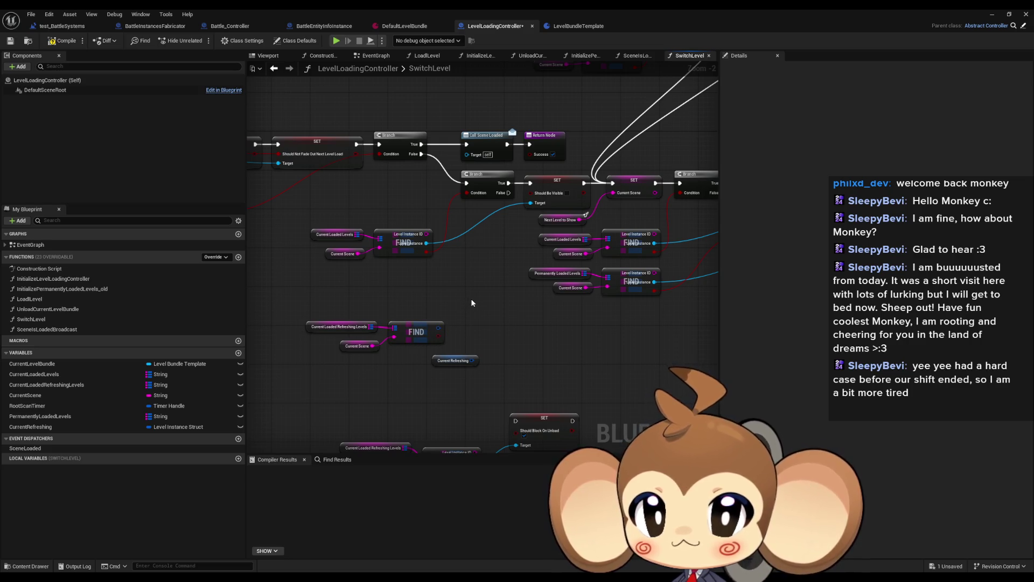
scroll(471, 301, up, 2)
drag(434, 386, 408, 405)
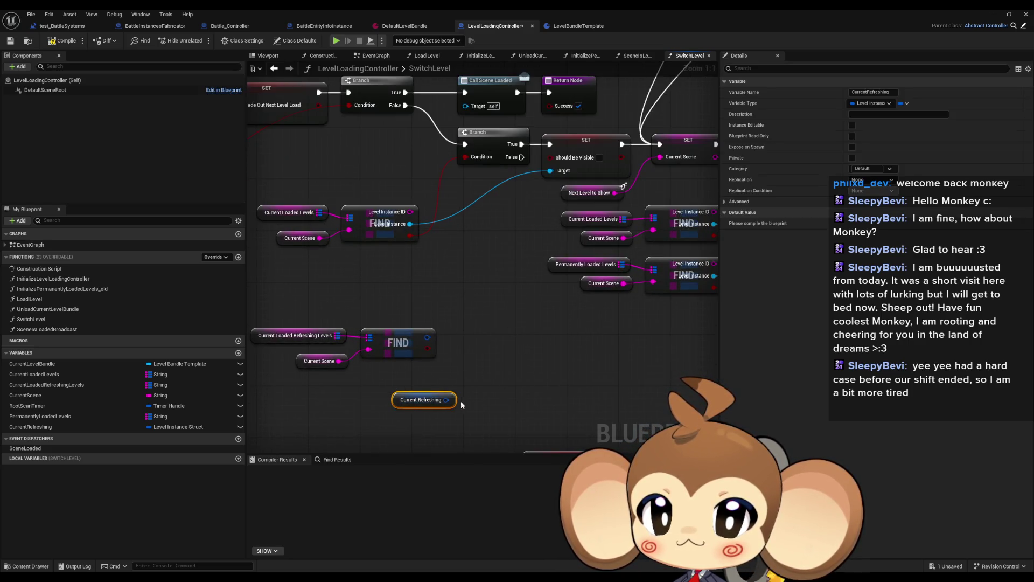
right_click(446, 402)
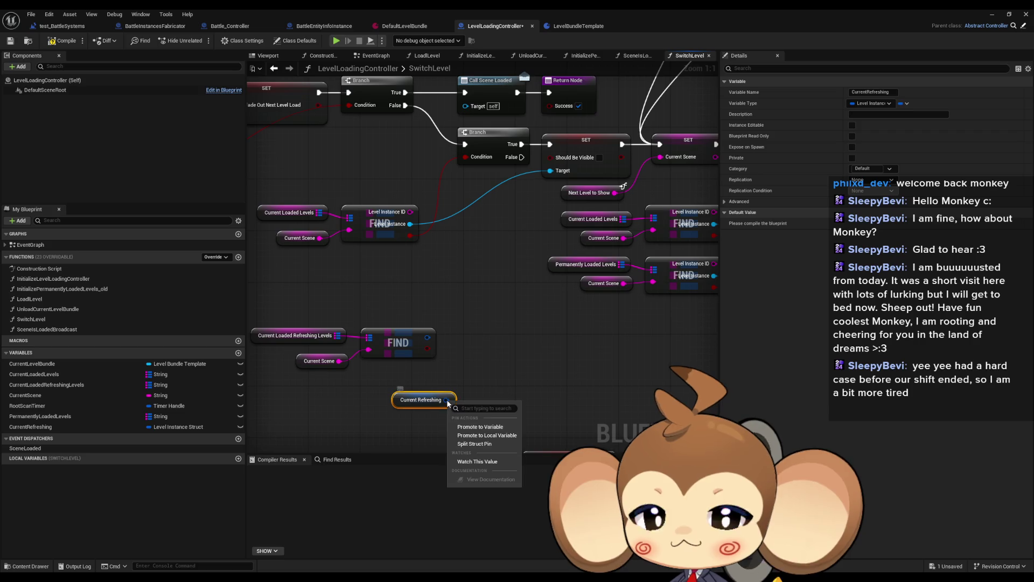
click(485, 443)
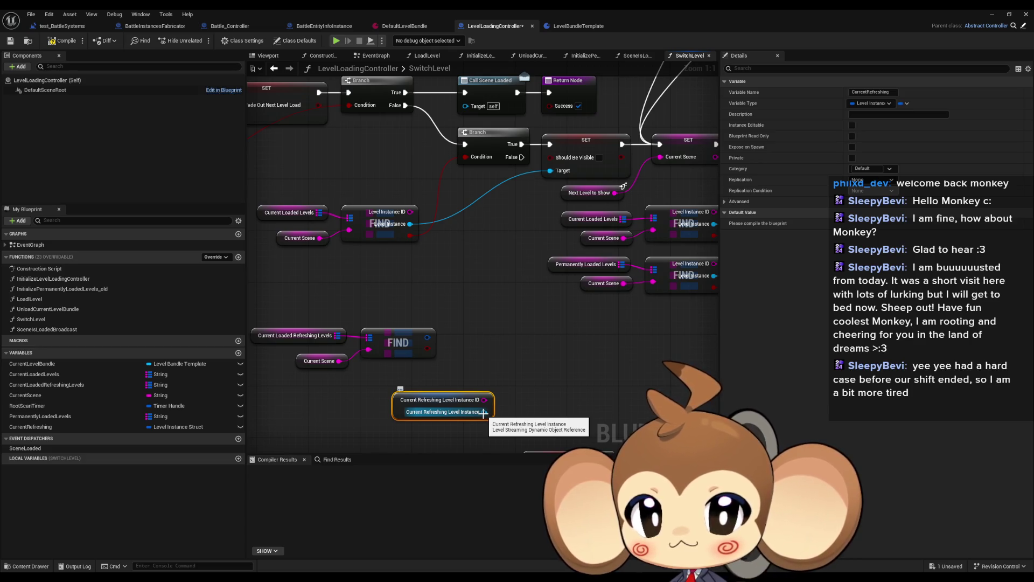
Add a Set Should Be Loaded node from the Level Instance pin and move it up.
drag(410, 392, 439, 390)
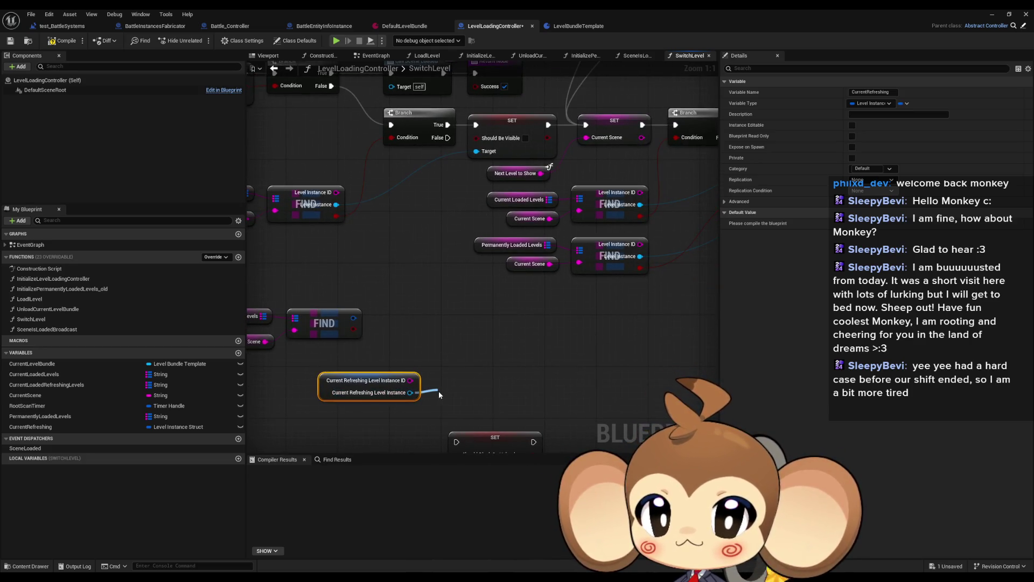
text(should be)
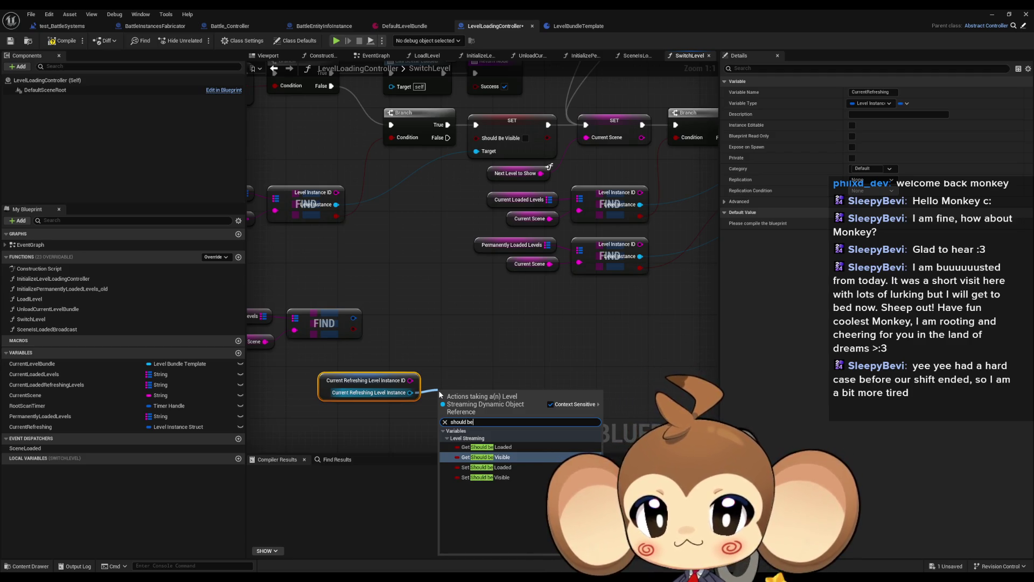
key(Up)
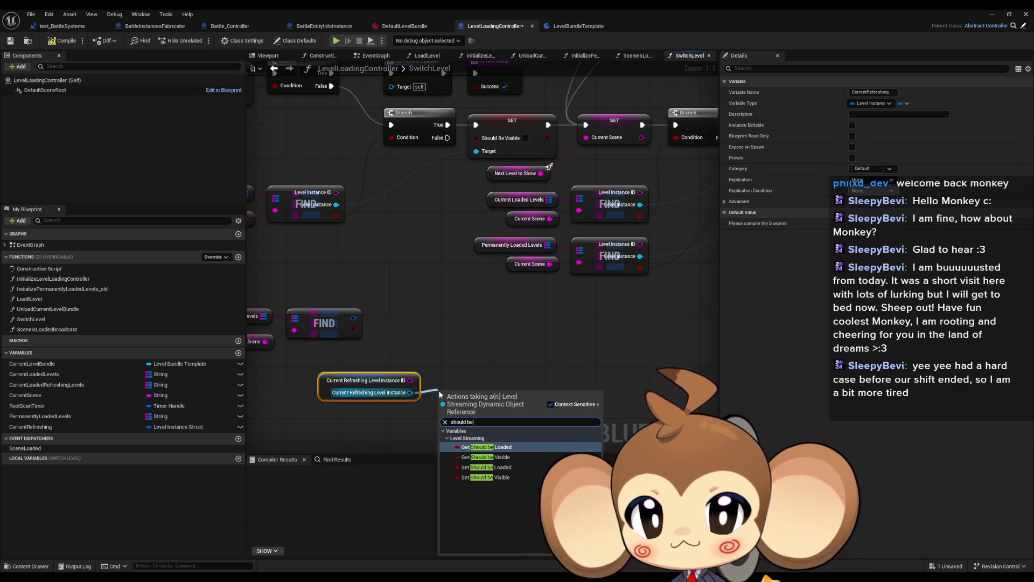
key(Down)
key(Down)
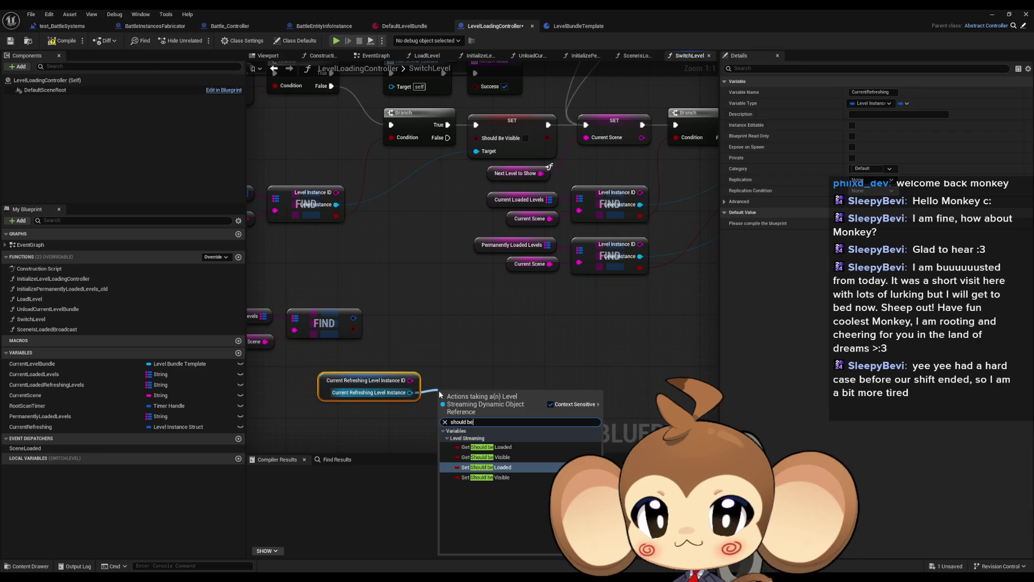
key(Return)
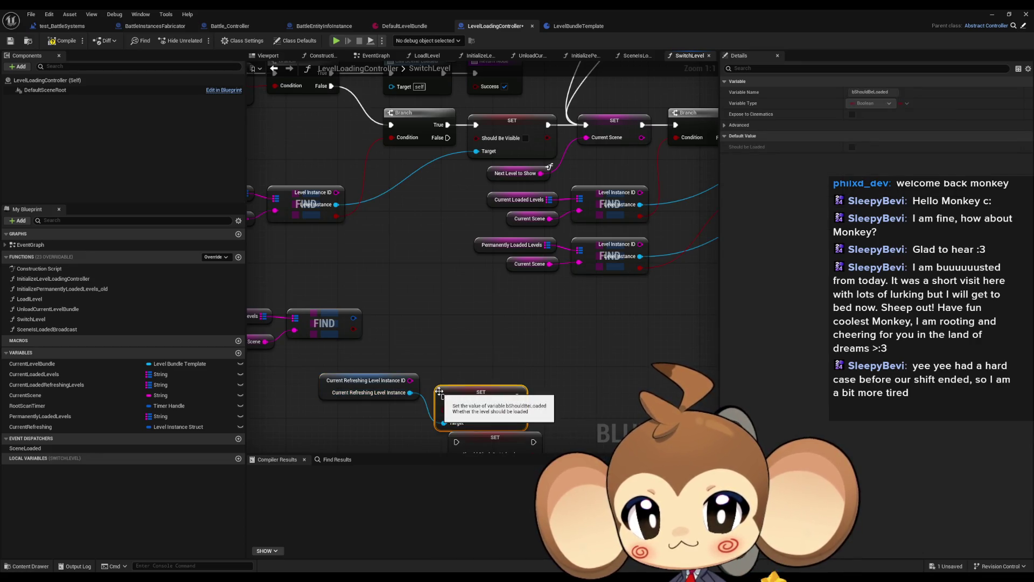
mouse_move(472, 394)
mouse_down()
mouse_move(472, 343)
mouse_move(451, 319)
mouse_move(497, 326)
mouse_up()
scroll(474, 306, down, 2)
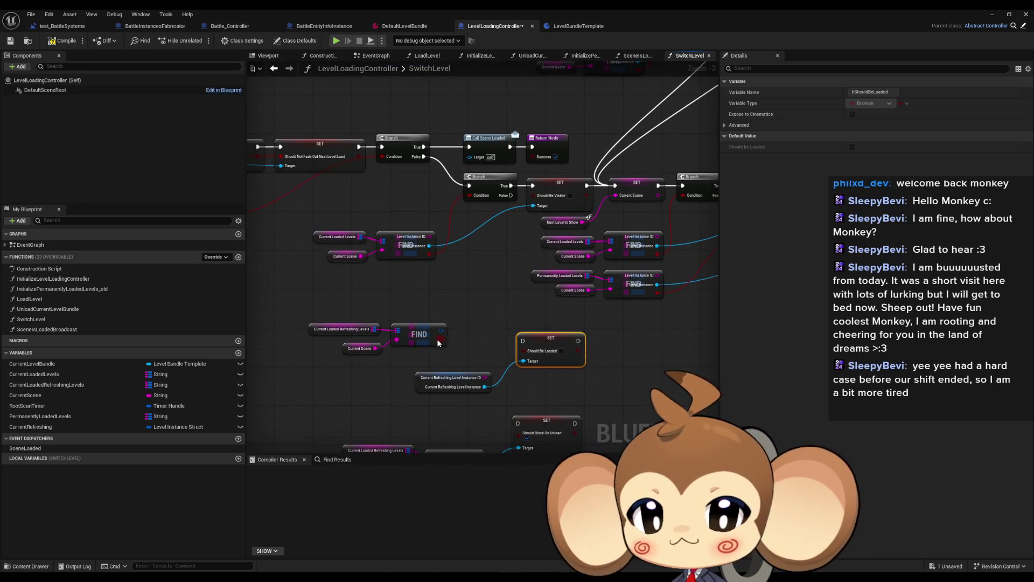
click(358, 349)
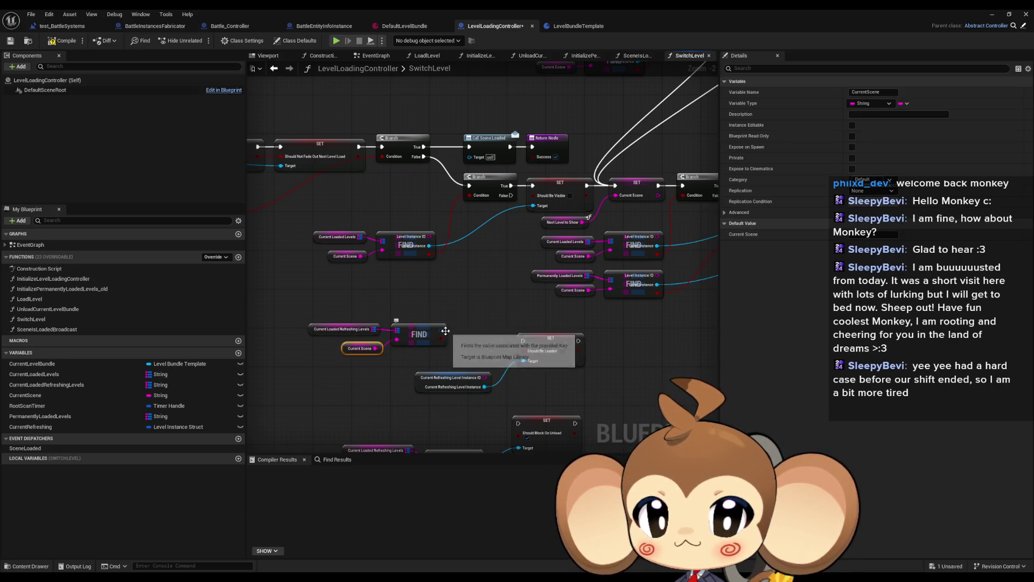
Try a validity search on FIND's output, then split it into ID, Level and Level Asset.
right_click(441, 332)
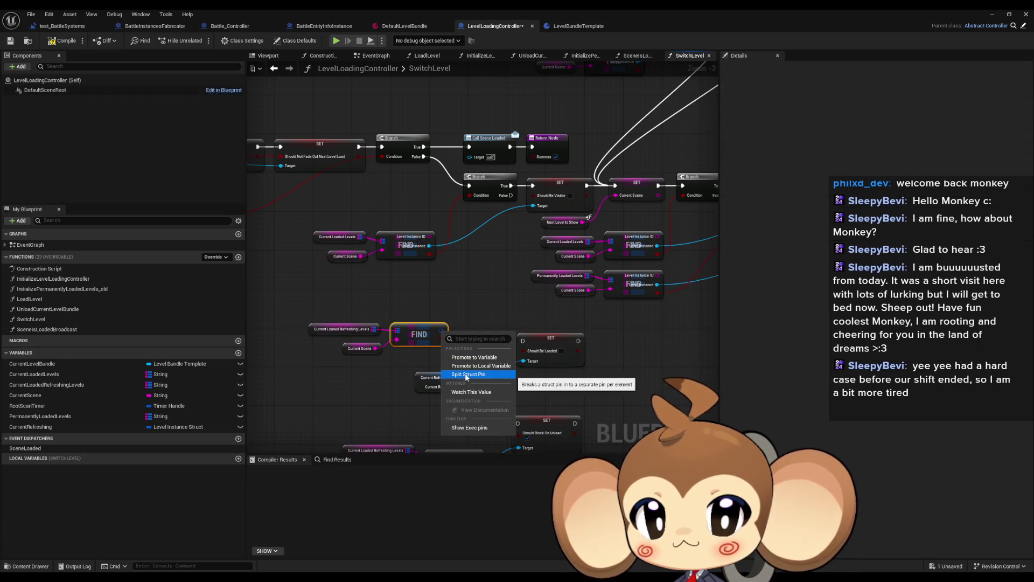
key(Escape)
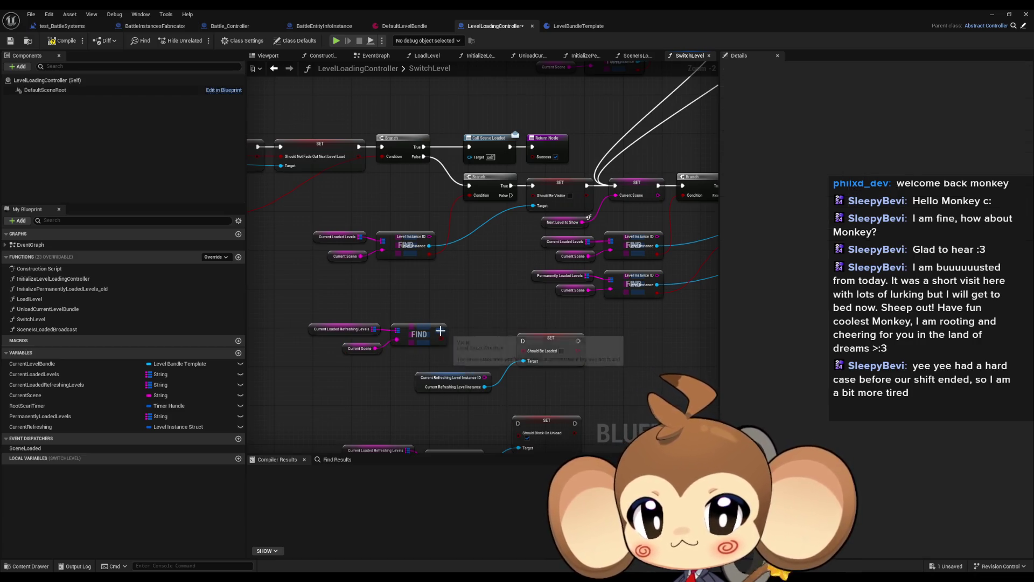
drag(441, 329, 476, 327)
text(valid)
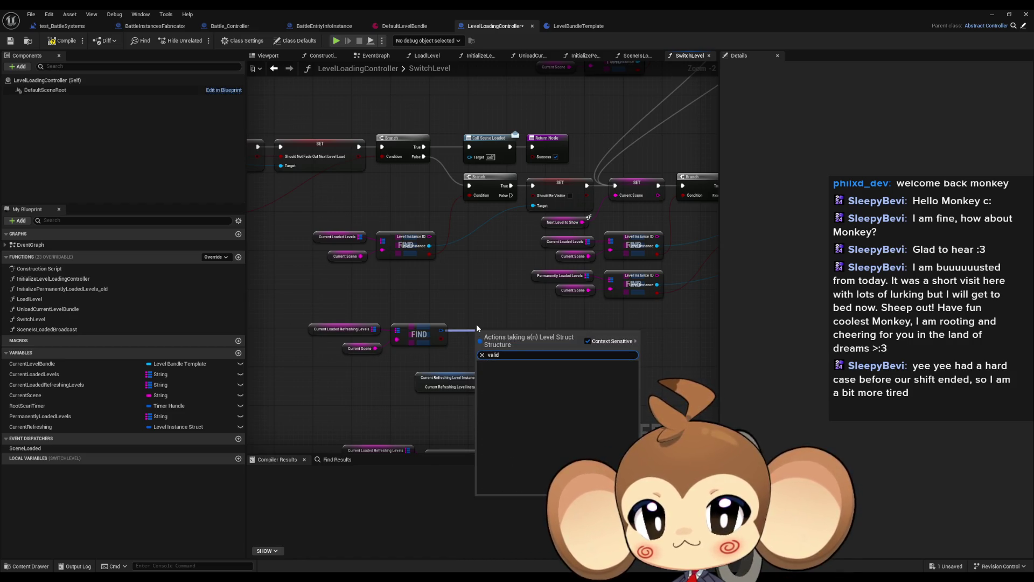
key(Escape)
right_click(441, 331)
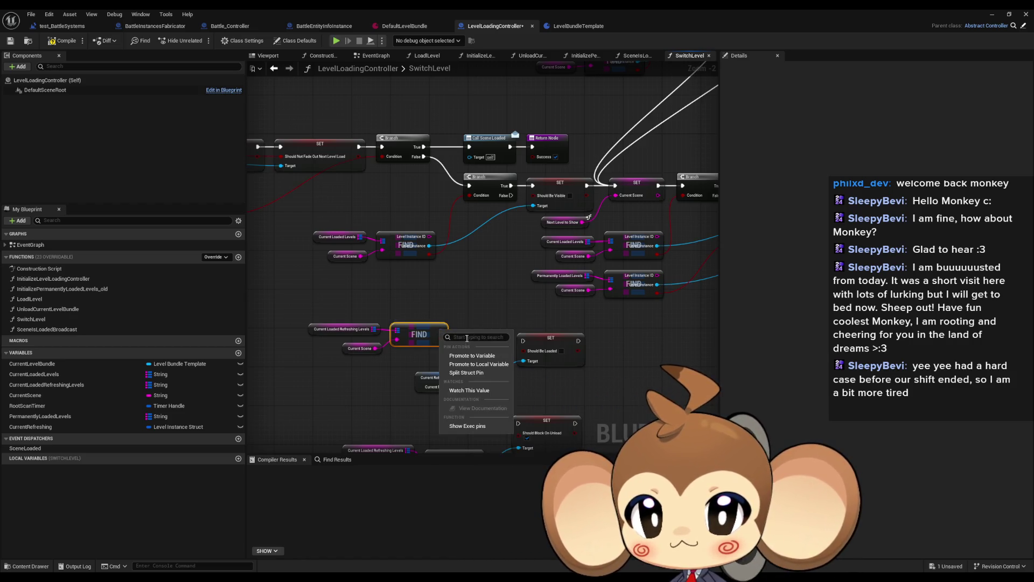
click(476, 373)
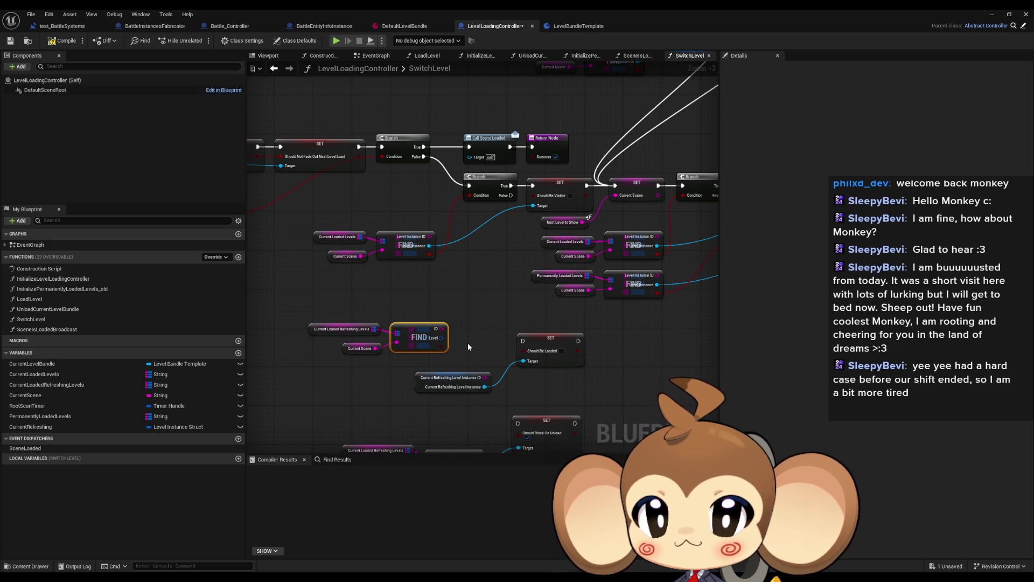
right_click(441, 339)
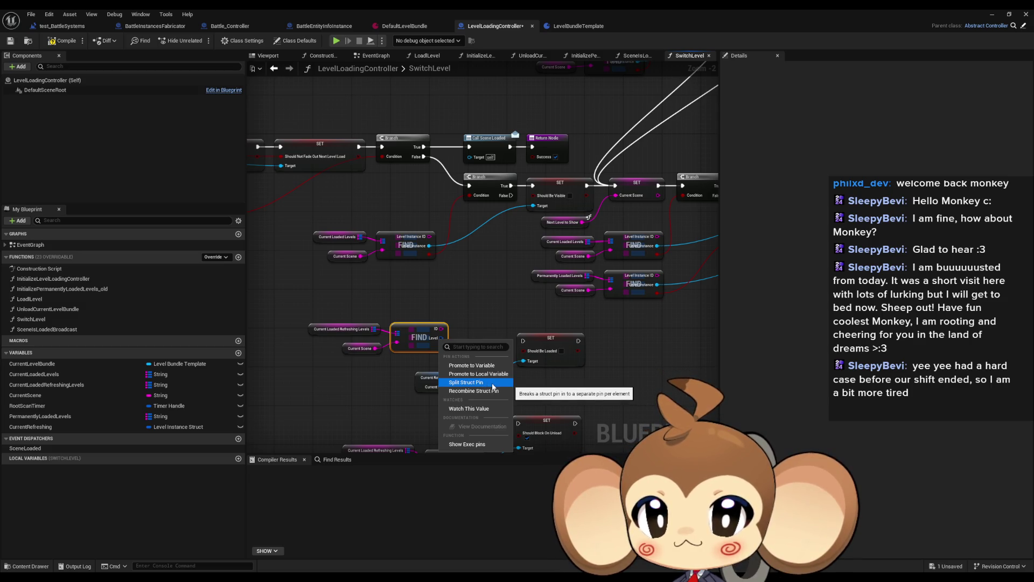
click(492, 383)
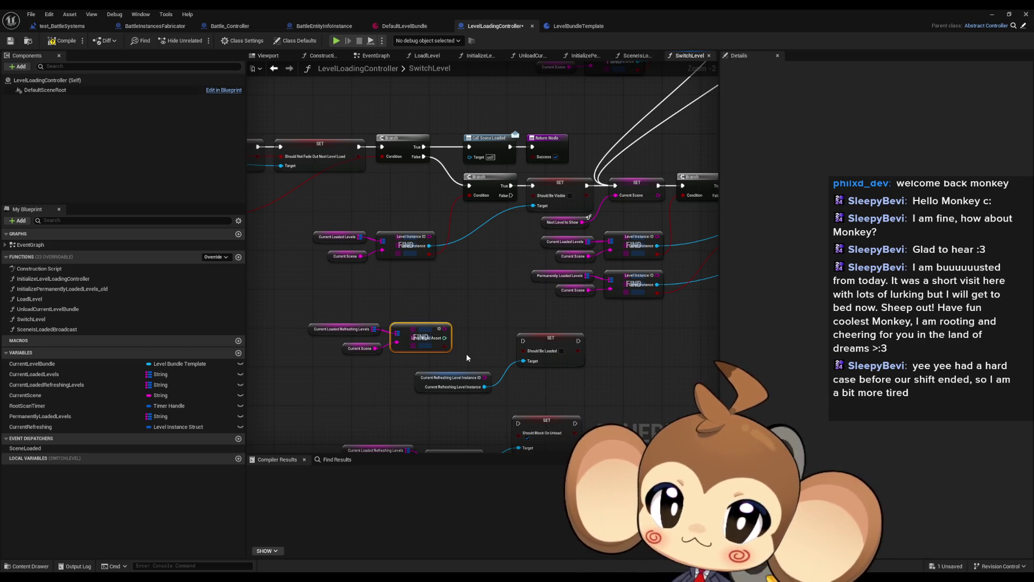
Recombine FIND's output into one pin and drag in another CurrentRefreshing getter.
right_click(443, 337)
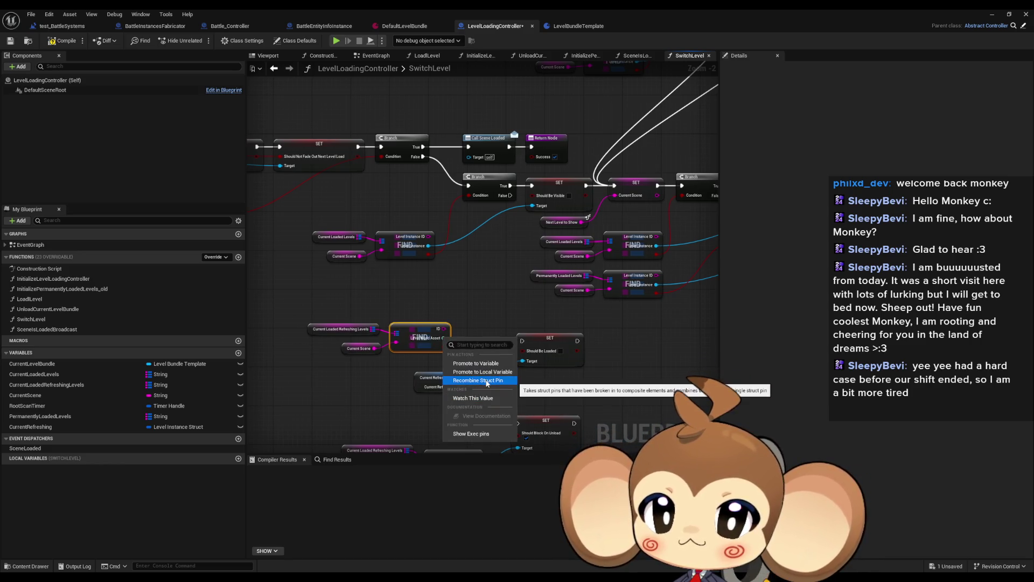
click(486, 382)
right_click(440, 337)
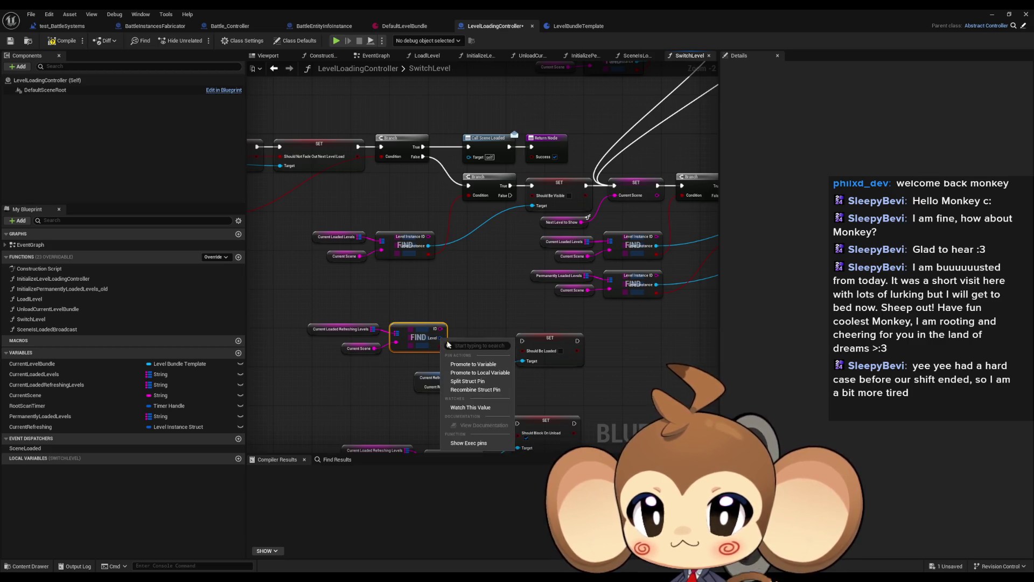
click(485, 406)
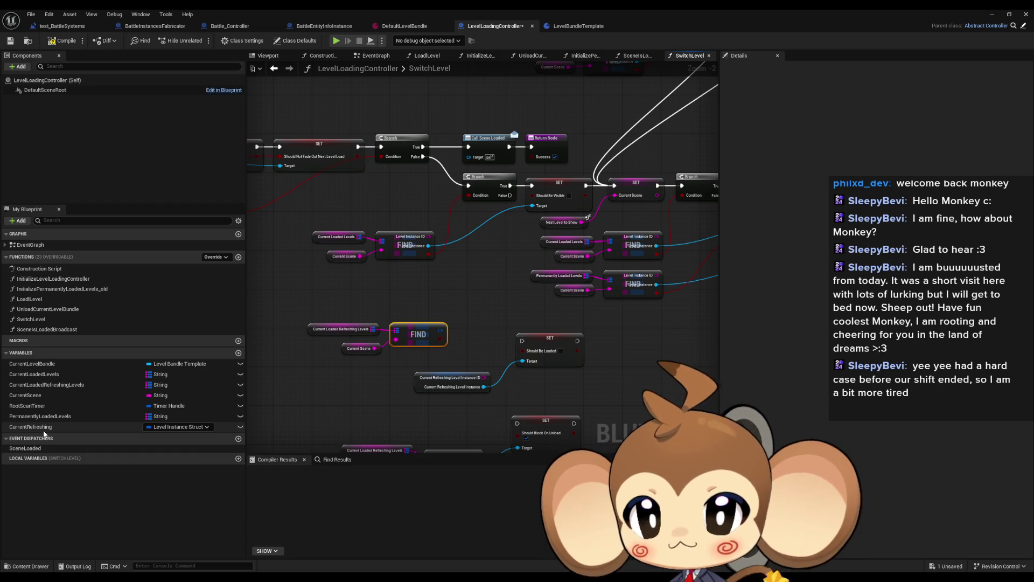
mouse_move(44, 432)
mouse_down()
mouse_move(258, 403)
mouse_move(309, 379)
mouse_move(372, 387)
mouse_up()
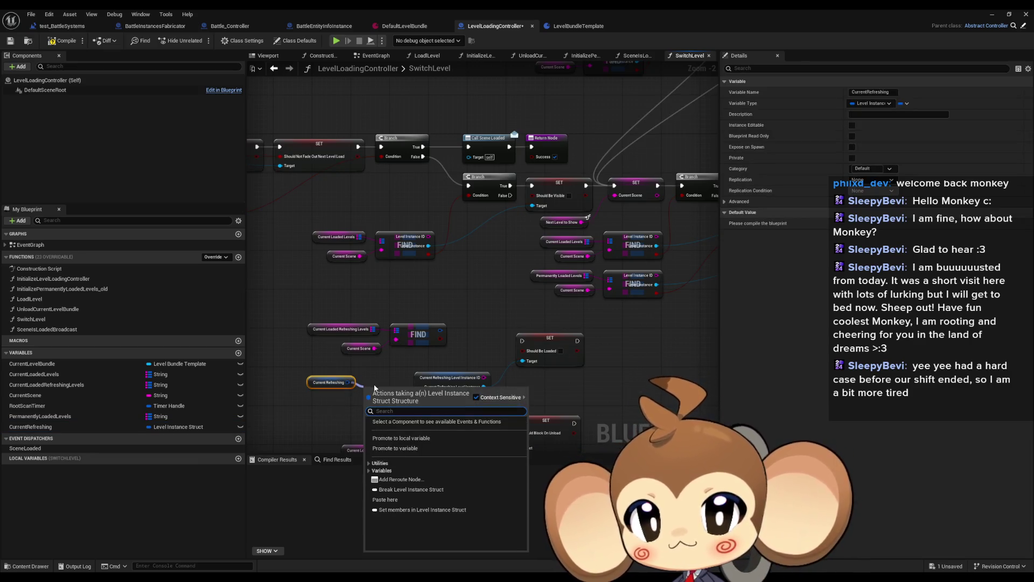
click(353, 372)
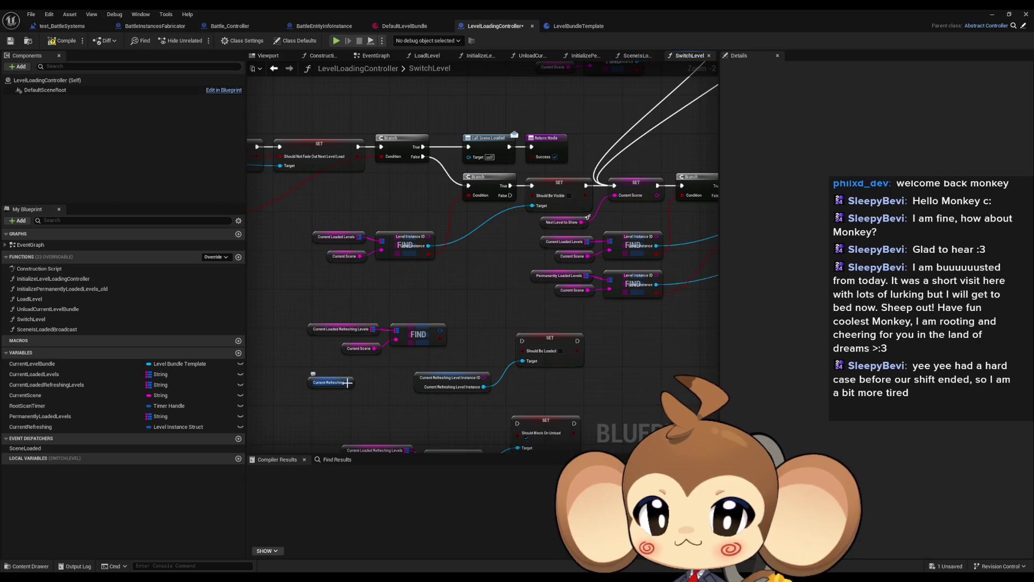
Split CurrentRefreshing's struct pin and add an Is Valid node on its Level Instance.
right_click(347, 382)
click(503, 389)
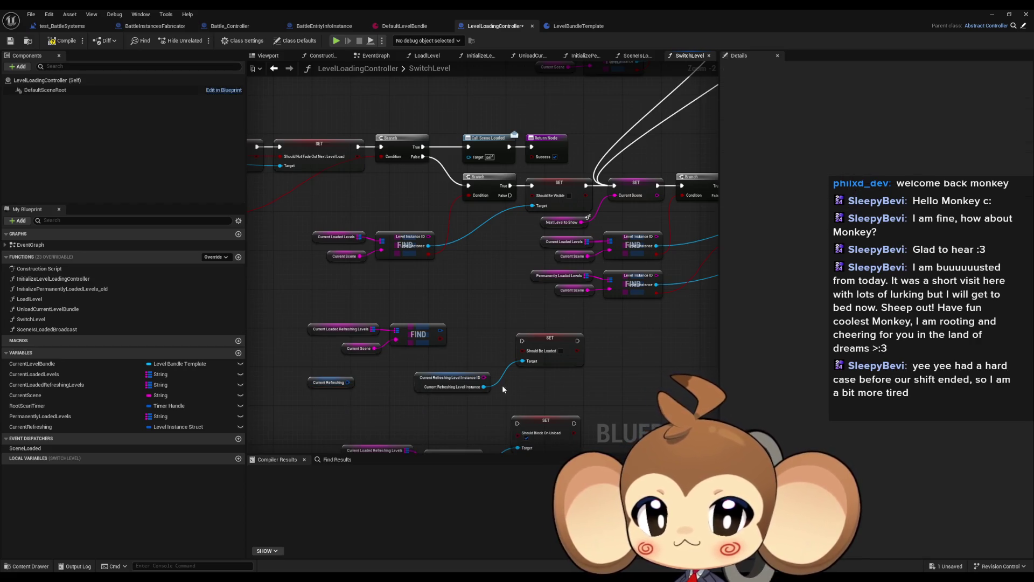
drag(484, 387, 516, 387)
text(valid)
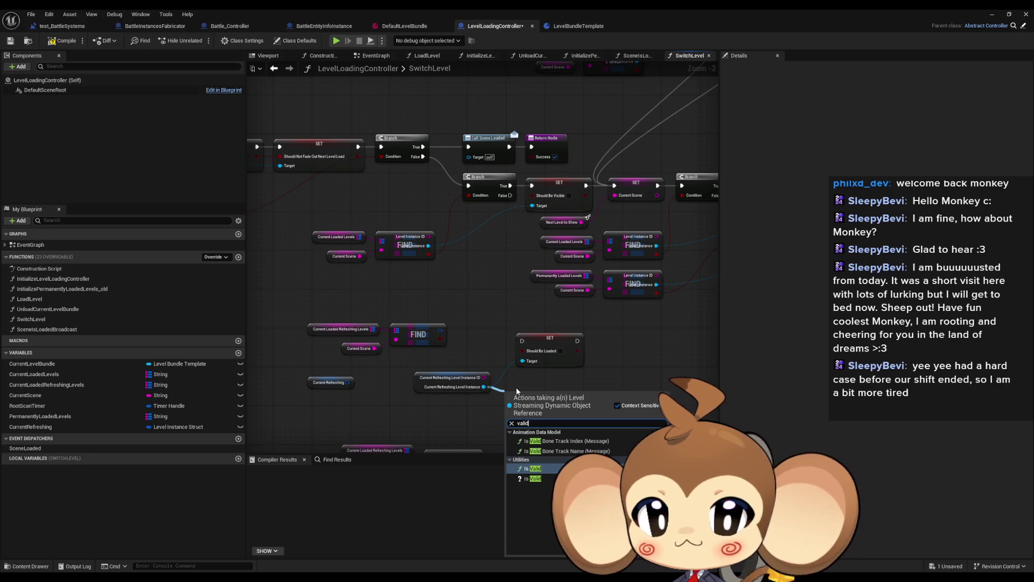
click(342, 401)
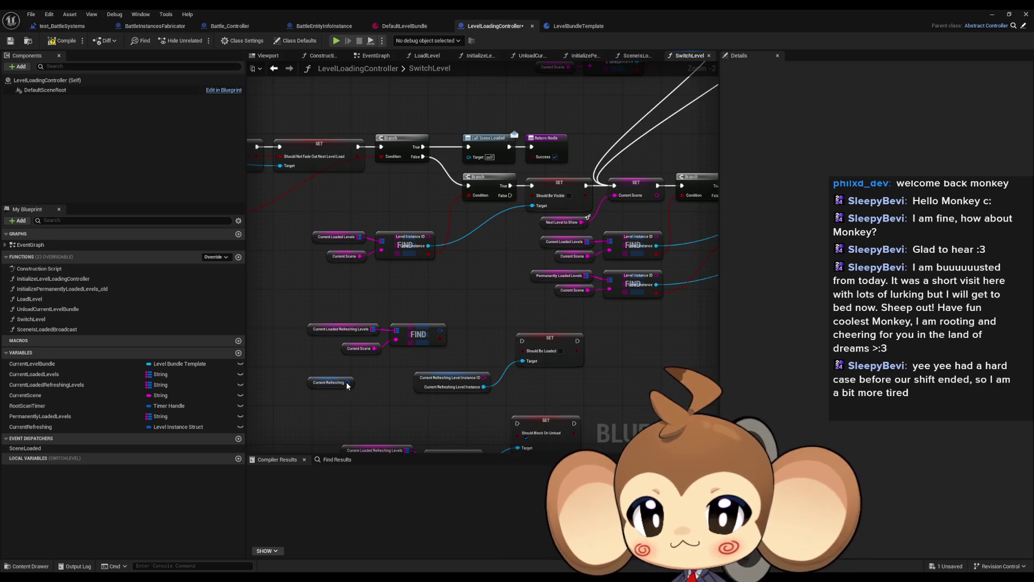
right_click(348, 385)
click(380, 425)
drag(377, 391, 406, 401)
text(valid)
key(Return)
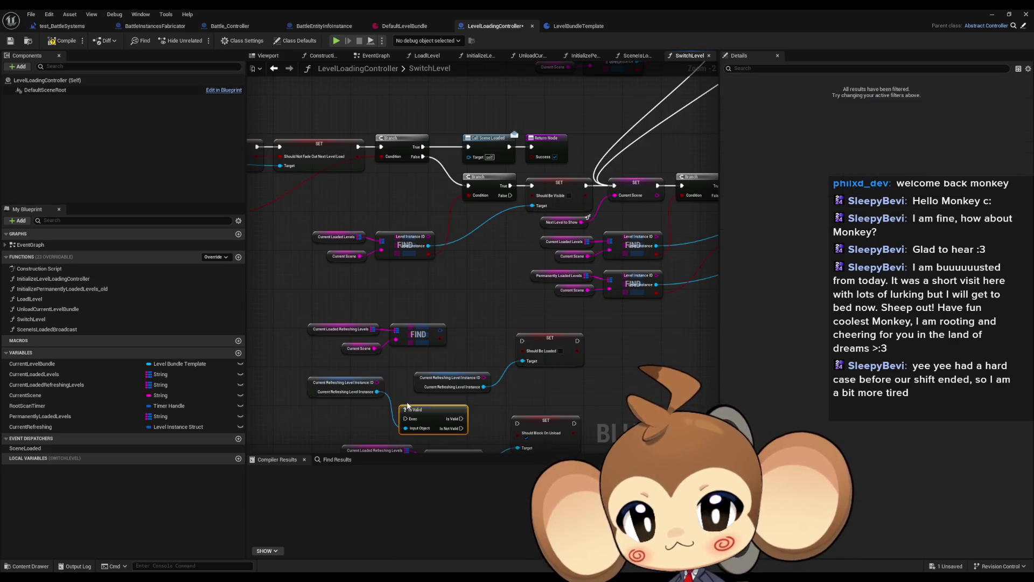
Wire the Is Valid exec output into the Set Should Be Loaded node.
mouse_move(429, 412)
mouse_down()
mouse_move(363, 377)
mouse_move(288, 388)
mouse_up()
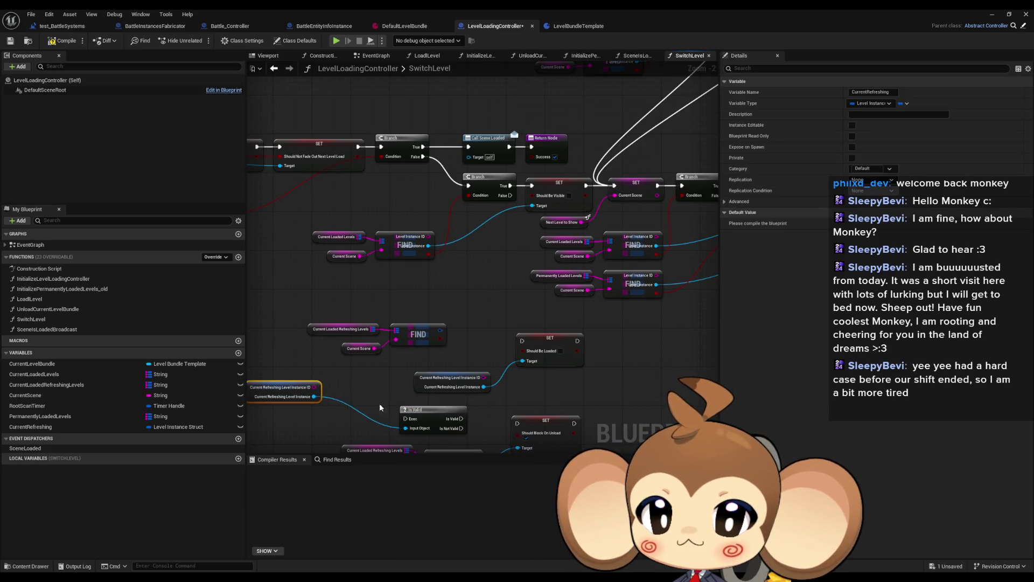
drag(393, 385, 522, 341)
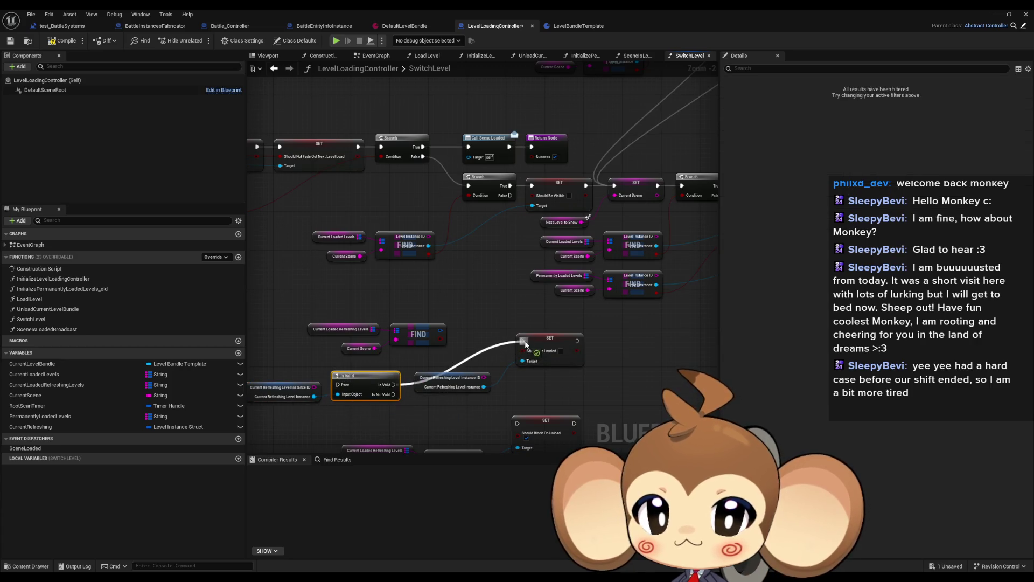
click(471, 310)
scroll(471, 310, down, 1)
drag(470, 310, 380, 304)
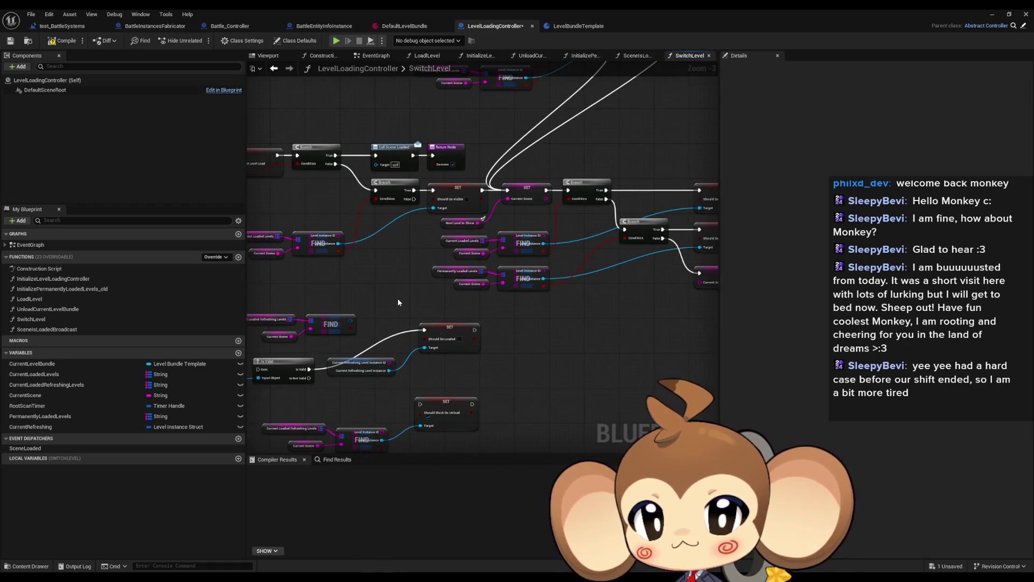
Connect the top Should Be Visible SET to the Return Node and move the permanent-levels branch chain aside.
drag(425, 292, 339, 359)
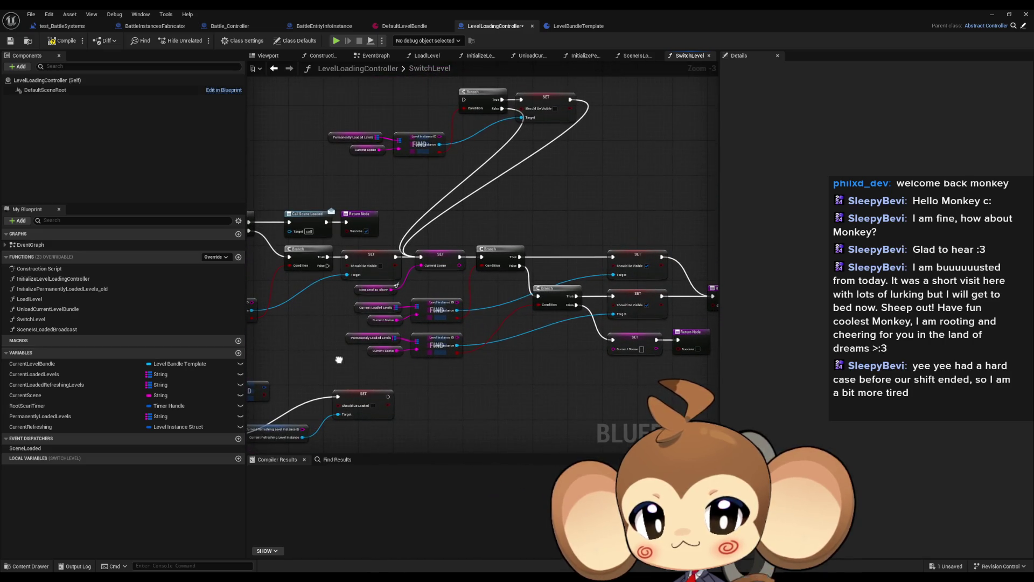
scroll(431, 302, up, 2)
drag(431, 301, 591, 305)
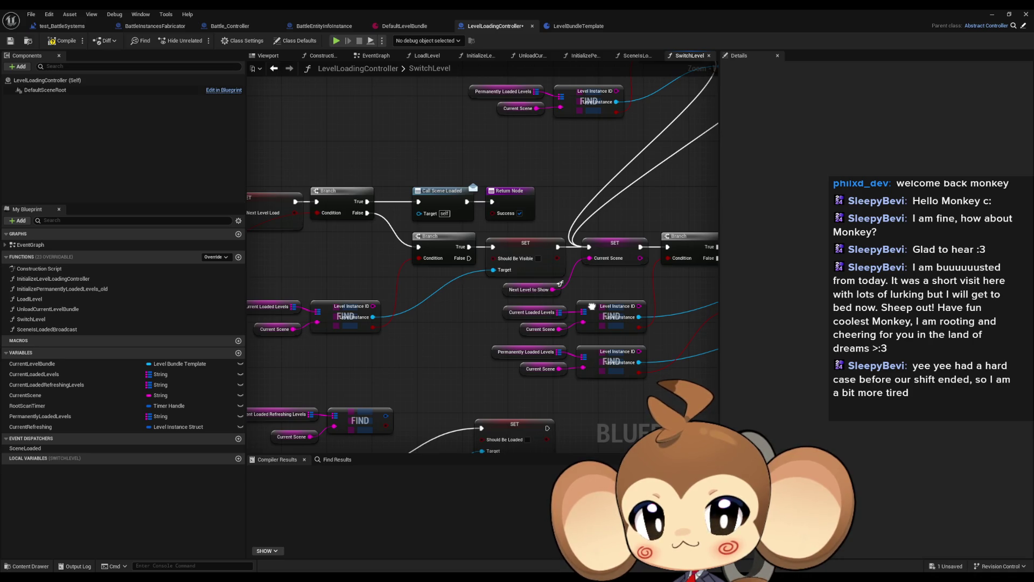
mouse_move(591, 306)
mouse_down()
mouse_move(472, 288)
mouse_move(438, 270)
mouse_move(279, 284)
mouse_move(508, 289)
mouse_up()
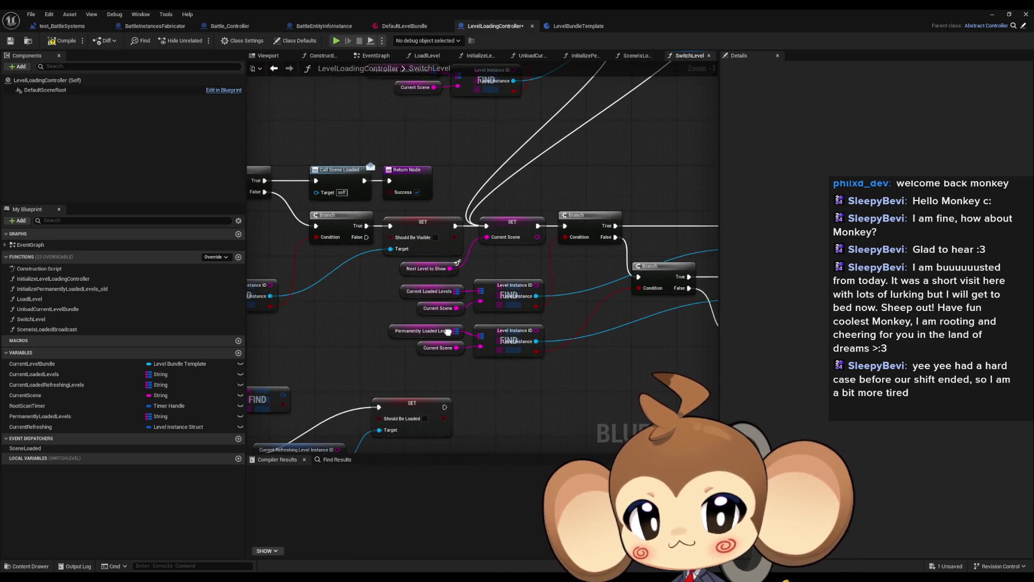
mouse_move(448, 331)
mouse_down()
mouse_move(460, 324)
mouse_move(372, 323)
mouse_up()
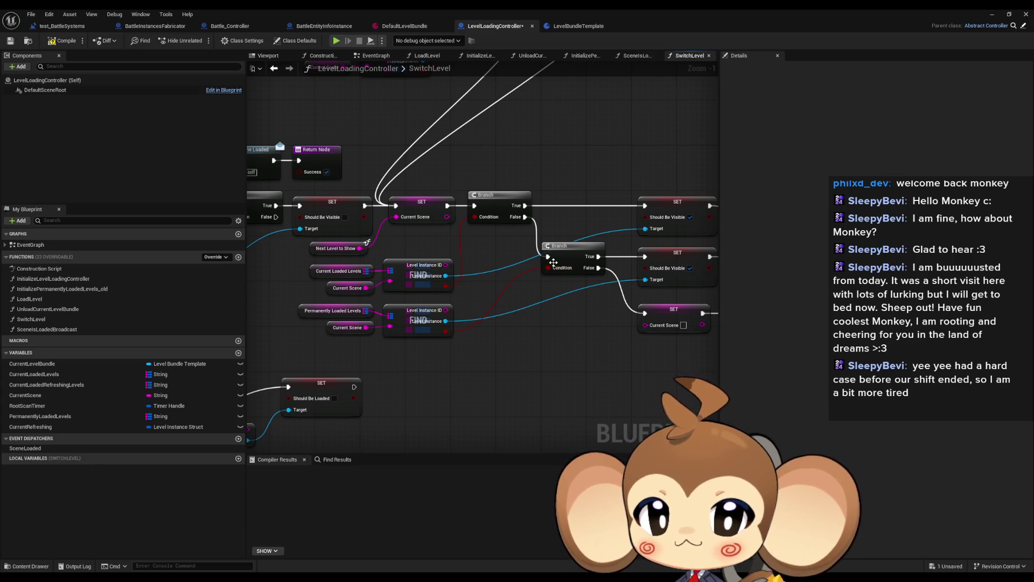
mouse_move(567, 255)
mouse_down()
mouse_move(462, 251)
mouse_move(525, 248)
mouse_up()
click(462, 253)
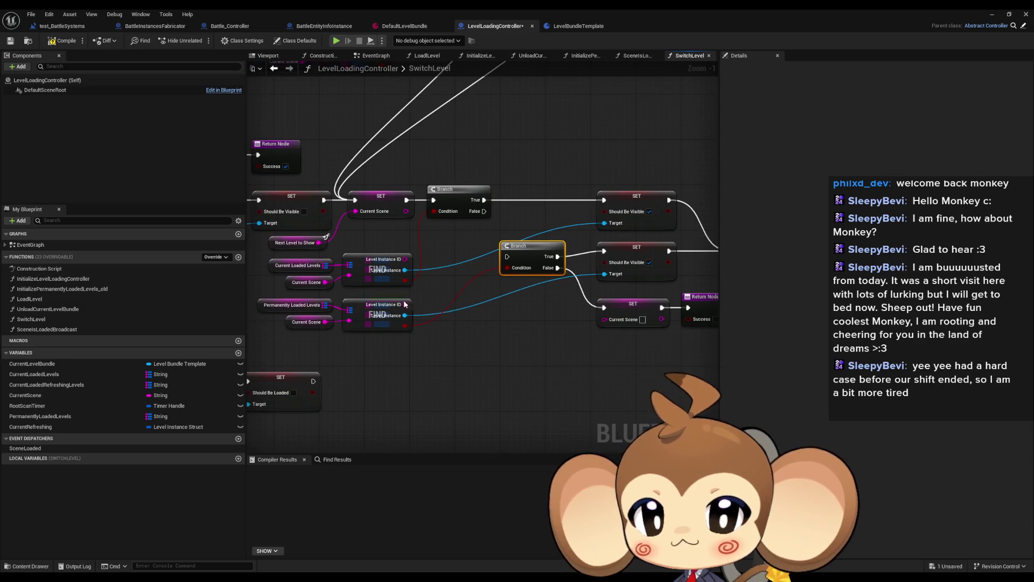
mouse_move(248, 301)
mouse_down()
mouse_move(396, 331)
mouse_move(263, 340)
mouse_up()
drag(517, 243, 705, 330)
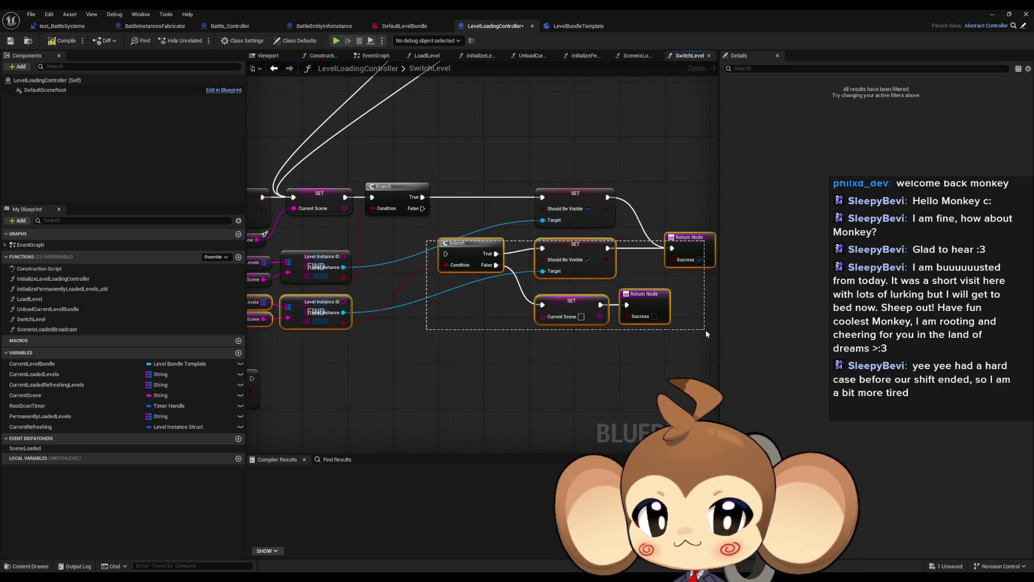
drag(526, 327, 500, 329)
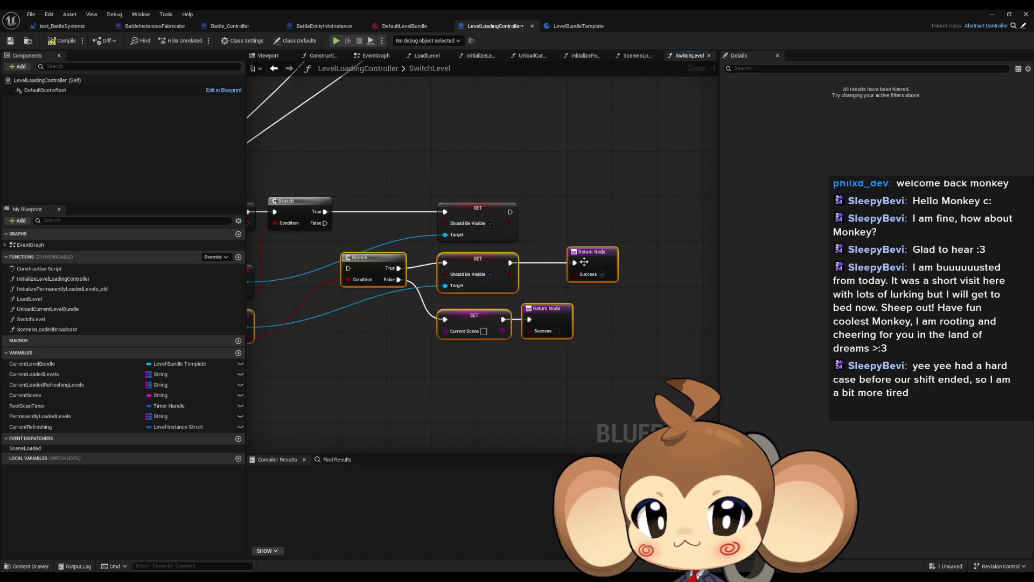
mouse_move(575, 262)
mouse_down()
mouse_move(517, 242)
mouse_move(510, 212)
mouse_up()
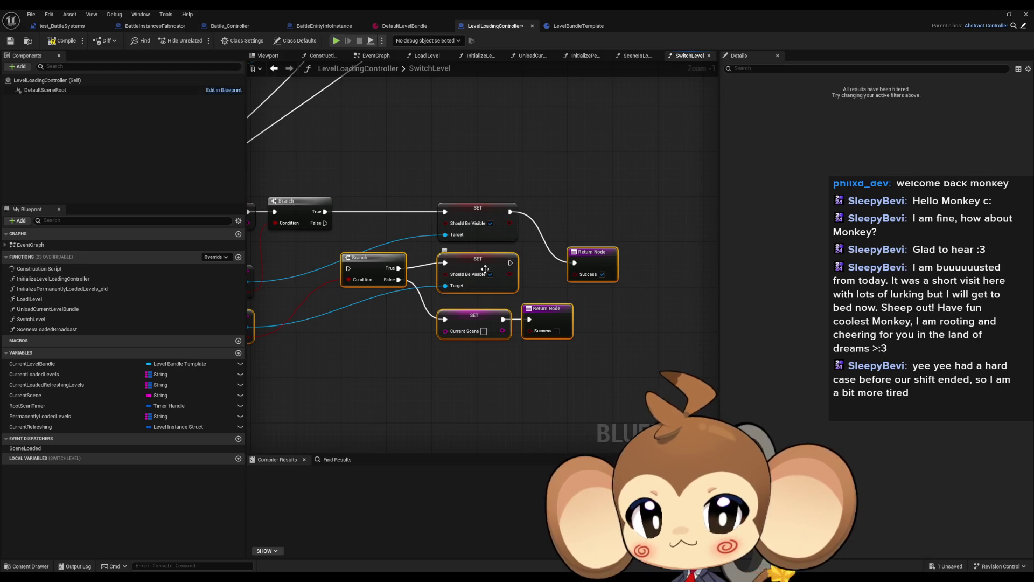
mouse_move(485, 269)
mouse_down()
mouse_move(481, 328)
mouse_move(452, 275)
mouse_up()
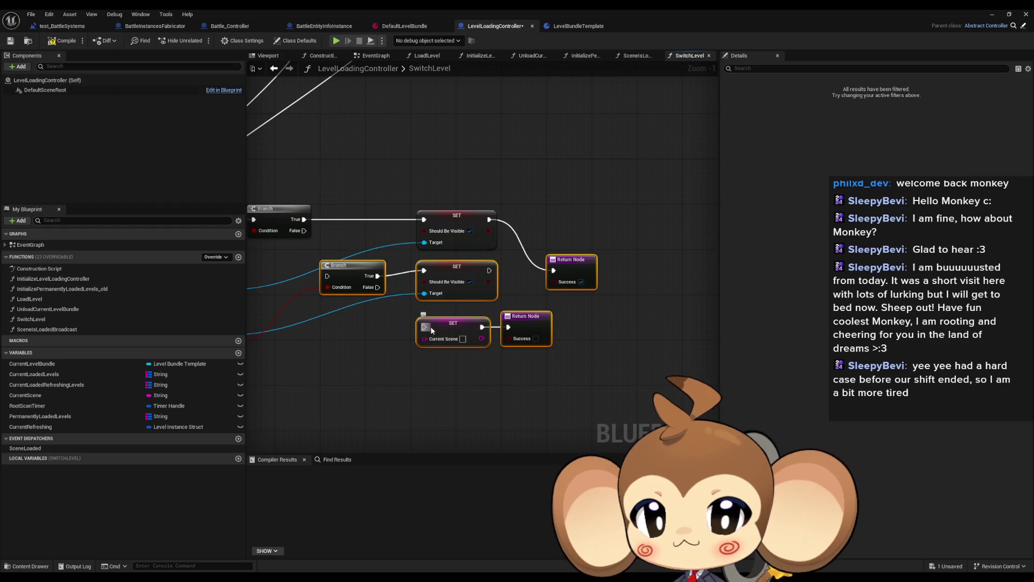
scroll(436, 329, down, 2)
mouse_move(539, 302)
mouse_down()
mouse_move(581, 206)
mouse_move(545, 298)
mouse_move(485, 344)
mouse_move(456, 348)
mouse_move(667, 87)
mouse_move(689, 136)
mouse_up()
Route the Branch's False output into Set Current Scene and place the Return Node beside Should Be Visible.
click(548, 284)
drag(499, 341, 535, 333)
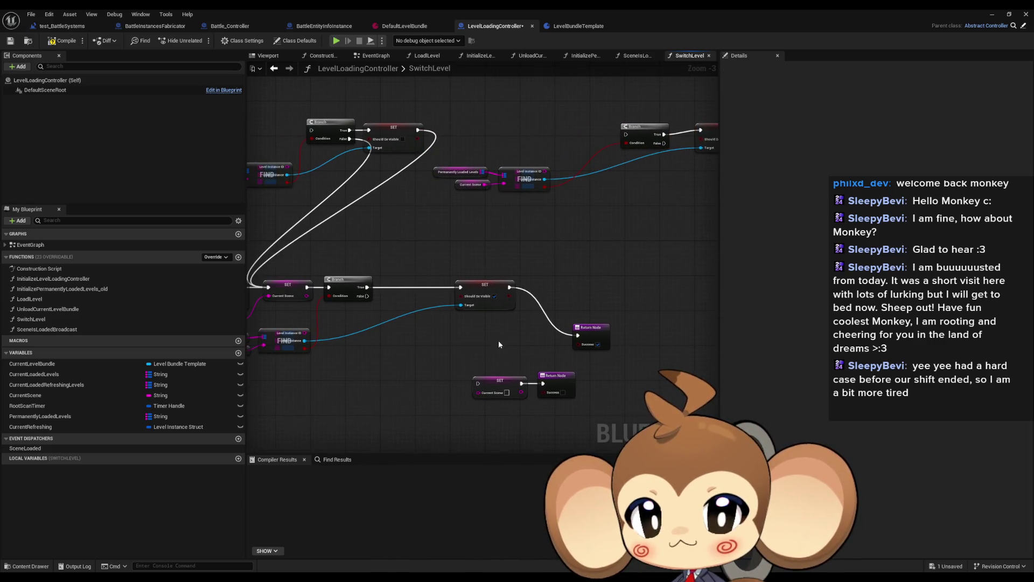
drag(367, 296, 478, 383)
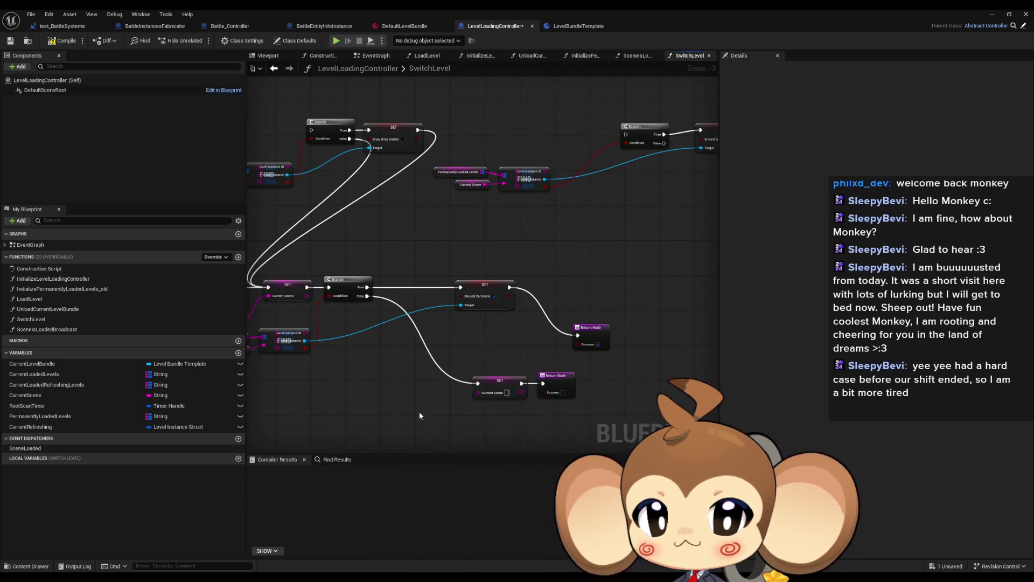
drag(582, 345, 544, 290)
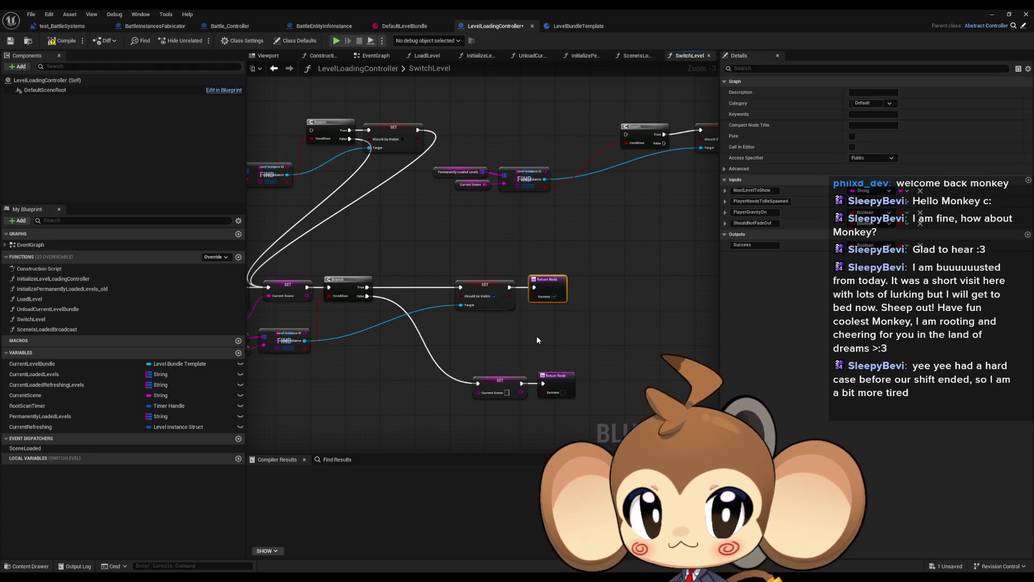
drag(537, 340, 546, 327)
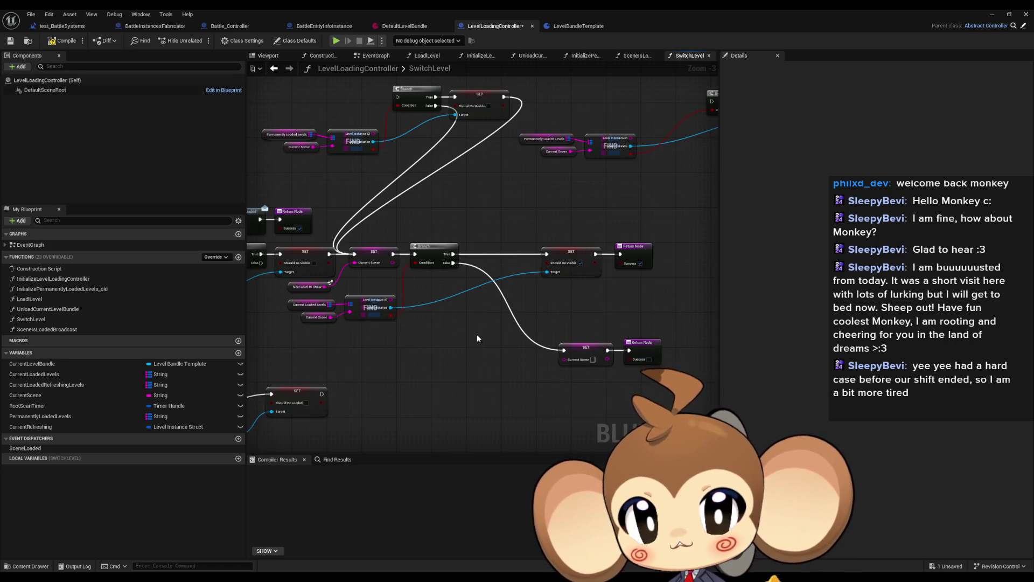
Survey the rewired graph and move the lower FIND and SET group further down.
mouse_move(477, 338)
mouse_down()
mouse_move(516, 294)
mouse_move(601, 269)
mouse_up()
scroll(549, 280, down, 1)
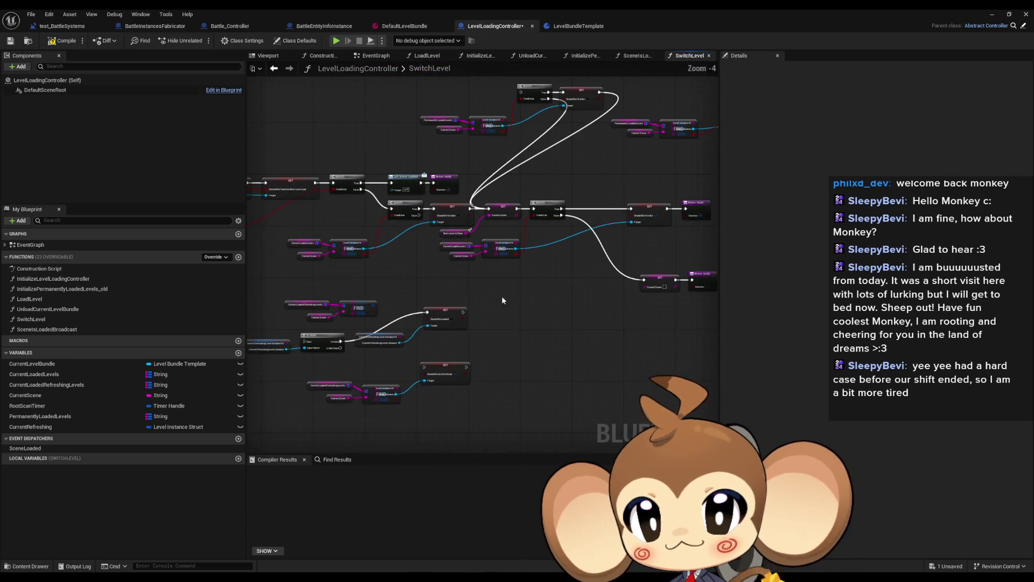
scroll(540, 279, up, 1)
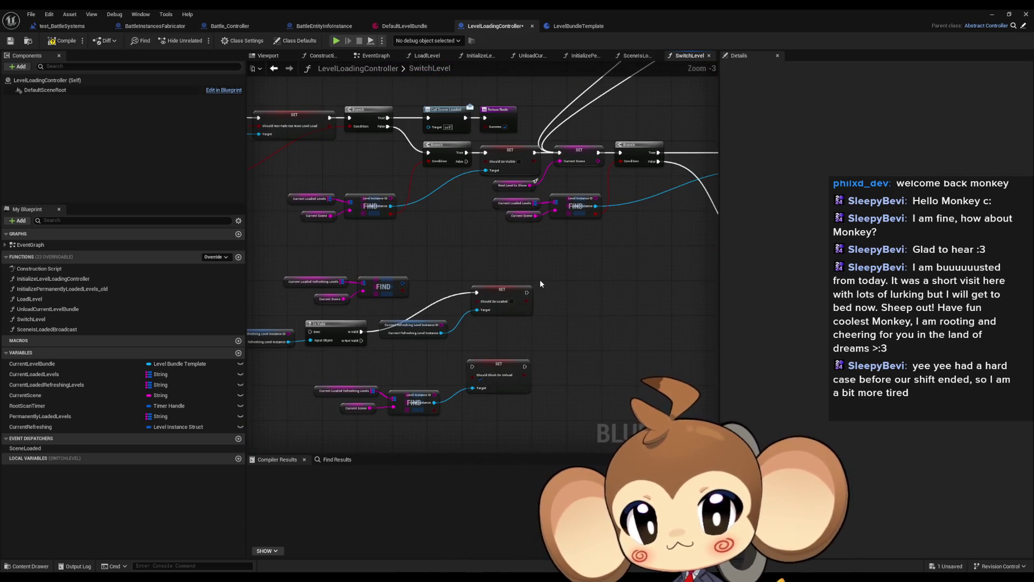
scroll(428, 264, up, 1)
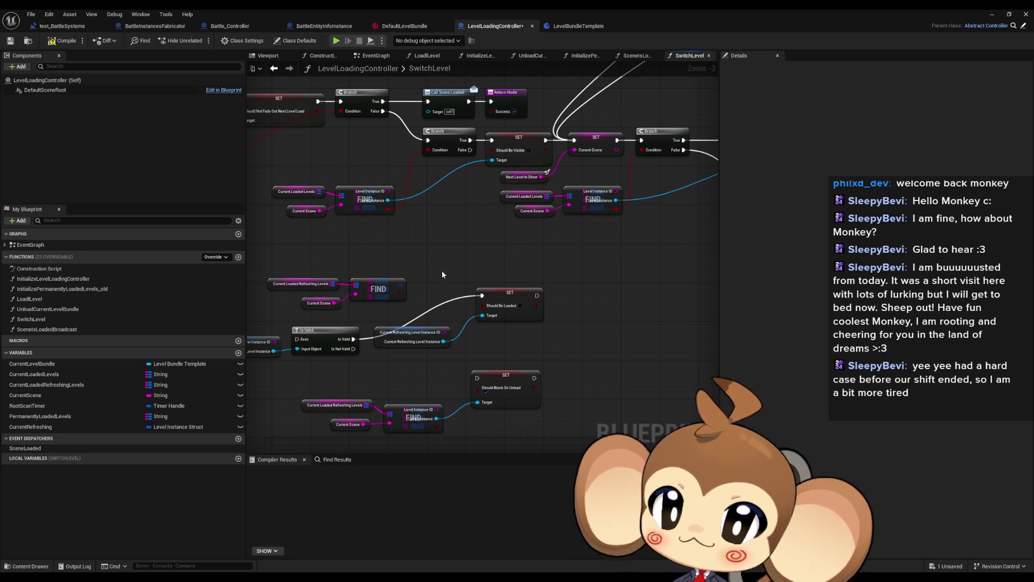
drag(442, 231, 487, 213)
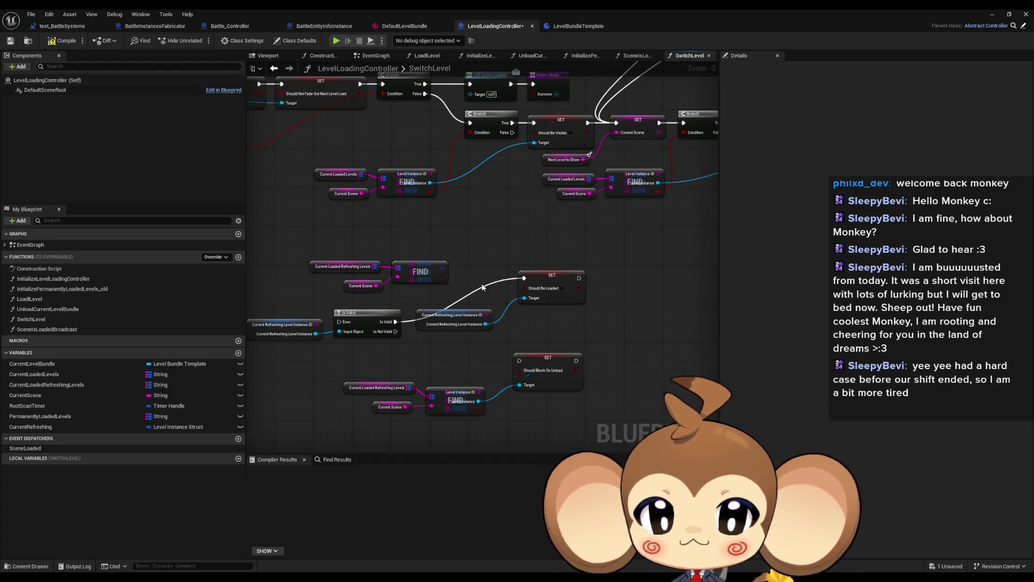
drag(483, 287, 465, 262)
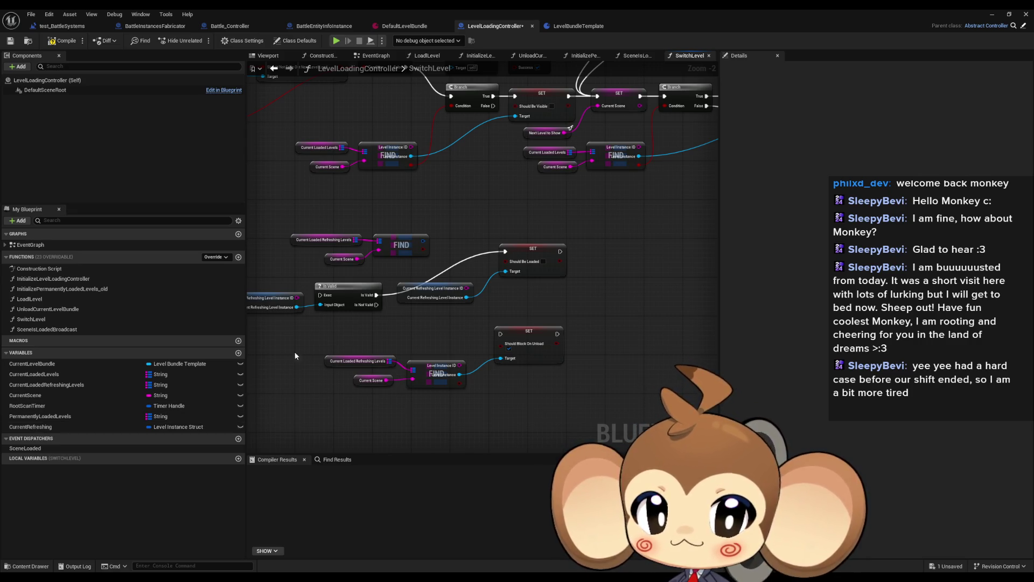
mouse_move(520, 192)
mouse_down()
mouse_move(506, 234)
mouse_move(526, 164)
mouse_up()
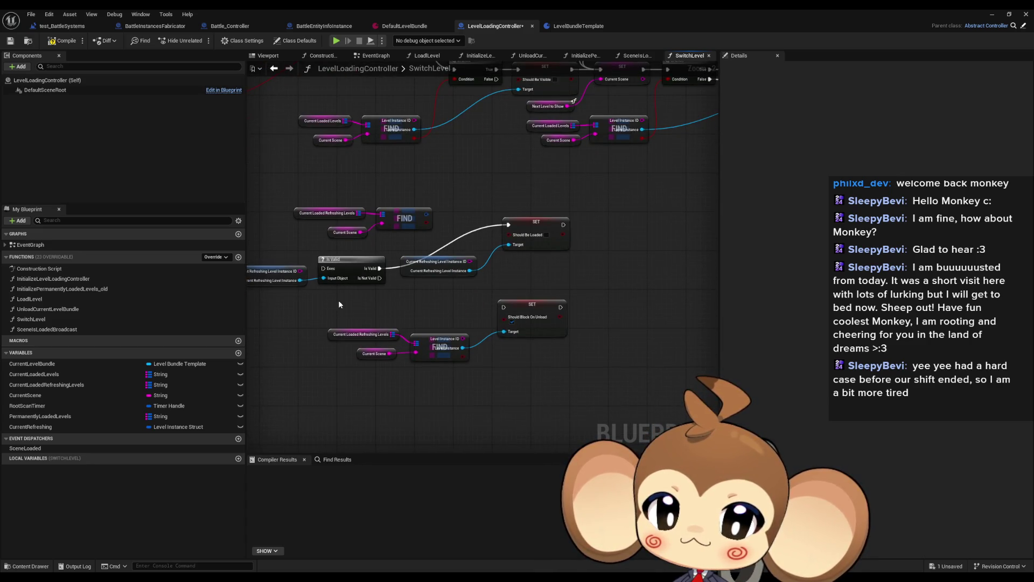
drag(338, 304, 534, 364)
drag(545, 301, 555, 377)
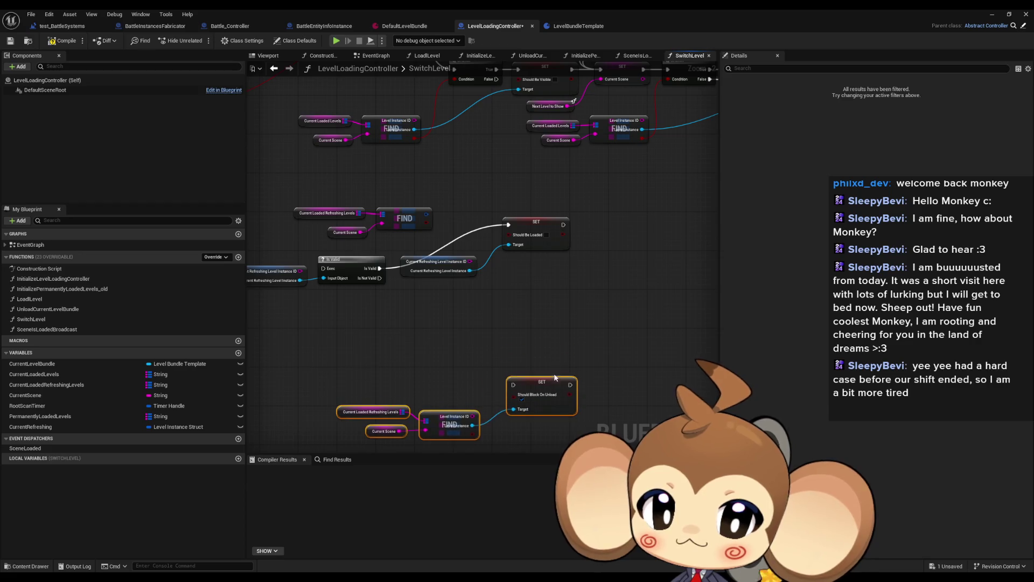
click(547, 318)
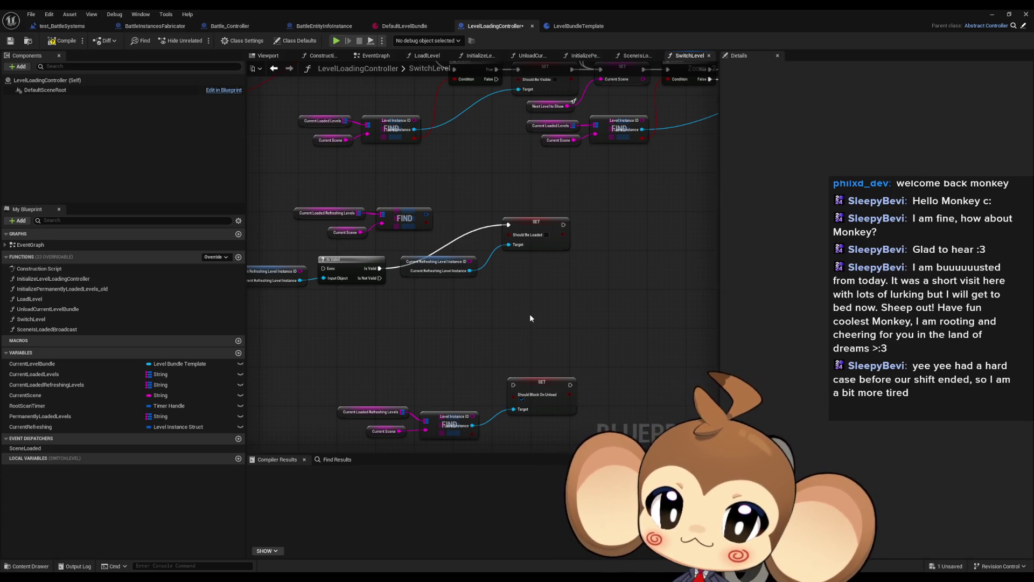
Delete the Should Block On Unload setter together with its refreshing-levels FIND lookup nodes.
drag(337, 331, 587, 430)
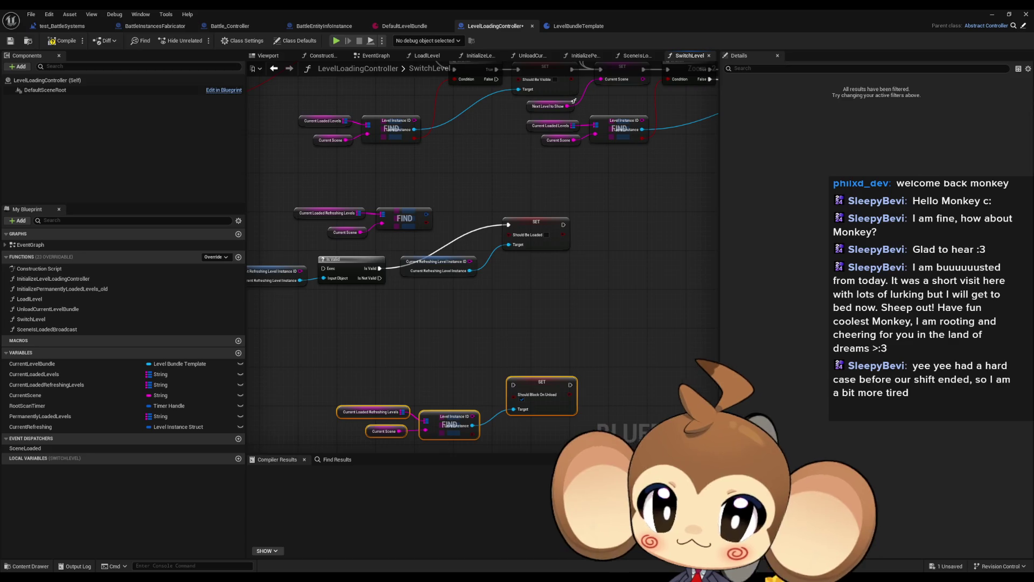
key(Delete)
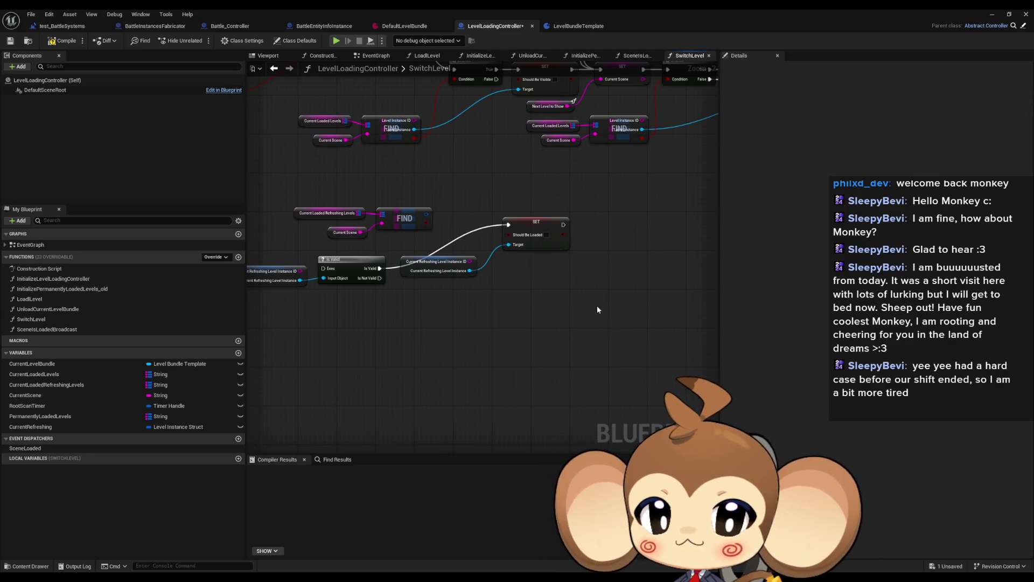
drag(461, 215, 467, 291)
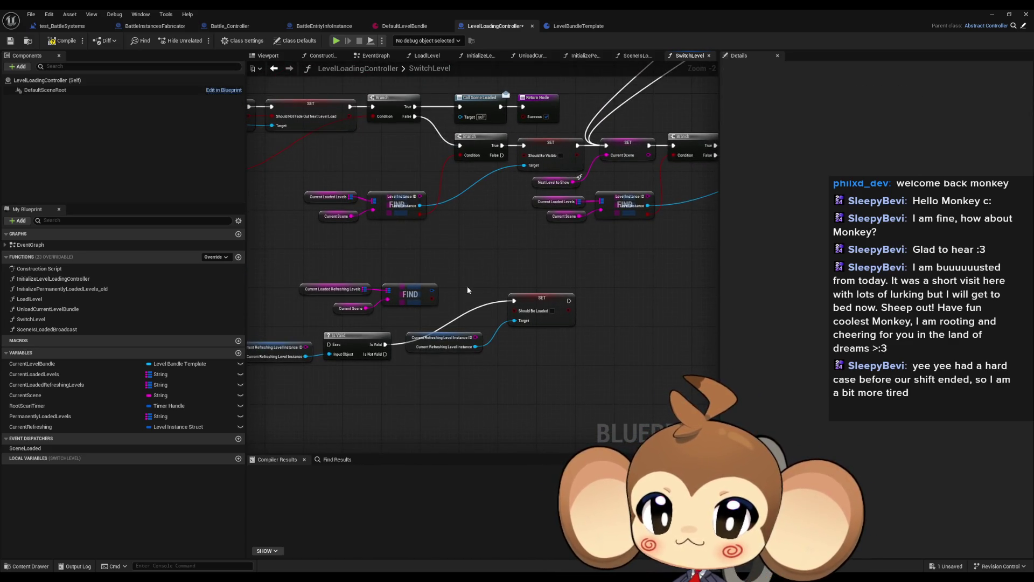
Select the Current Loaded Levels, Current Scene and FIND nodes and move the refreshing-levels FIND group up.
drag(519, 260, 450, 315)
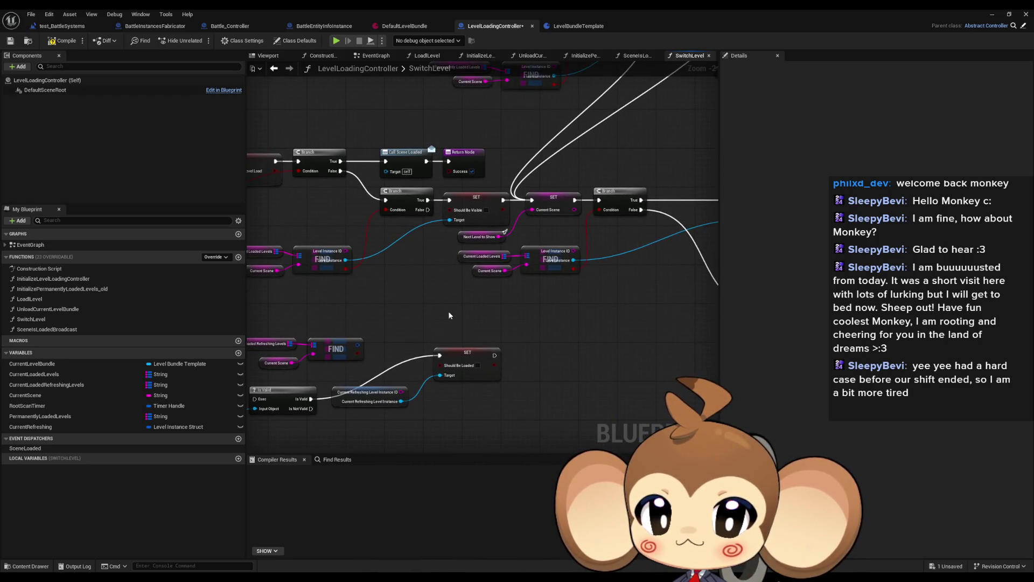
scroll(480, 299, up, 1)
drag(496, 276, 595, 277)
click(310, 251)
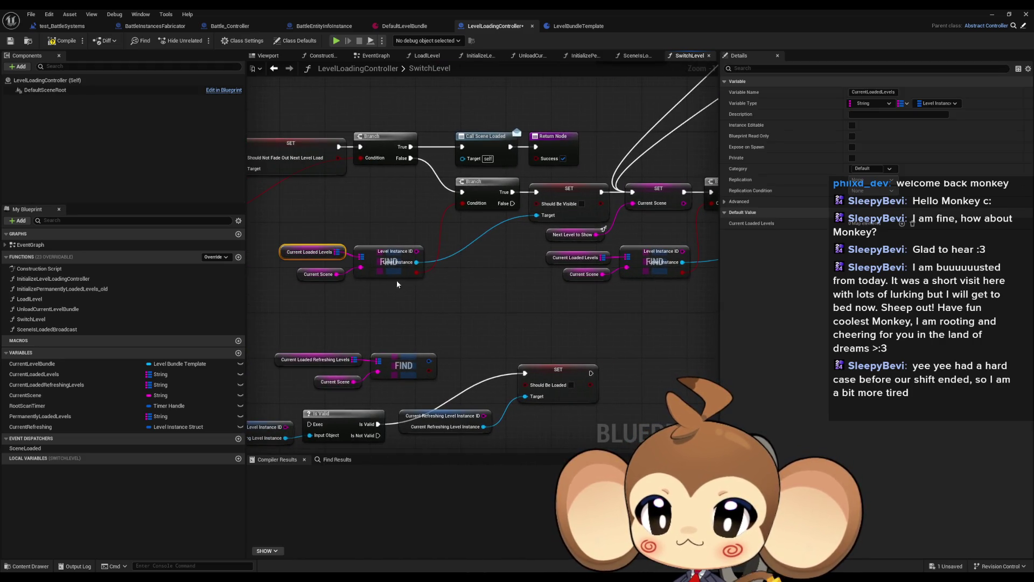
click(348, 294)
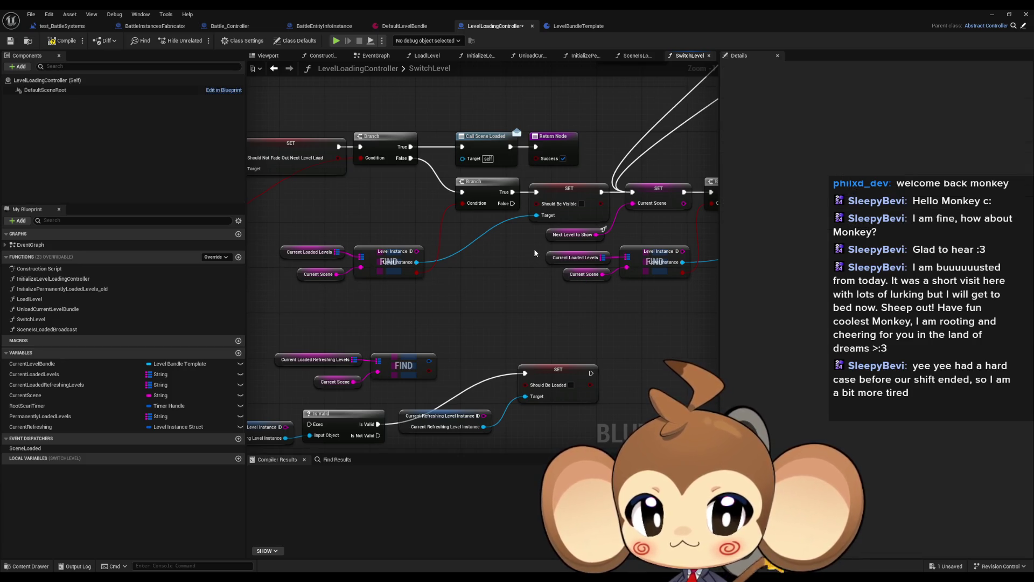
mouse_move(535, 253)
mouse_down()
mouse_move(614, 290)
mouse_move(673, 294)
mouse_move(535, 293)
mouse_move(612, 287)
mouse_up()
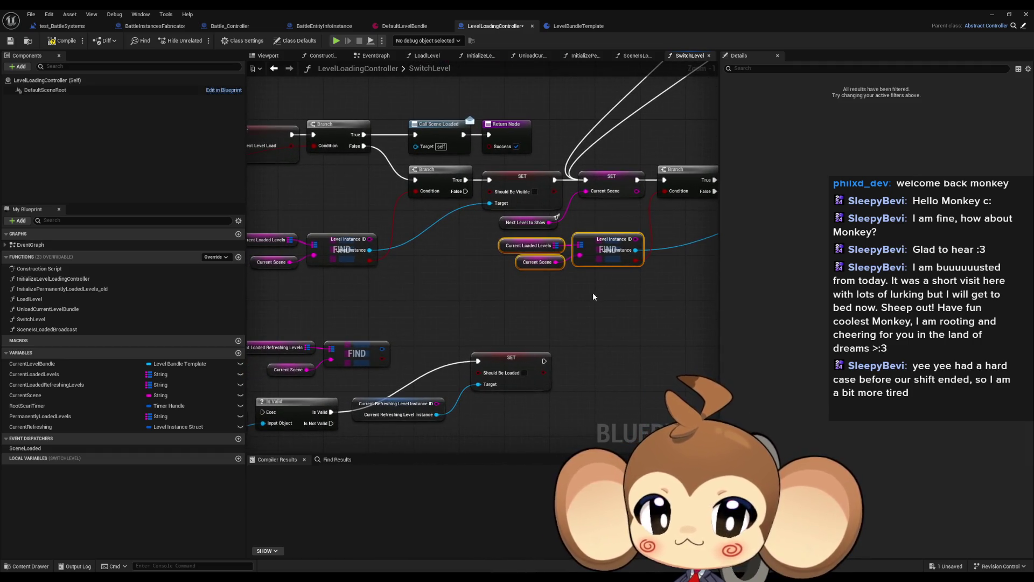
scroll(547, 300, down, 1)
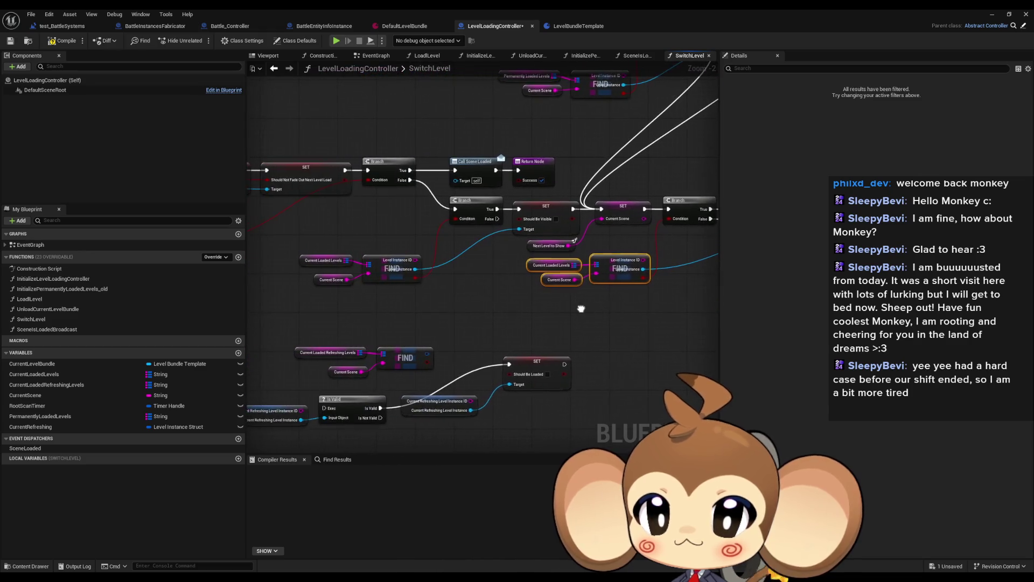
drag(524, 320, 549, 310)
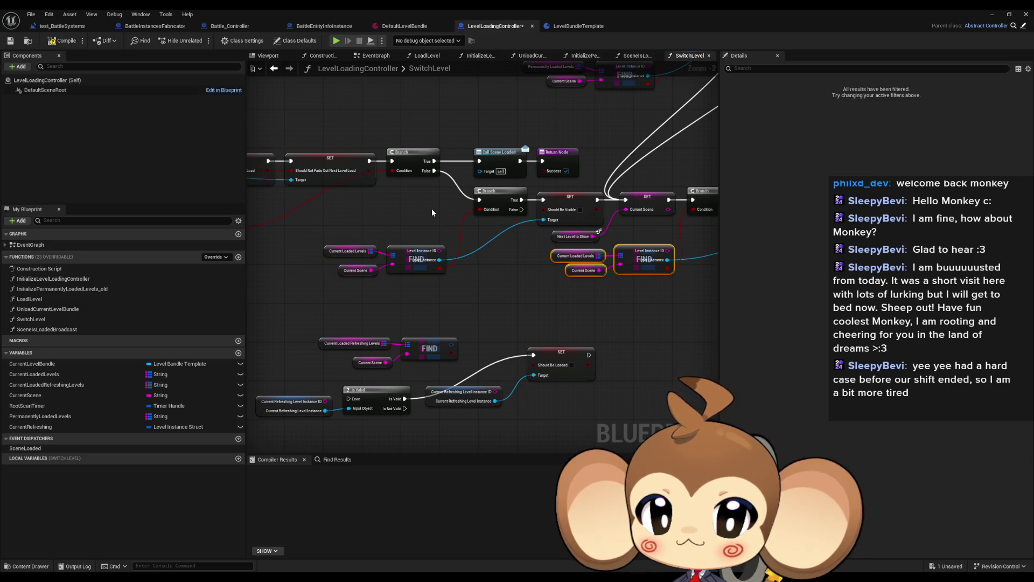
mouse_move(565, 233)
mouse_down()
mouse_move(488, 220)
mouse_move(508, 215)
mouse_move(542, 307)
mouse_up()
mouse_move(347, 276)
mouse_down()
mouse_move(495, 323)
mouse_move(461, 279)
mouse_move(378, 281)
mouse_up()
mouse_move(430, 346)
mouse_down()
mouse_move(401, 343)
mouse_move(443, 299)
mouse_move(498, 273)
mouse_move(434, 247)
mouse_up()
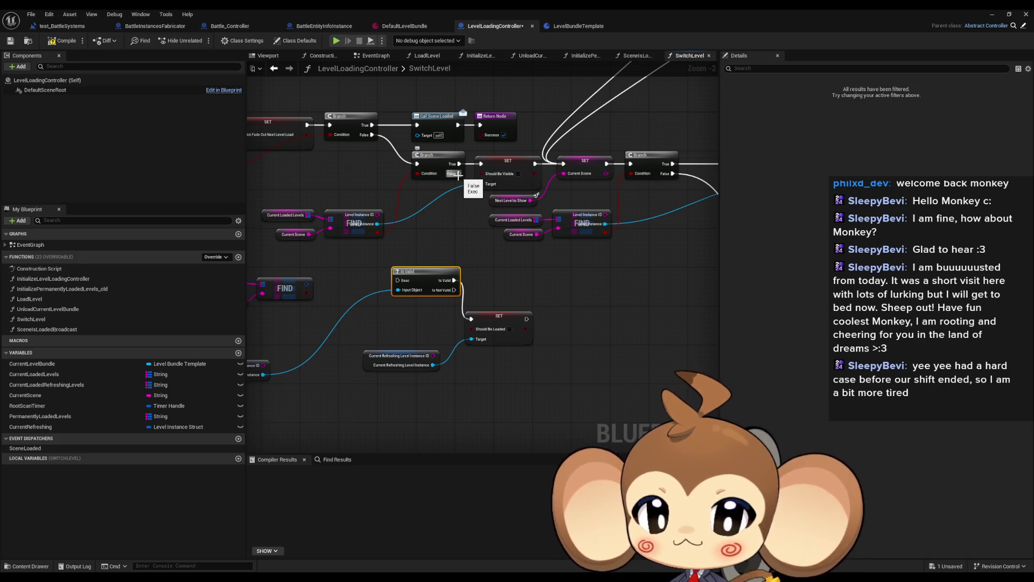
Place Set Should Be Loaded beside Is Valid and wire the Branch's False path into Is Valid.
drag(503, 315, 517, 276)
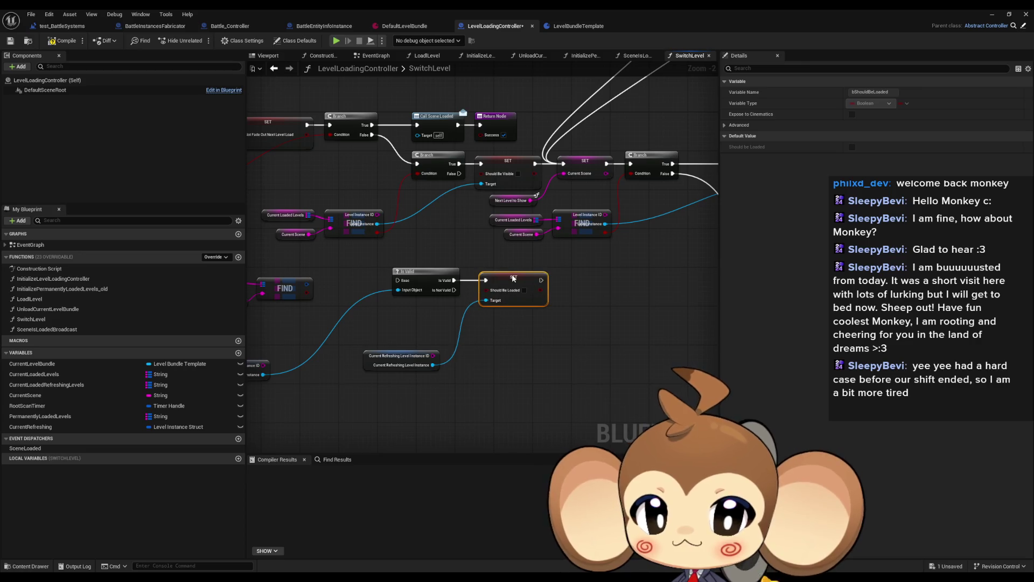
scroll(428, 270, down, 3)
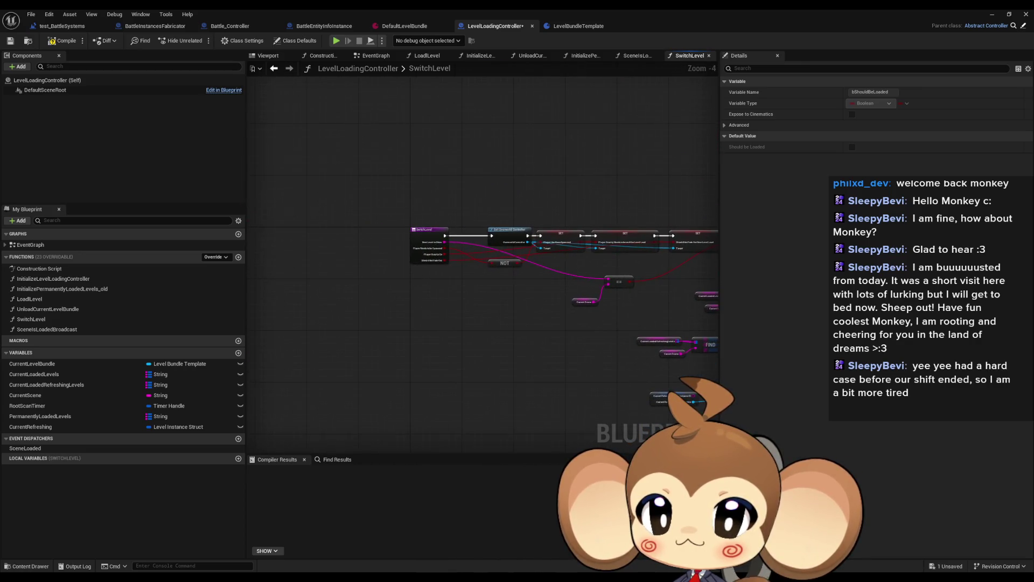
scroll(503, 236, up, 5)
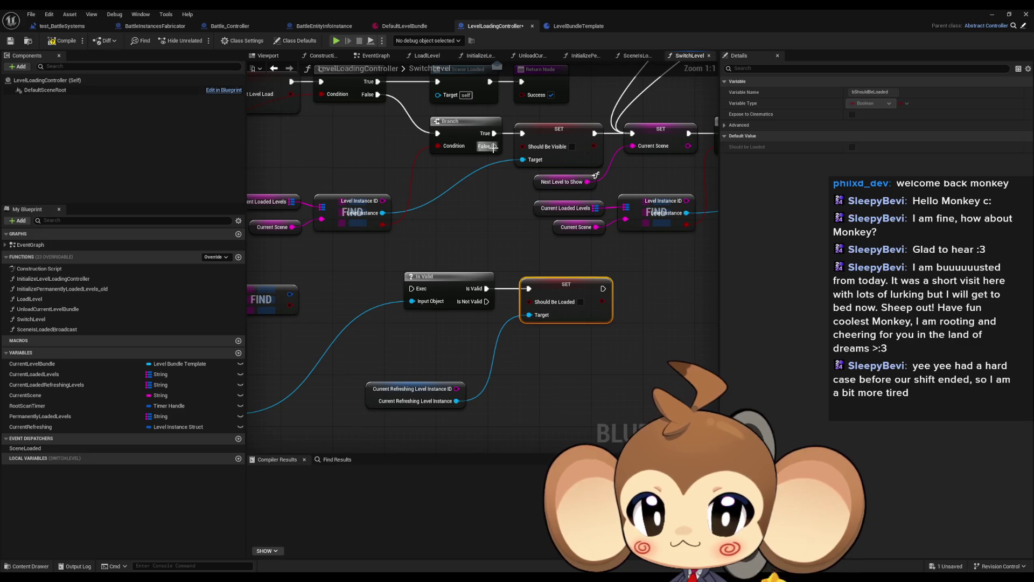
mouse_move(493, 147)
mouse_down()
mouse_move(408, 291)
mouse_move(466, 286)
mouse_move(534, 321)
mouse_move(451, 308)
mouse_up()
ctrl+click(450, 276)
mouse_move(398, 389)
mouse_down()
mouse_move(416, 376)
mouse_move(345, 351)
mouse_up()
Duplicate the Current Refreshing getter with Ctrl+D and wire the Is Not Valid output.
key(ctrl+d)
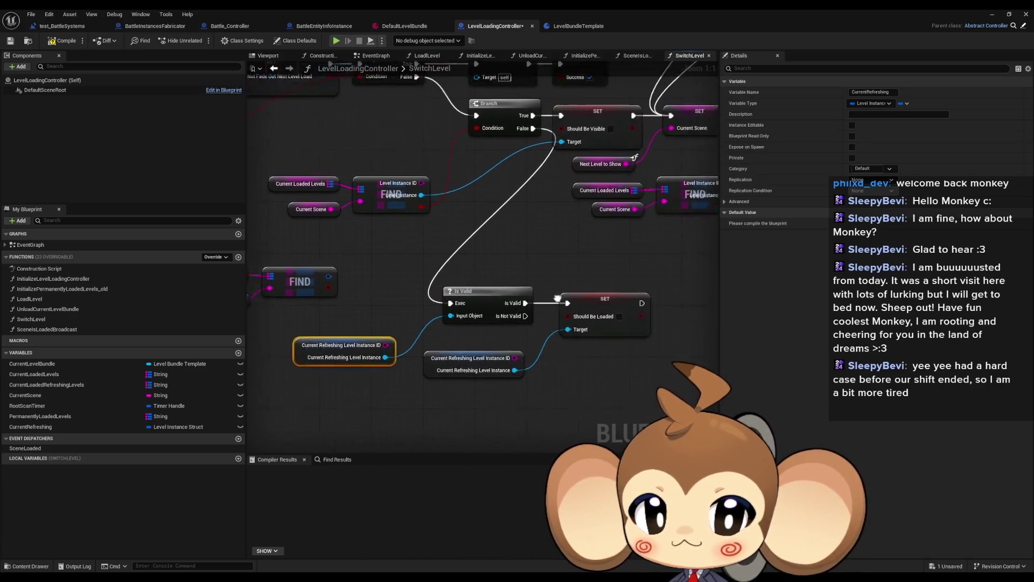
drag(558, 298, 413, 357)
mouse_move(495, 359)
mouse_down()
mouse_move(522, 173)
mouse_move(415, 366)
mouse_move(379, 376)
mouse_up()
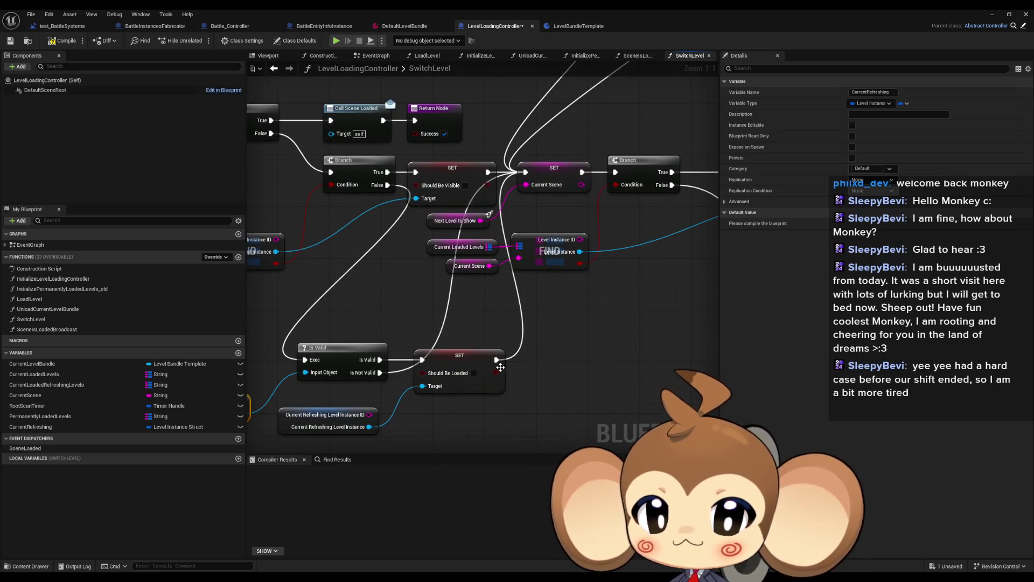
click(584, 370)
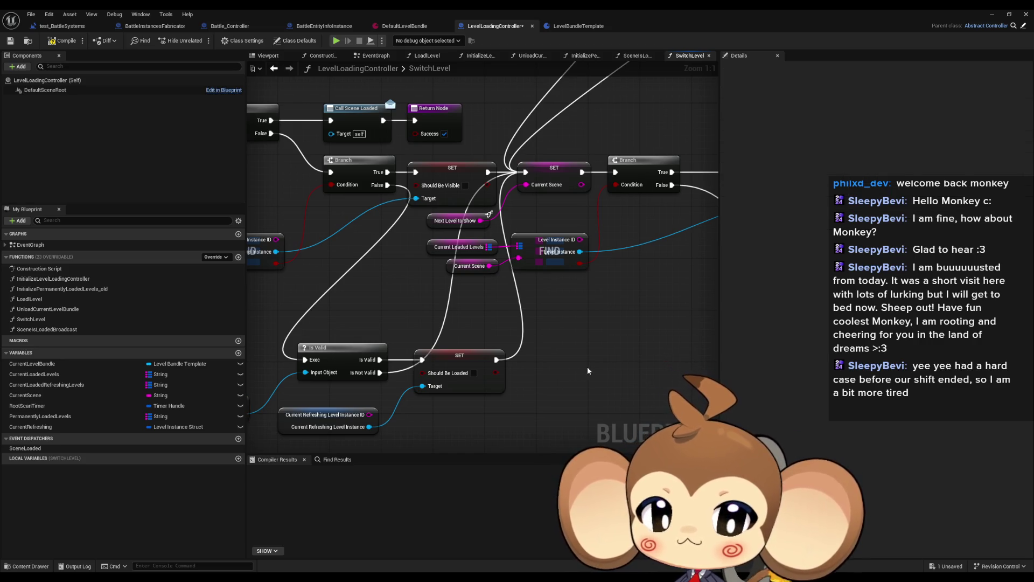
scroll(584, 367, down, 2)
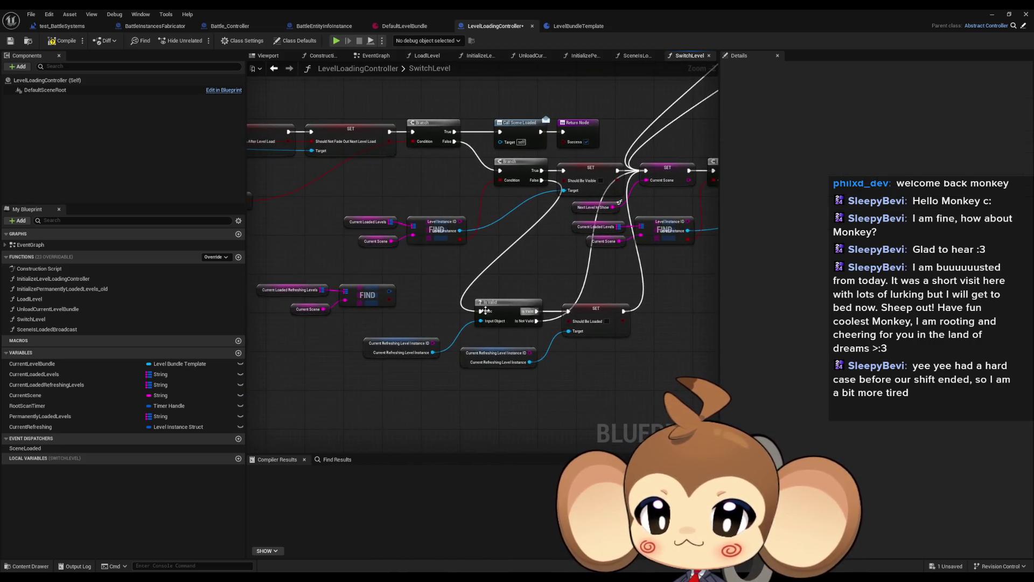
Split the FIND result and add a Branch from its boolean, False to Set Current Scene, input from the upper Branch's False.
drag(290, 277, 380, 323)
scroll(521, 360, up, 3)
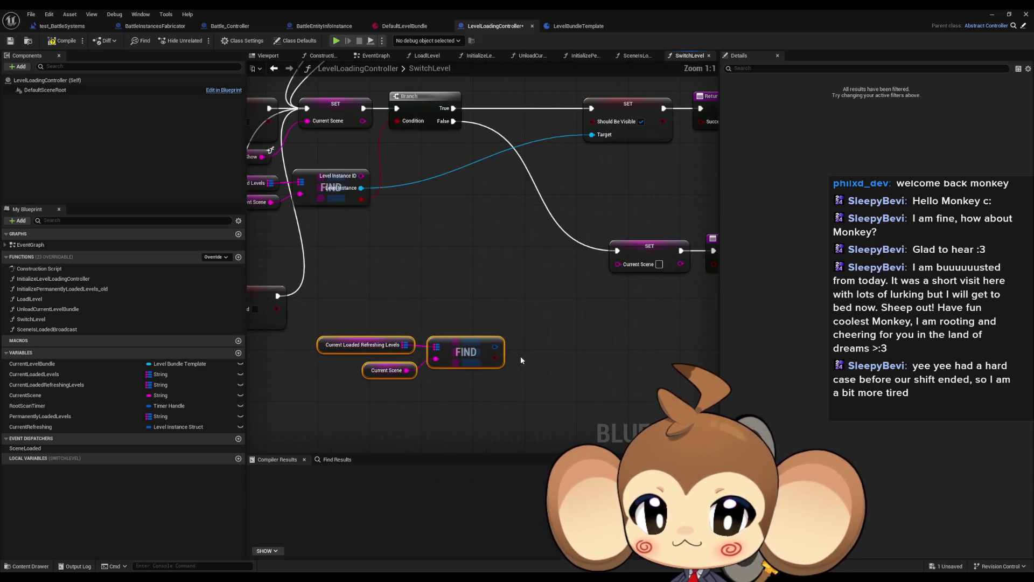
right_click(497, 349)
click(535, 389)
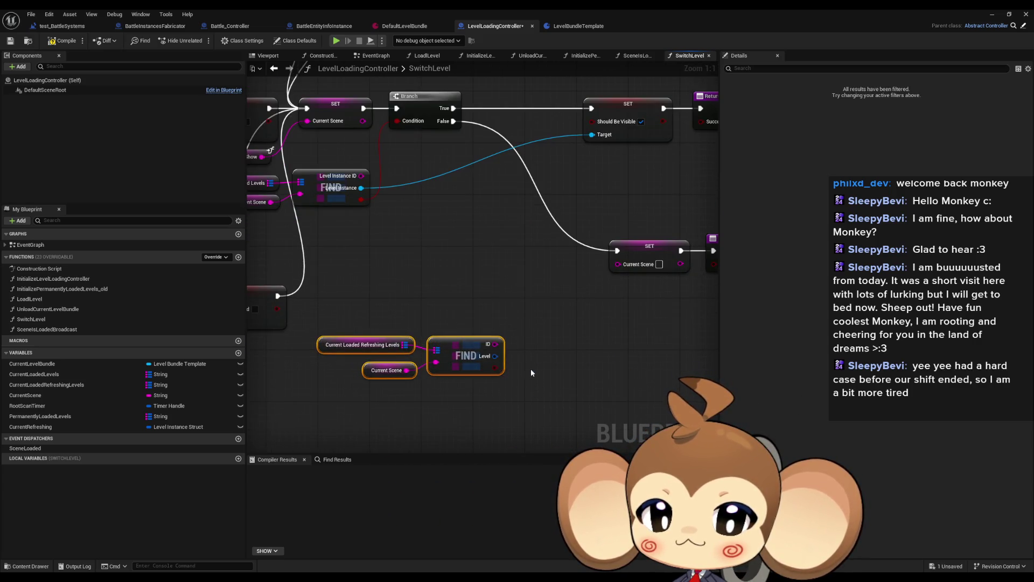
drag(495, 368, 531, 347)
text(branch)
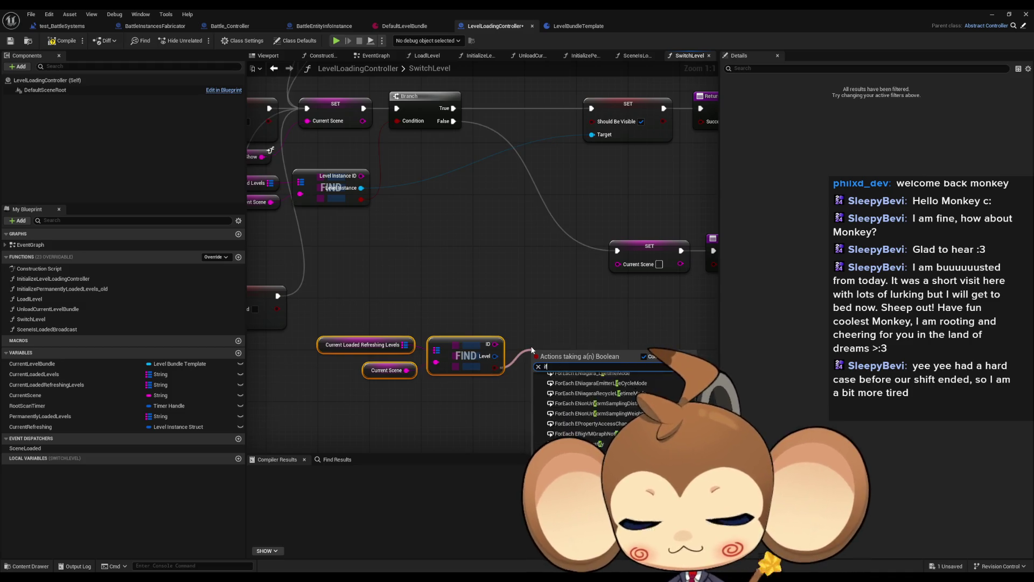
key(Return)
drag(588, 377, 617, 251)
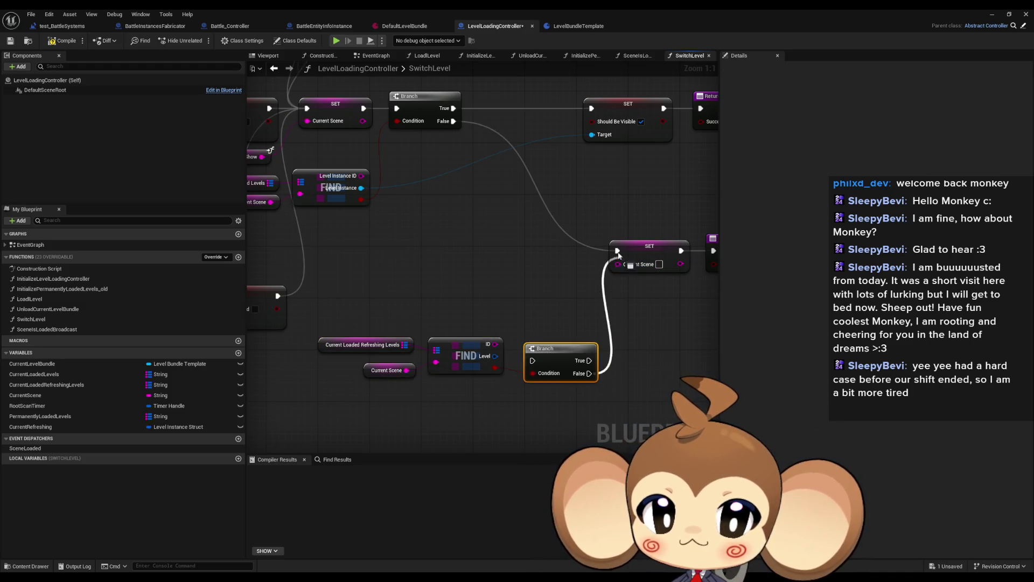
mouse_move(532, 361)
mouse_down()
mouse_move(492, 158)
mouse_move(454, 124)
mouse_up()
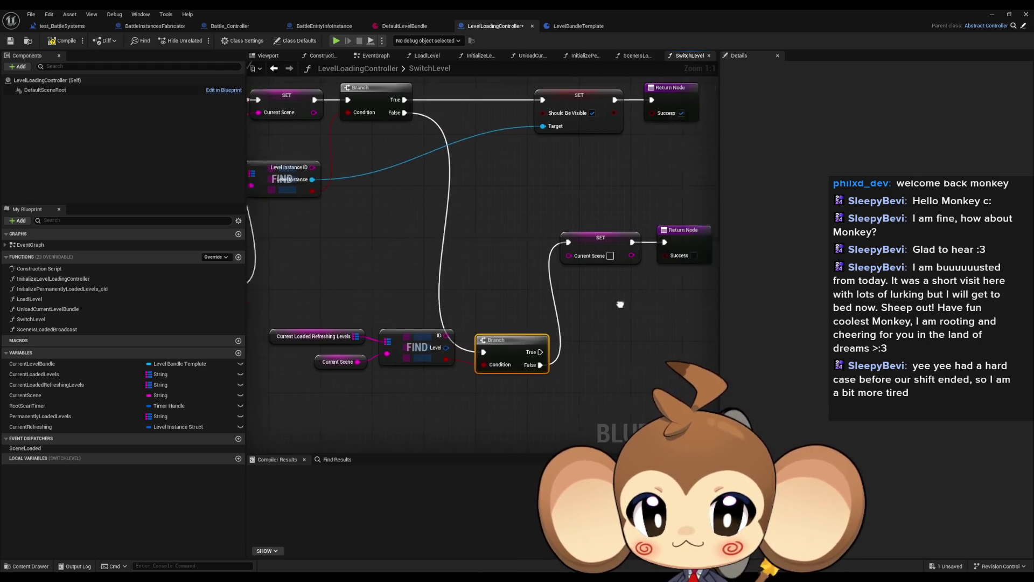
Lower the Set Current Scene and Return Node pair, then view the lower Branch and FIND nodes.
drag(545, 247, 486, 390)
scroll(642, 293, down, 4)
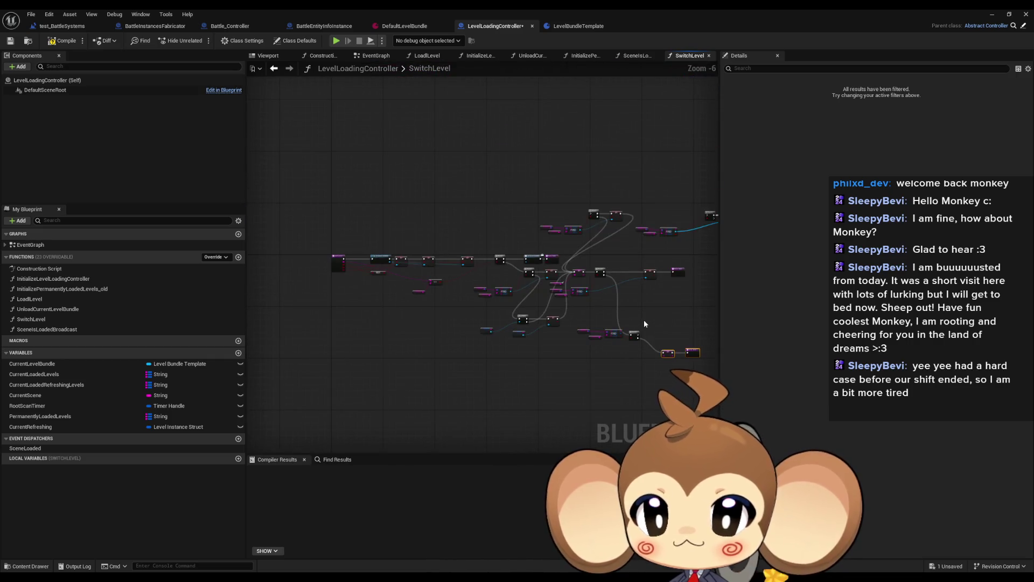
scroll(542, 305, up, 2)
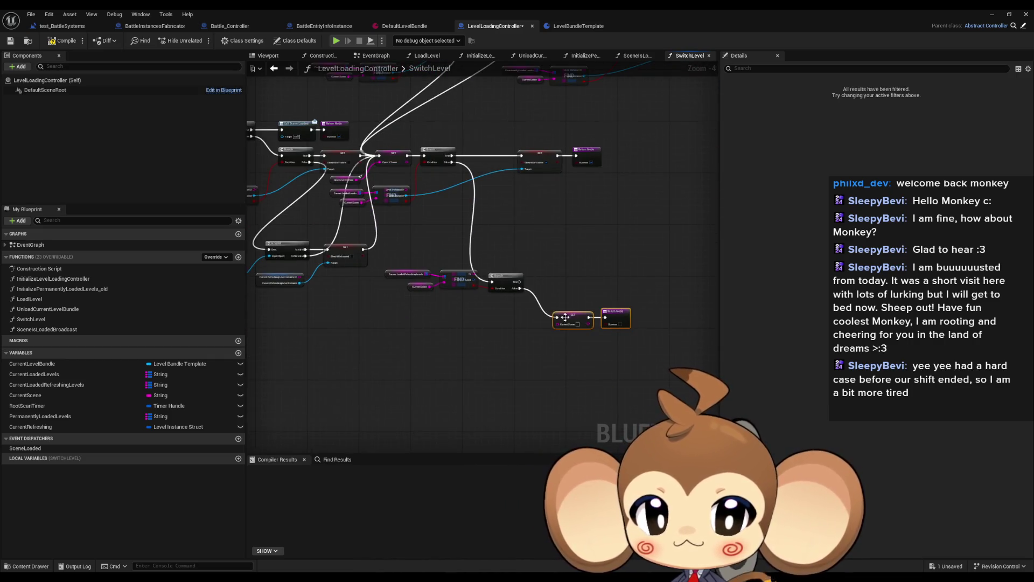
drag(565, 317, 571, 358)
click(560, 293)
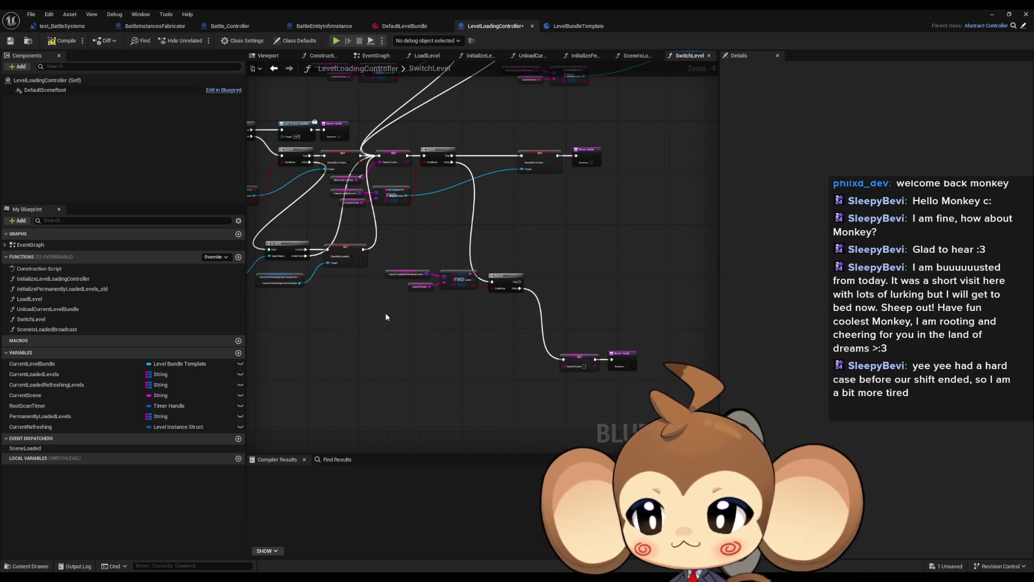
scroll(291, 317, down, 1)
mouse_move(319, 312)
mouse_down()
mouse_move(519, 330)
mouse_move(619, 354)
mouse_move(311, 315)
mouse_up()
scroll(460, 296, up, 3)
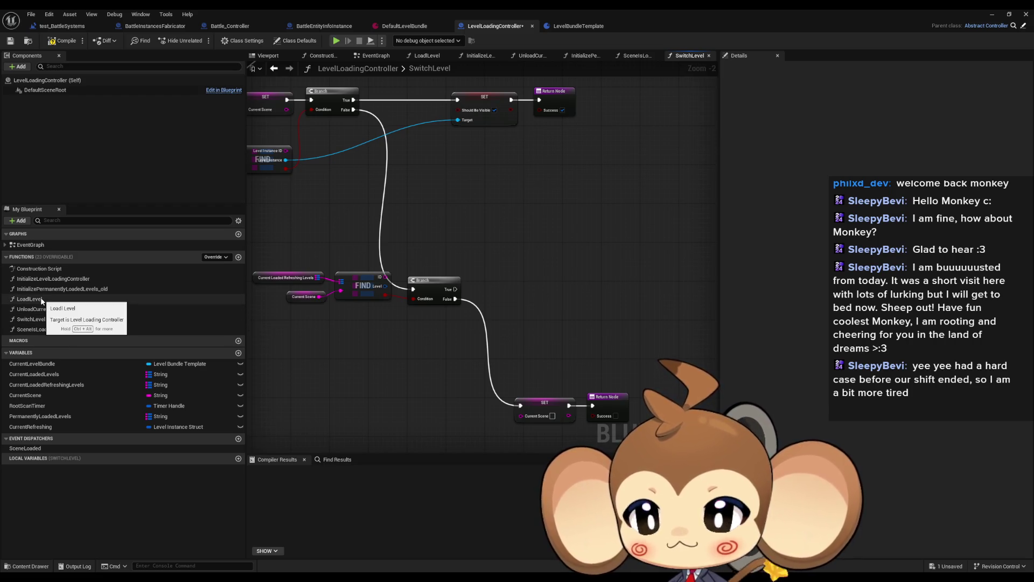
Copy the Load Level Instance, SET and ADD nodes from LoadLevel and paste them into SwitchLevel.
double_click(54, 289)
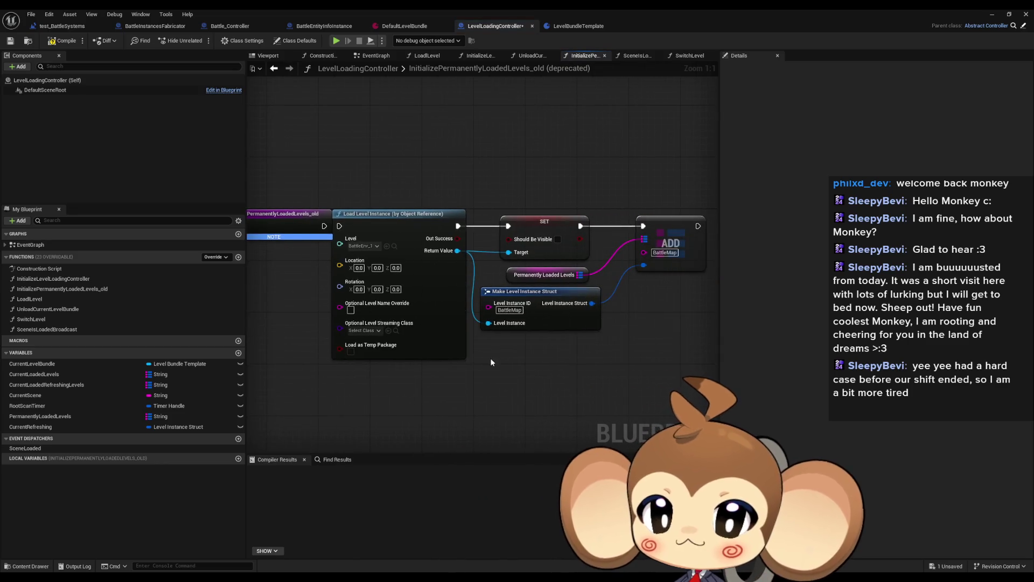
double_click(57, 279)
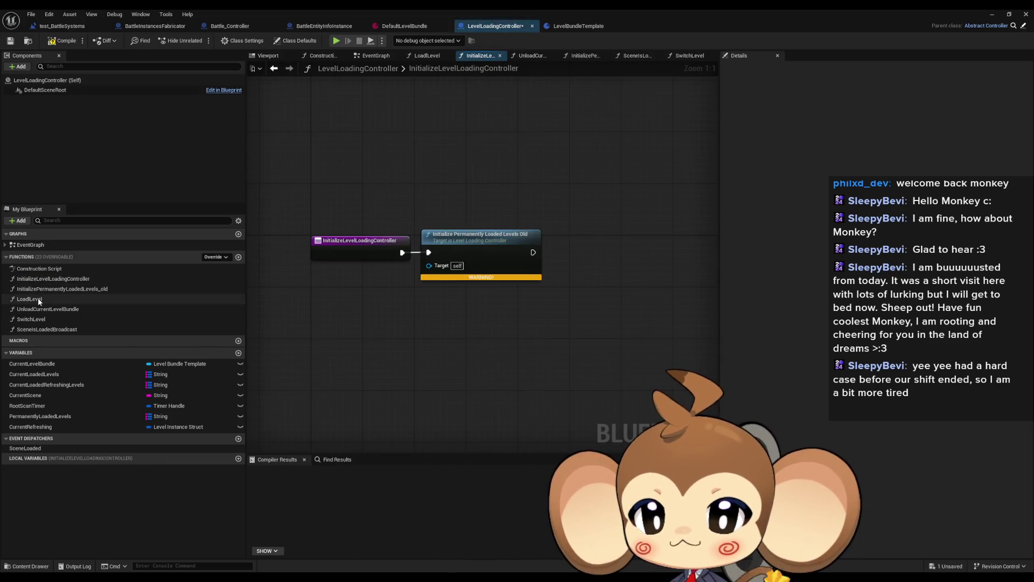
double_click(30, 299)
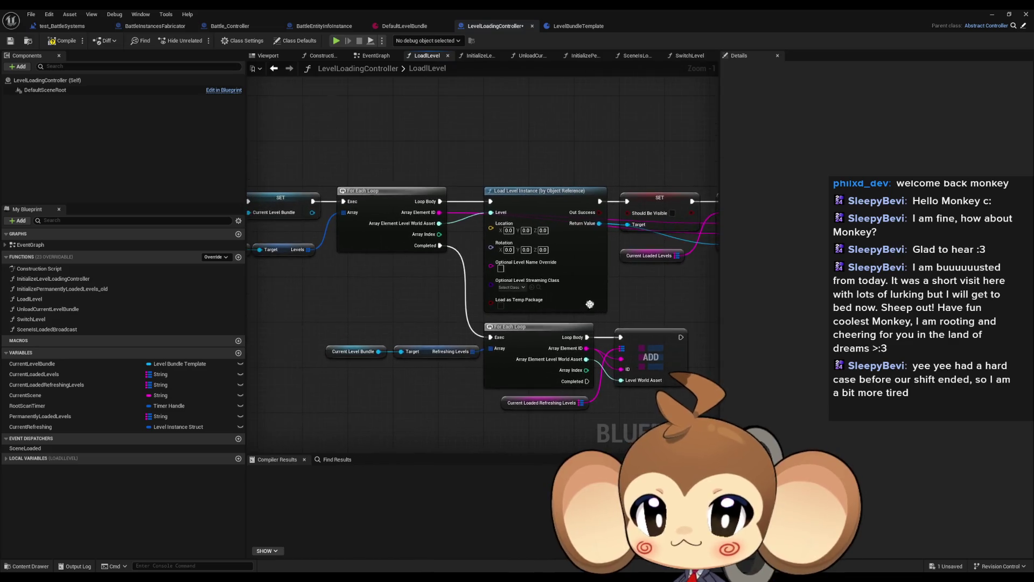
scroll(590, 304, down, 4)
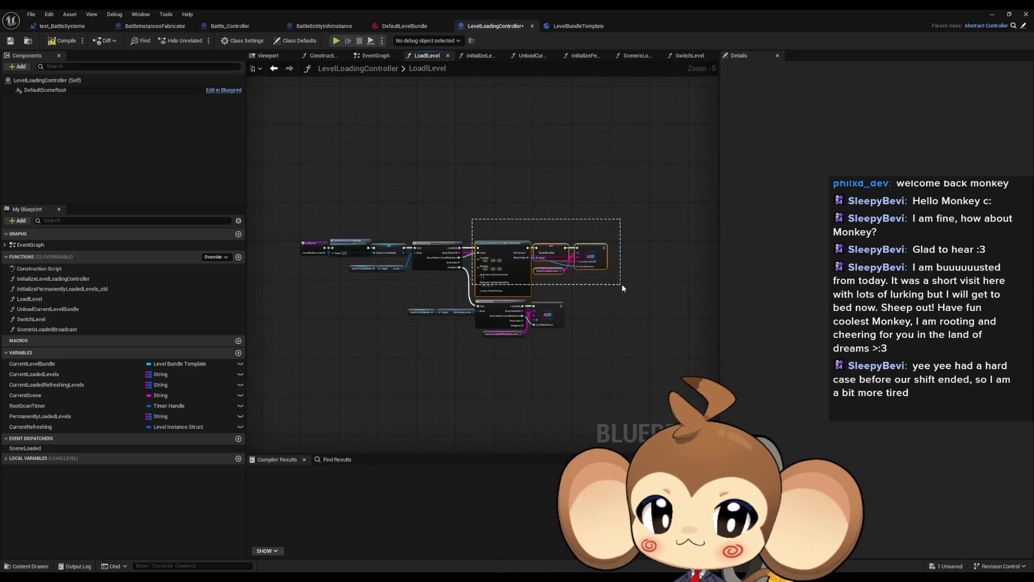
drag(622, 286, 621, 284)
click(275, 69)
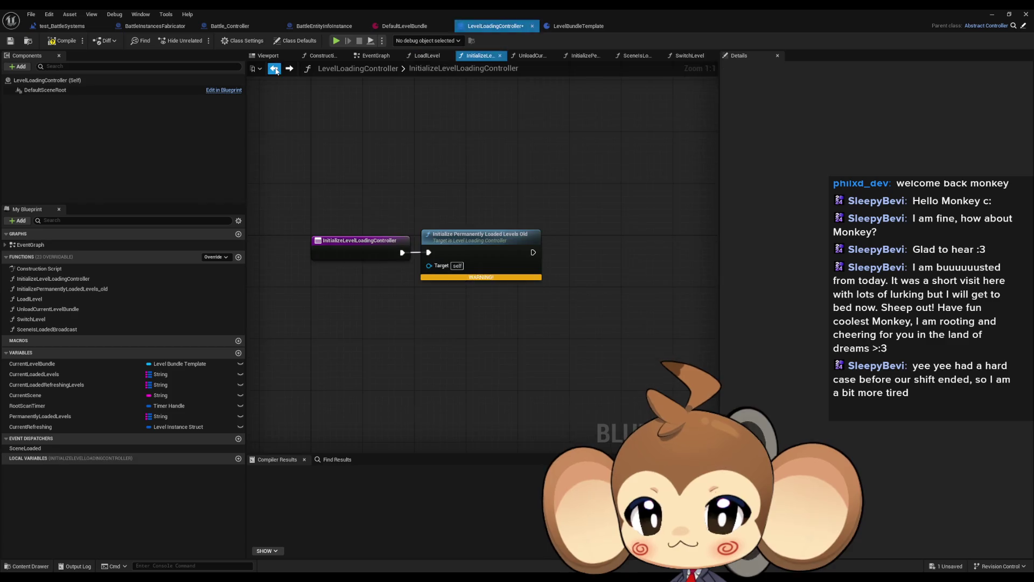
double_click(31, 320)
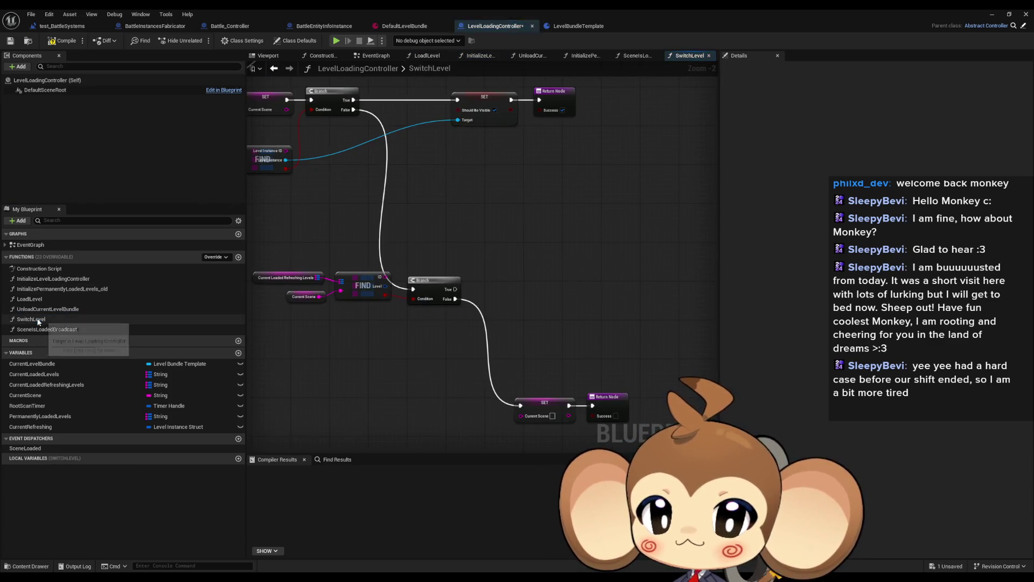
key(ctrl+v)
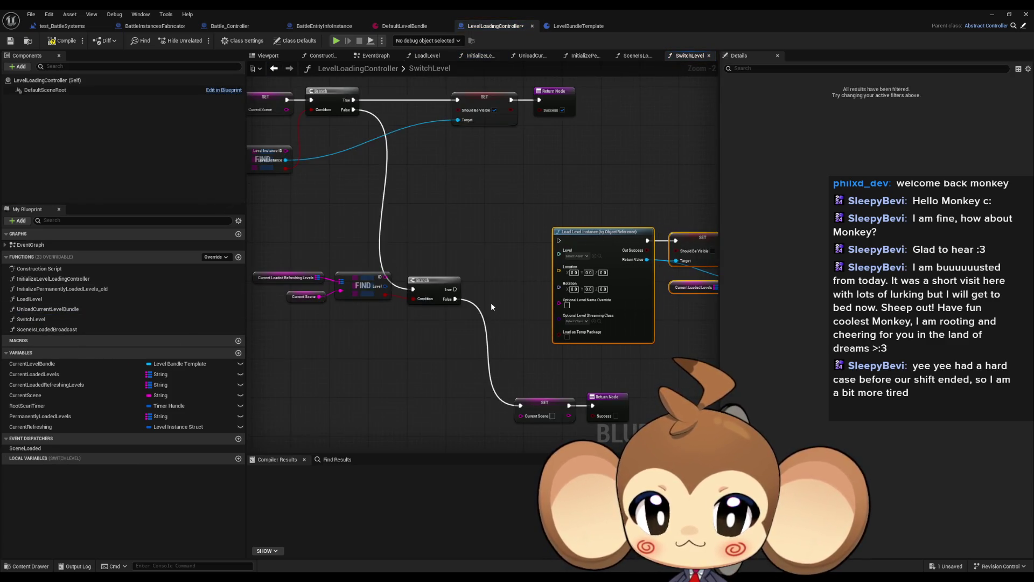
Split the FIND node's Level pin and run Branch True into Load Level Instance.
click(492, 307)
scroll(395, 283, up, 1)
right_click(388, 291)
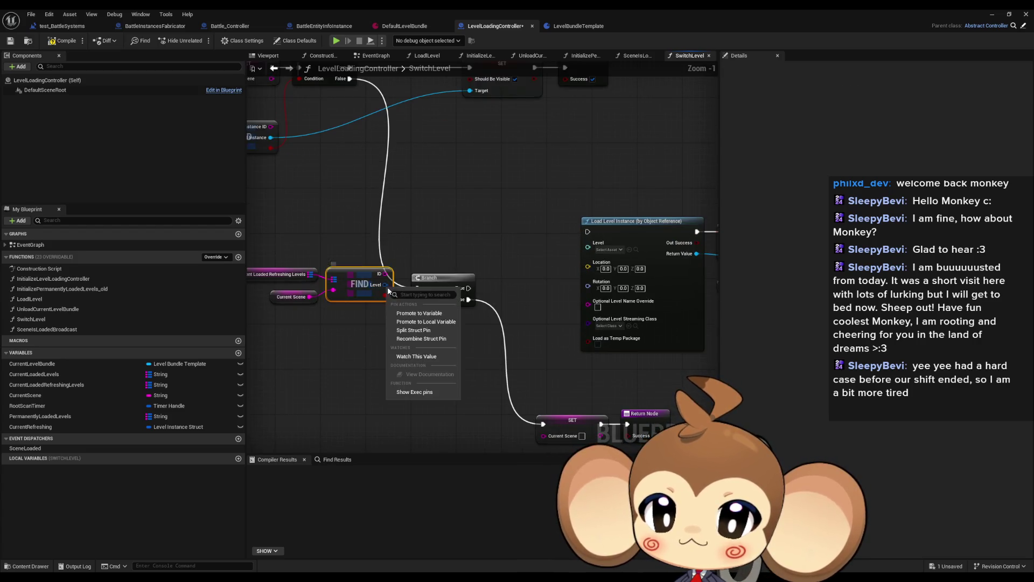
click(415, 329)
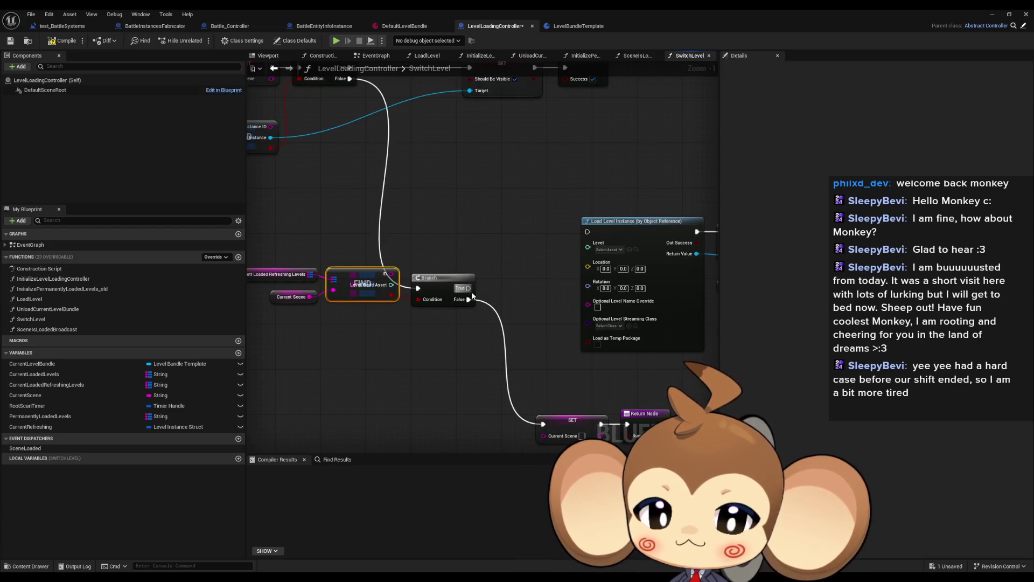
mouse_move(468, 288)
mouse_down()
mouse_move(579, 245)
mouse_move(595, 254)
mouse_move(391, 285)
mouse_up()
scroll(574, 246, down, 1)
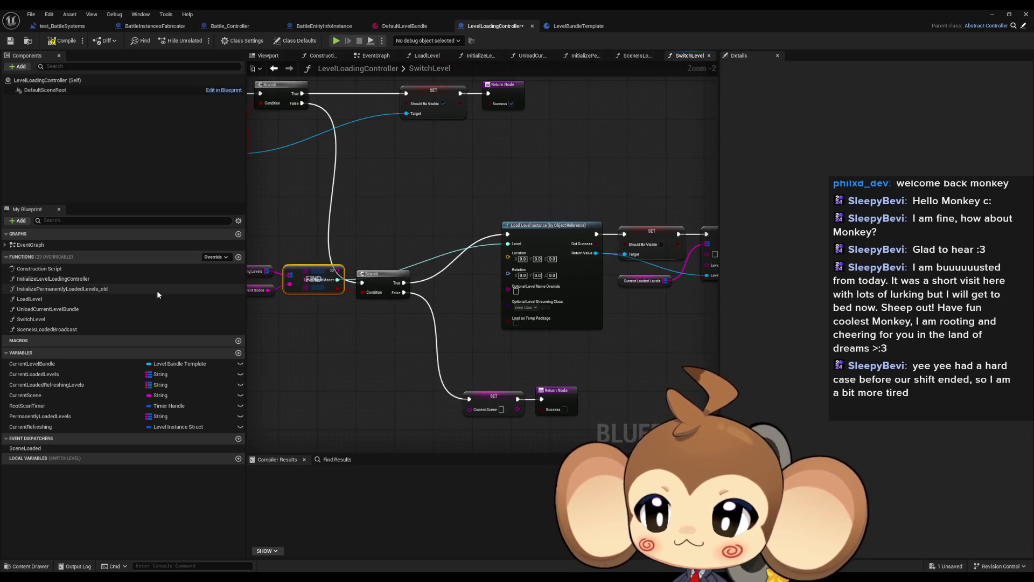
After checking LoadLevel for reference, connect the found level data into the ADD node.
double_click(29, 299)
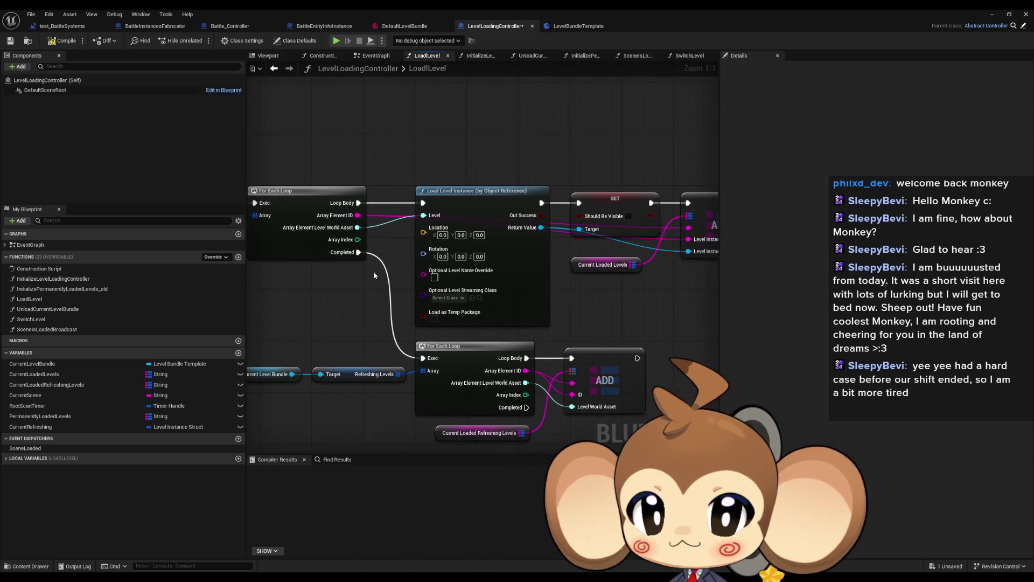
double_click(43, 309)
double_click(40, 320)
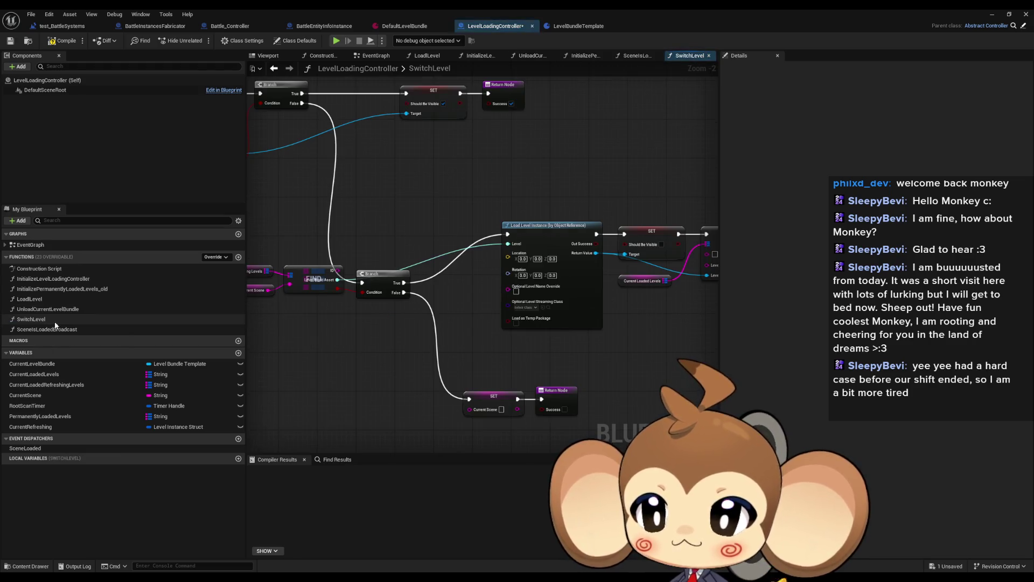
scroll(380, 230, up, 1)
mouse_move(380, 237)
mouse_down()
mouse_move(538, 248)
mouse_move(362, 295)
mouse_move(323, 293)
mouse_up()
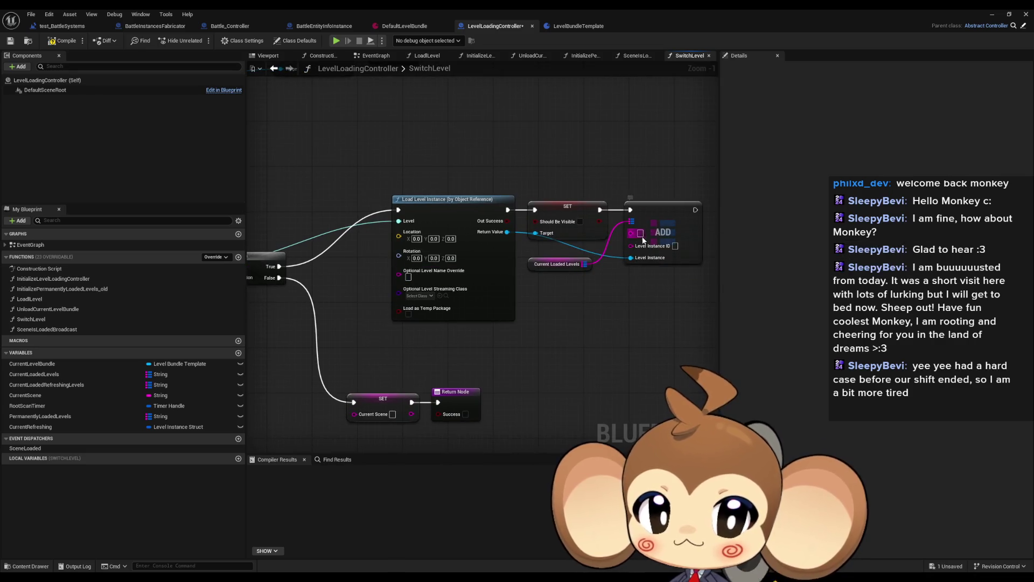
mouse_move(639, 234)
mouse_down()
mouse_move(255, 259)
mouse_move(672, 247)
mouse_move(474, 237)
mouse_up()
mouse_move(444, 297)
mouse_down()
mouse_move(517, 318)
mouse_move(592, 310)
mouse_move(547, 307)
mouse_move(565, 310)
mouse_up()
scroll(550, 317, down, 1)
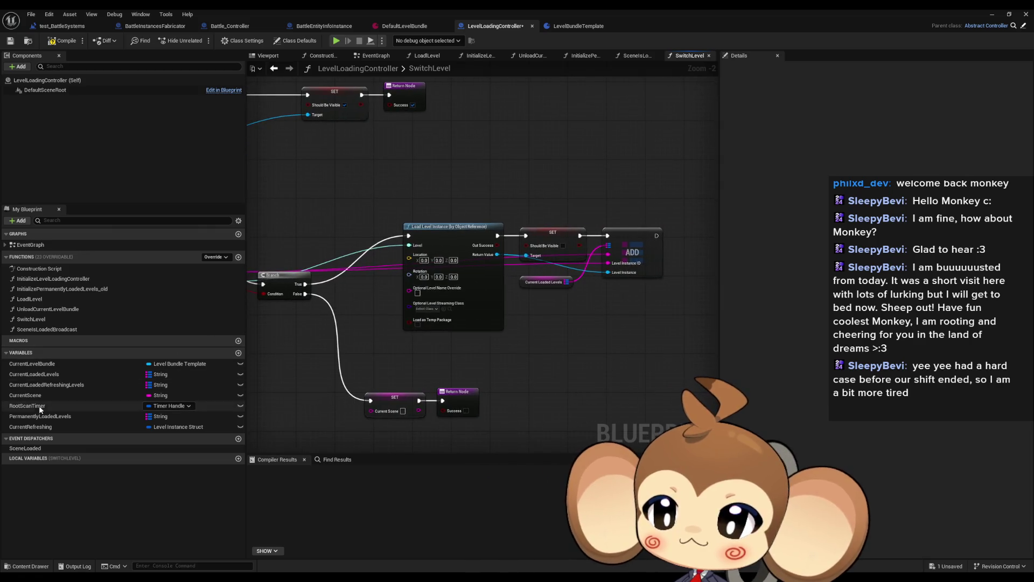
Add a Current Refreshing getter and setter, splitting the setter into Level Instance ID and Level Instance.
drag(25, 427, 496, 353)
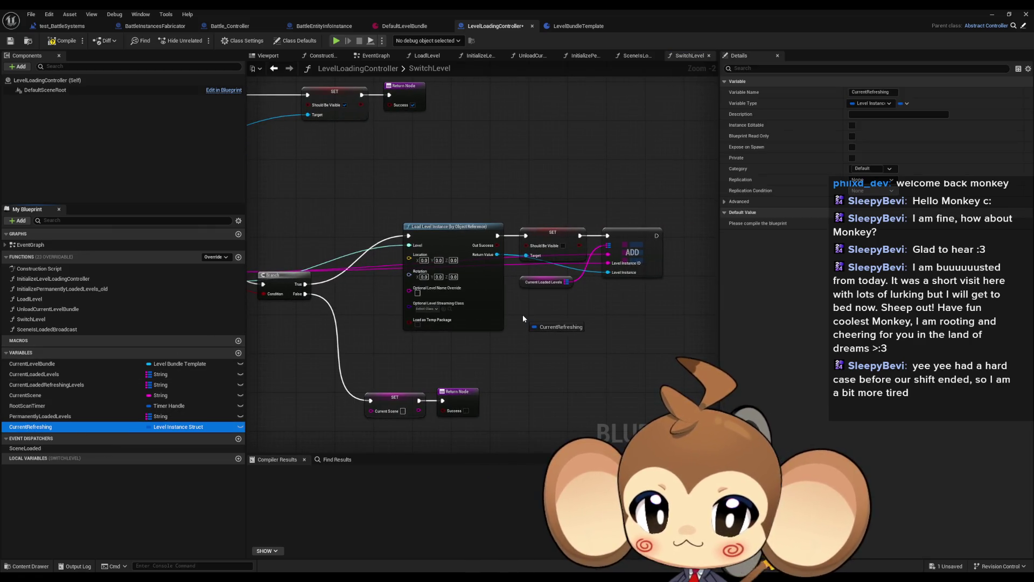
drag(522, 318, 523, 319)
click(554, 339)
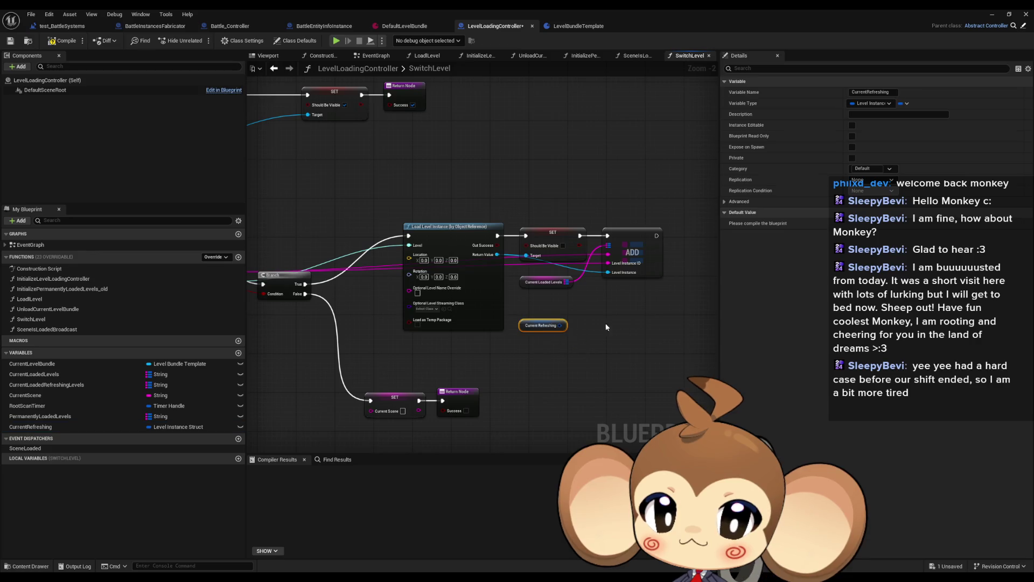
scroll(579, 325, up, 2)
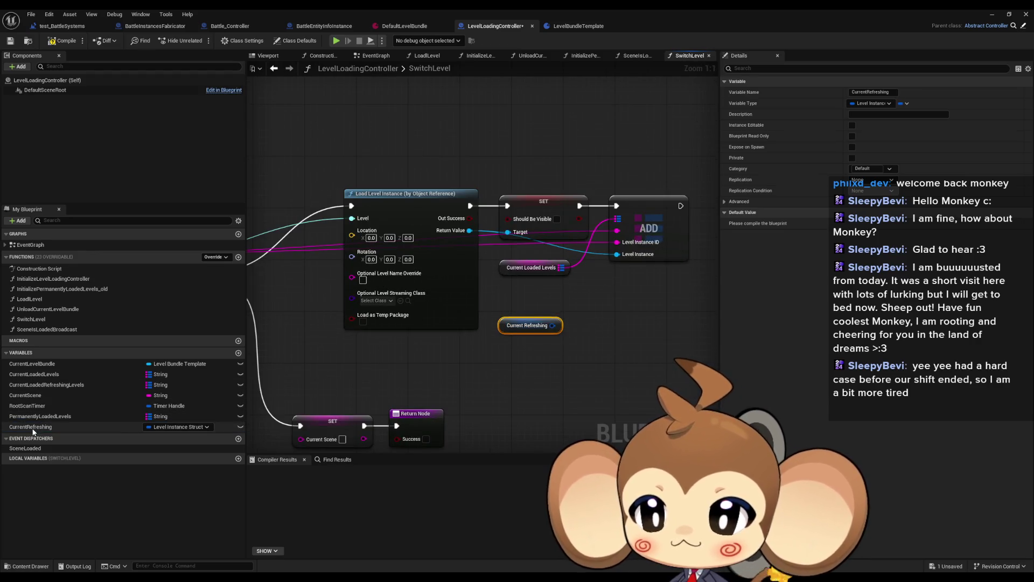
drag(33, 431, 625, 347)
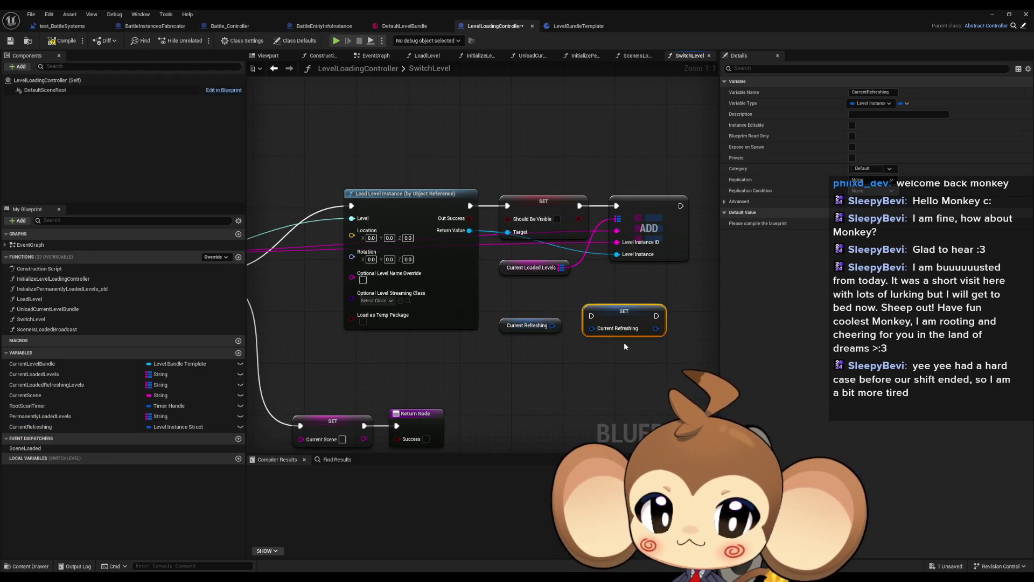
right_click(592, 329)
click(619, 372)
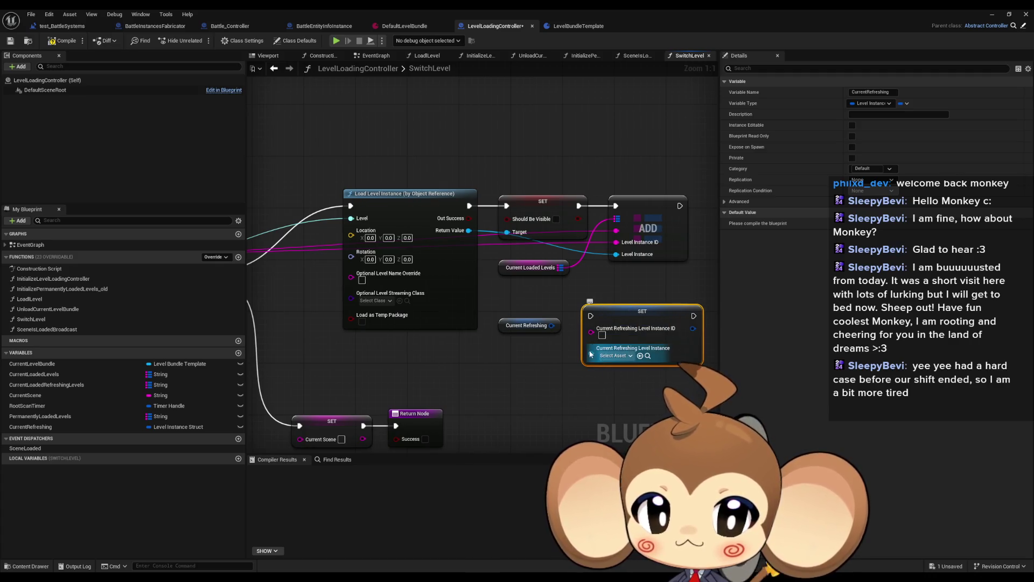
Route execution into the Current Refreshing SET instead of ADD, deleting ADD and the unused getter.
mouse_move(591, 332)
mouse_down()
mouse_move(301, 277)
mouse_move(253, 255)
mouse_up()
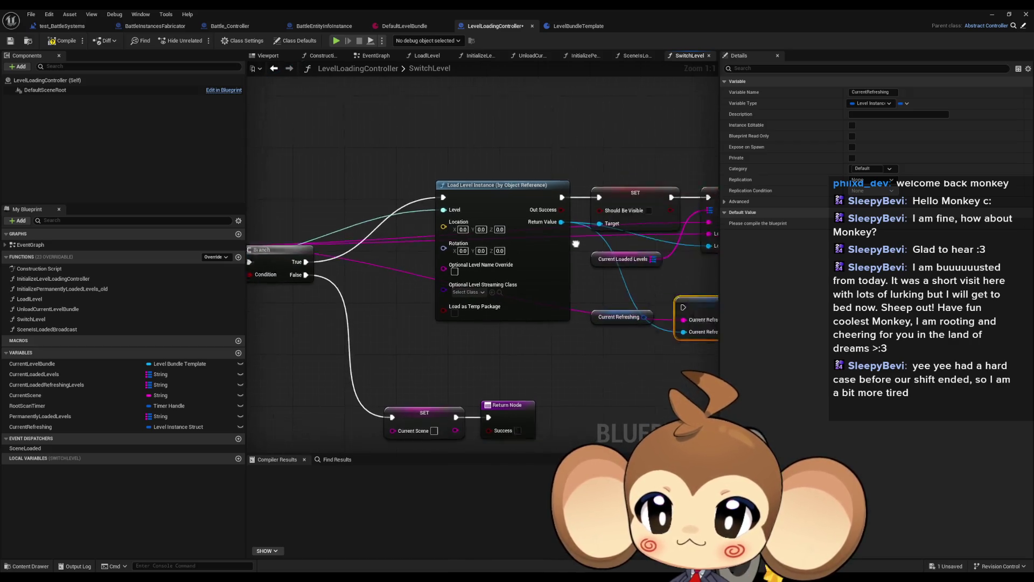
drag(575, 243, 494, 312)
drag(458, 197, 469, 307)
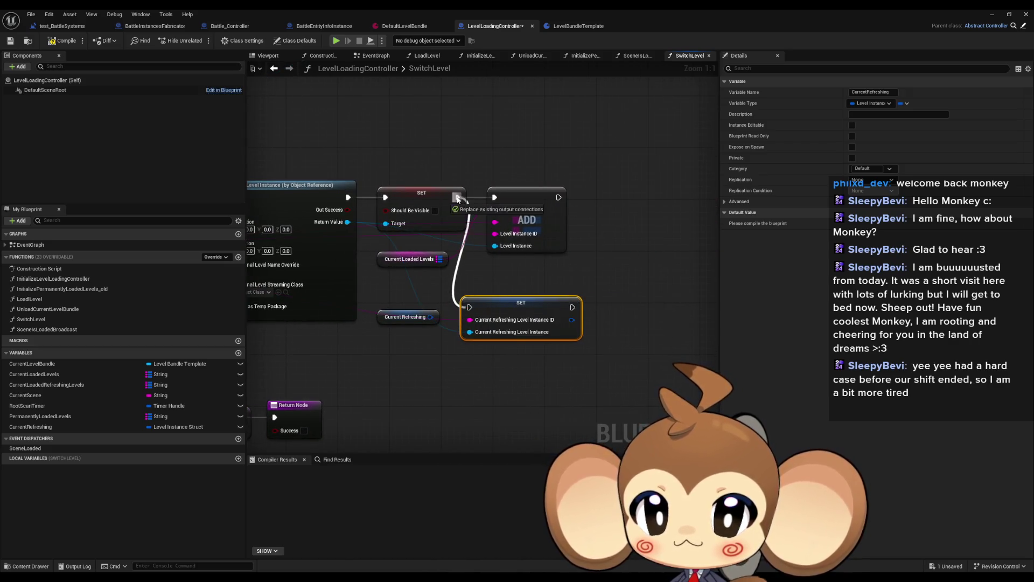
click(565, 249)
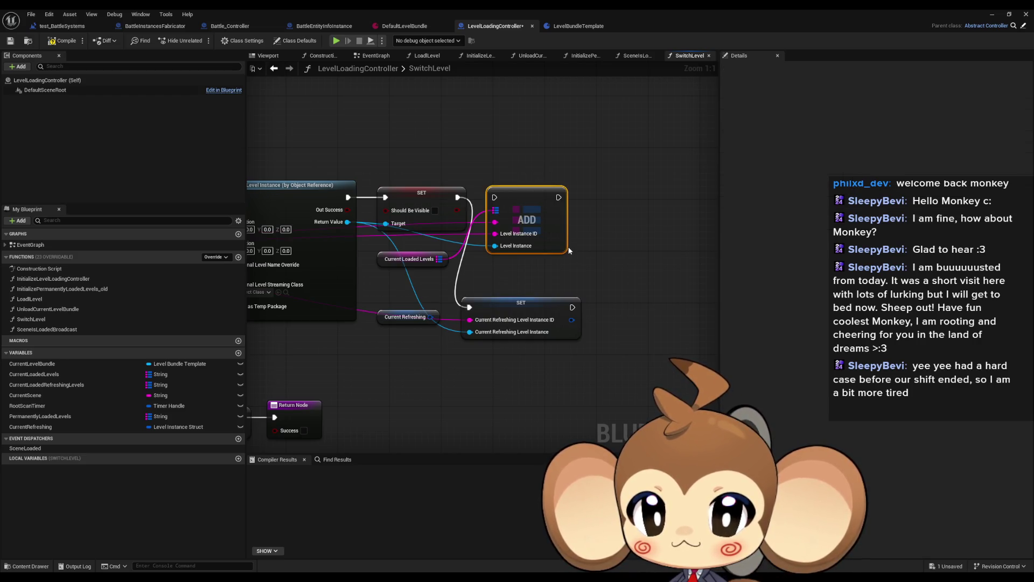
key(Delete)
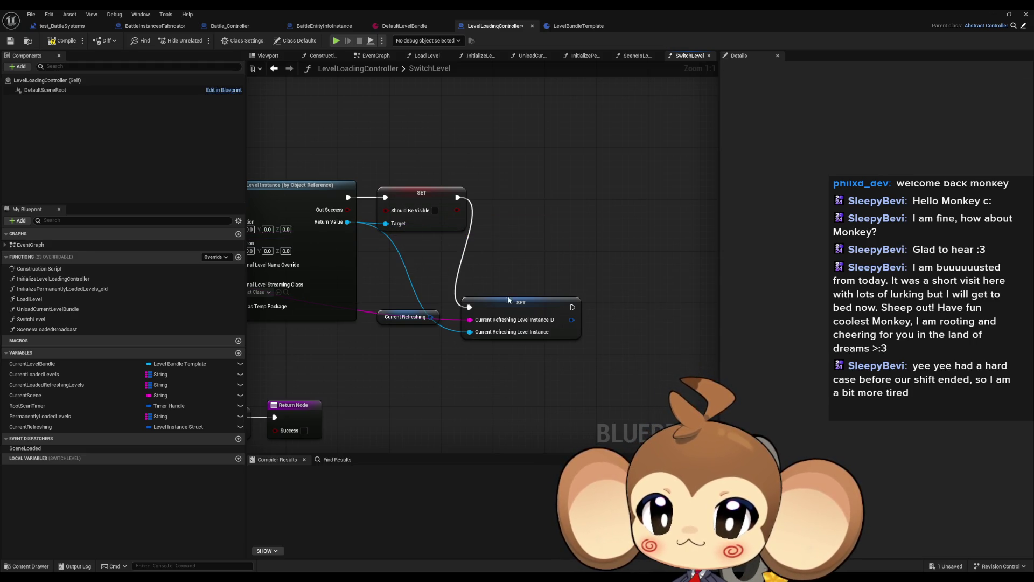
drag(508, 300, 551, 207)
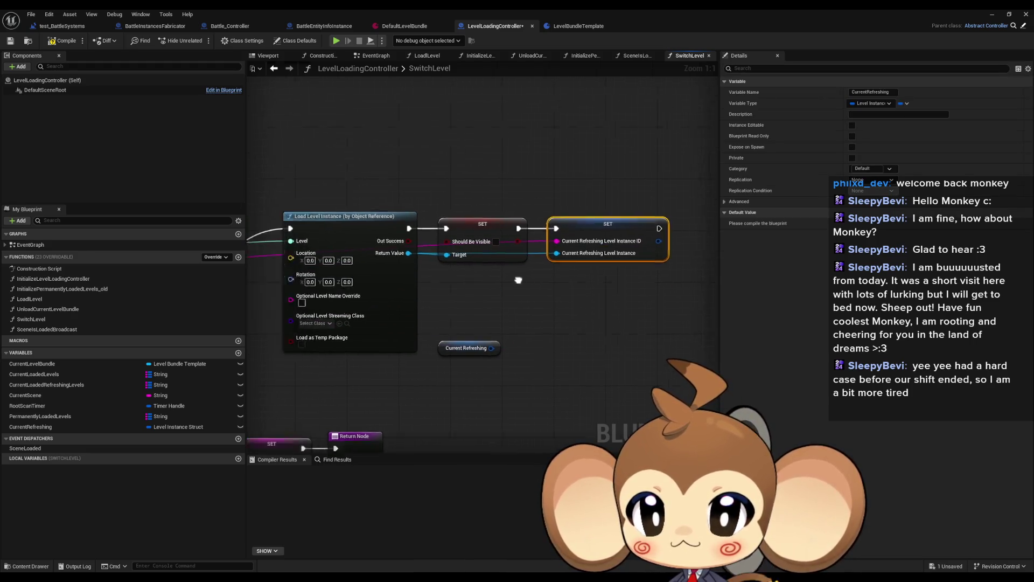
drag(590, 321, 631, 378)
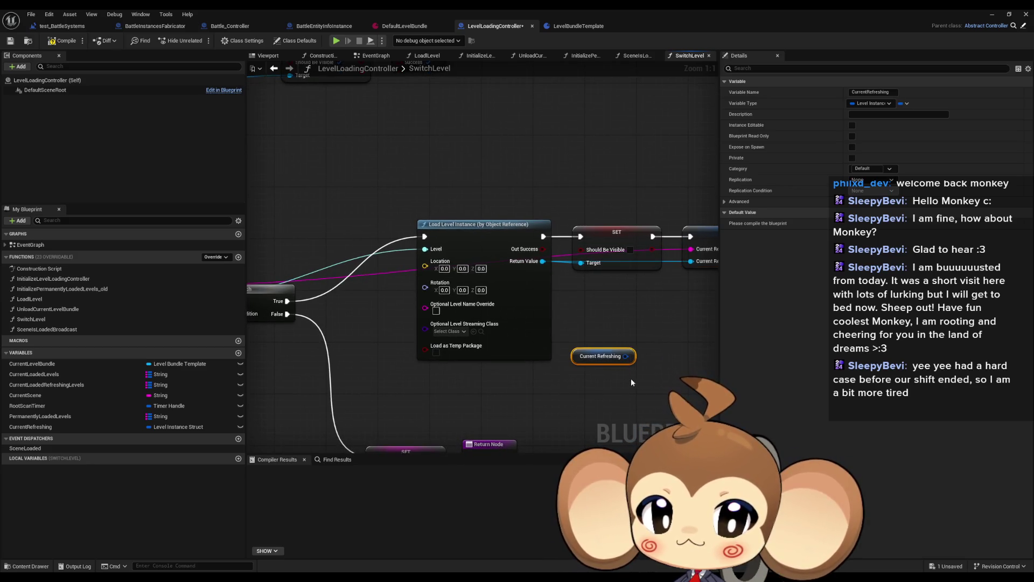
drag(570, 237, 489, 240)
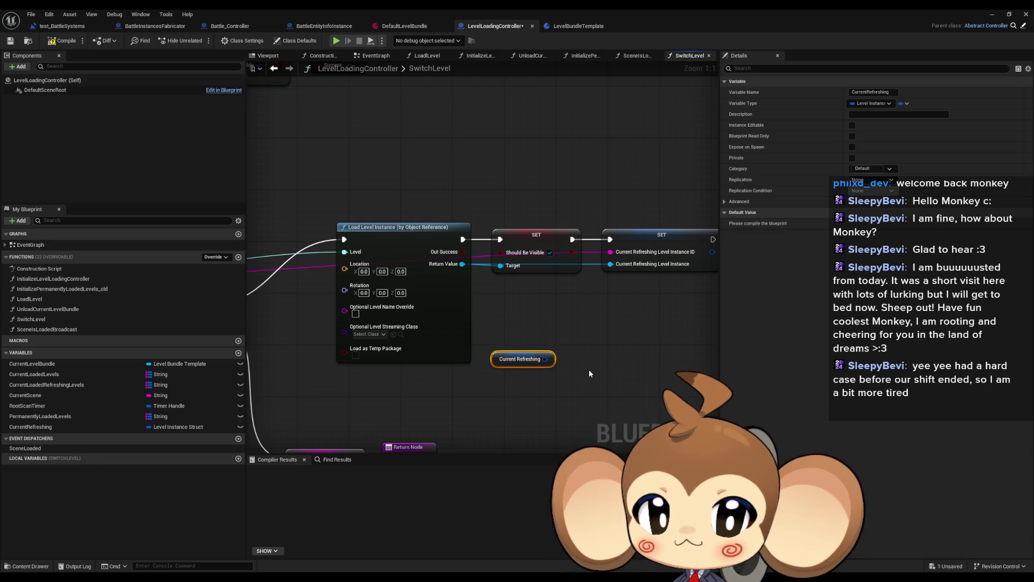
key(Delete)
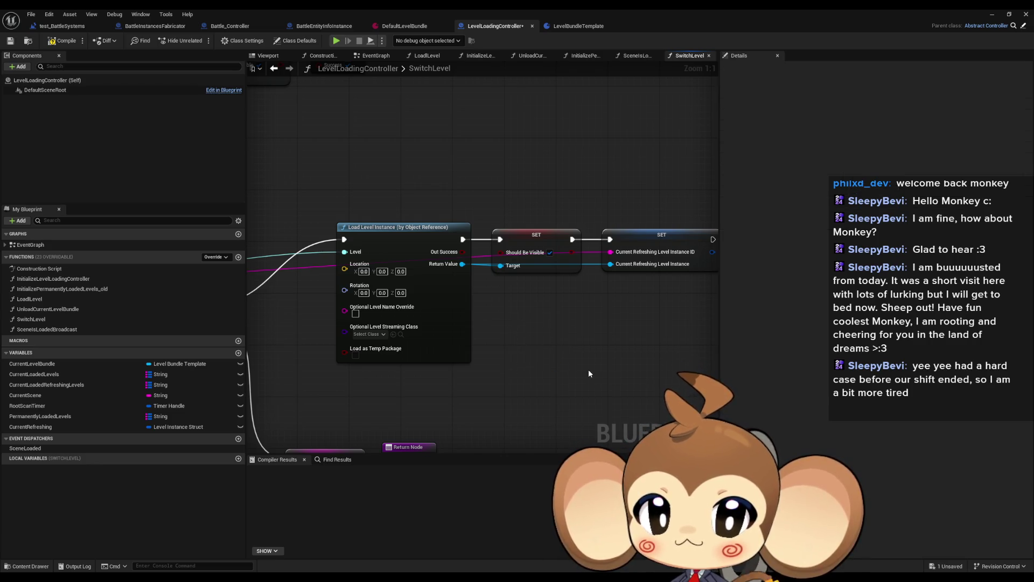
scroll(589, 369, down, 1)
Move the load node and both SET nodes down-left, shifting the lower Current Scene setter and Return aside.
drag(590, 363, 572, 266)
drag(402, 114, 646, 177)
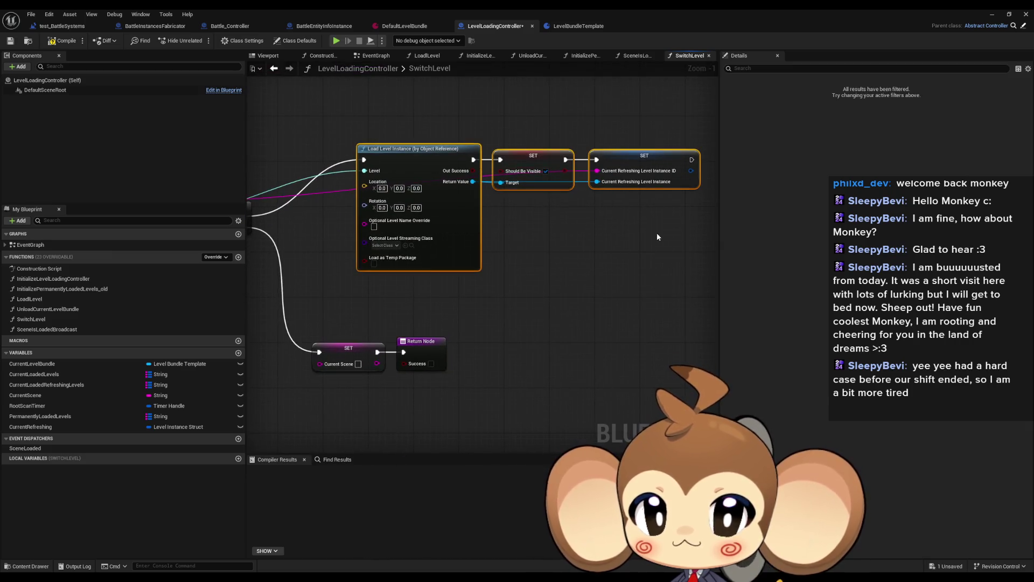
drag(423, 159, 412, 215)
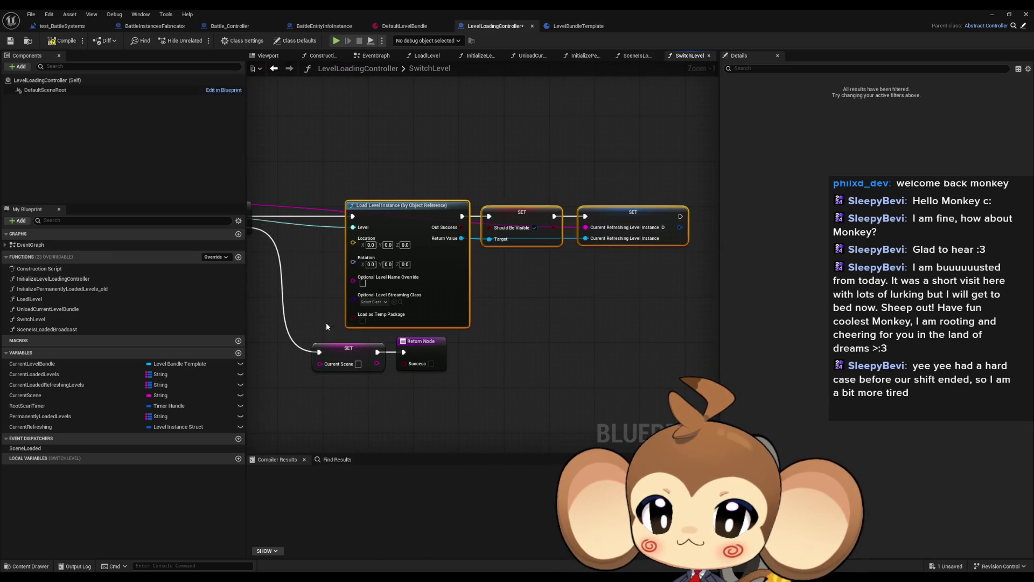
drag(326, 322, 460, 379)
scroll(460, 379, down, 3)
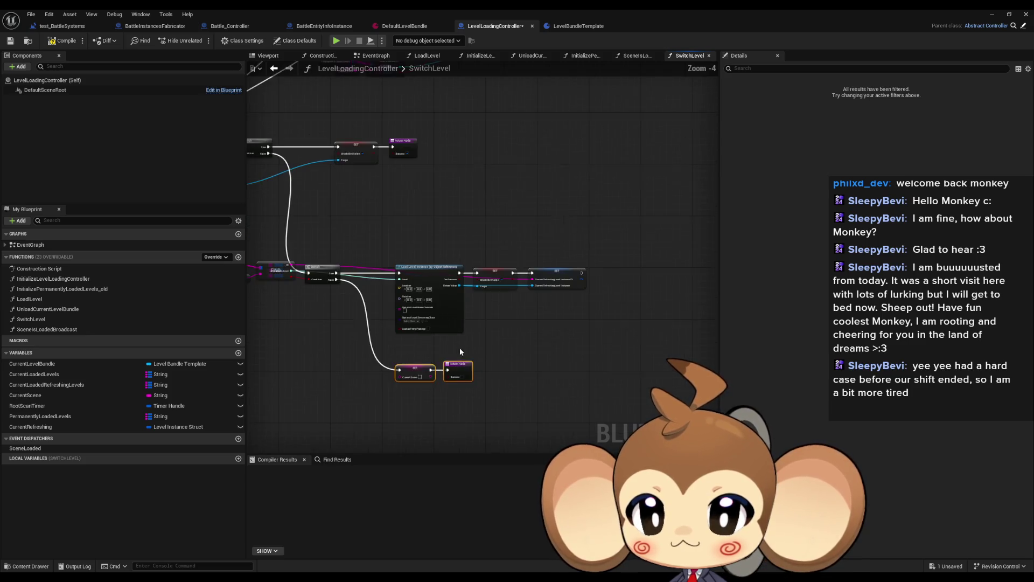
scroll(388, 154, up, 2)
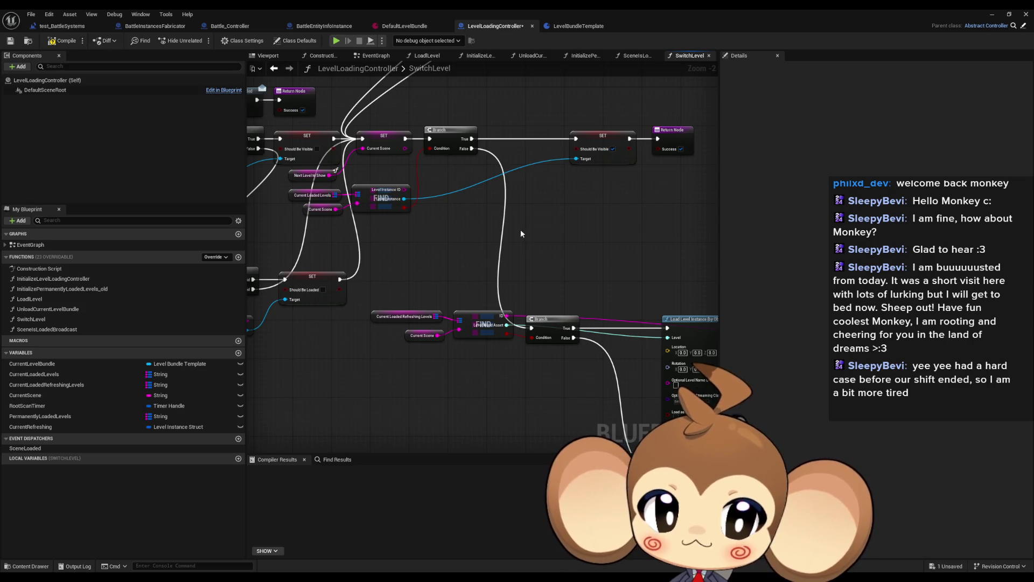
Review the Find, Branch and upper SwitchLevel nodes, then open UnloadCurrentLevelBundle.
mouse_move(520, 228)
mouse_down()
mouse_move(469, 198)
mouse_move(370, 183)
mouse_move(290, 186)
mouse_move(412, 166)
mouse_up()
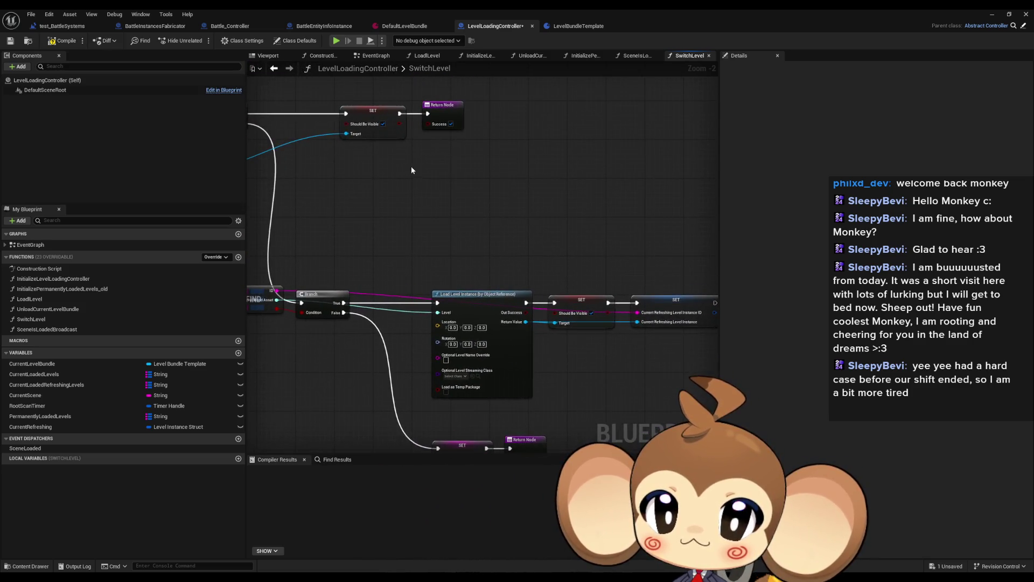
click(439, 105)
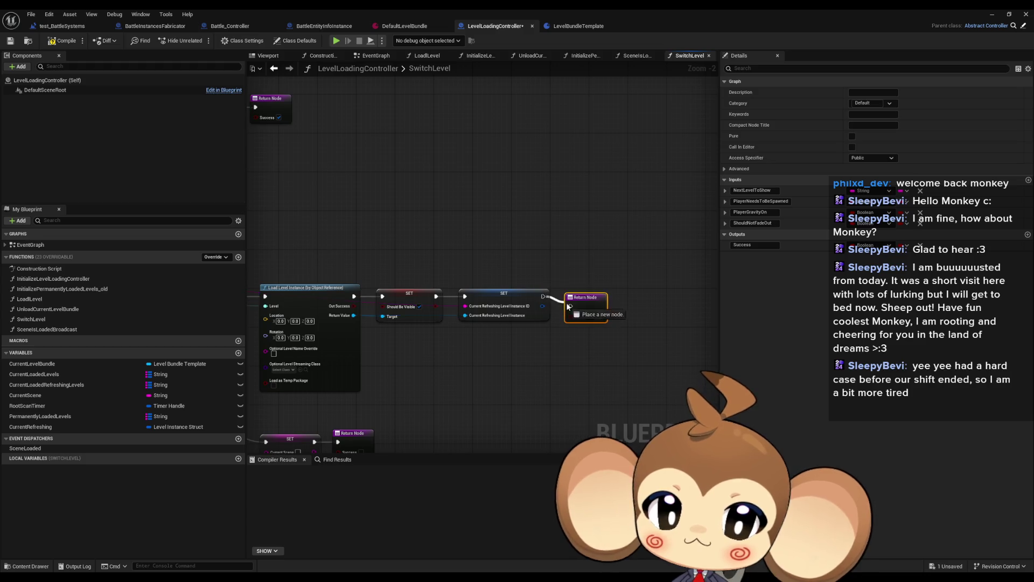
click(585, 289)
drag(454, 235, 609, 232)
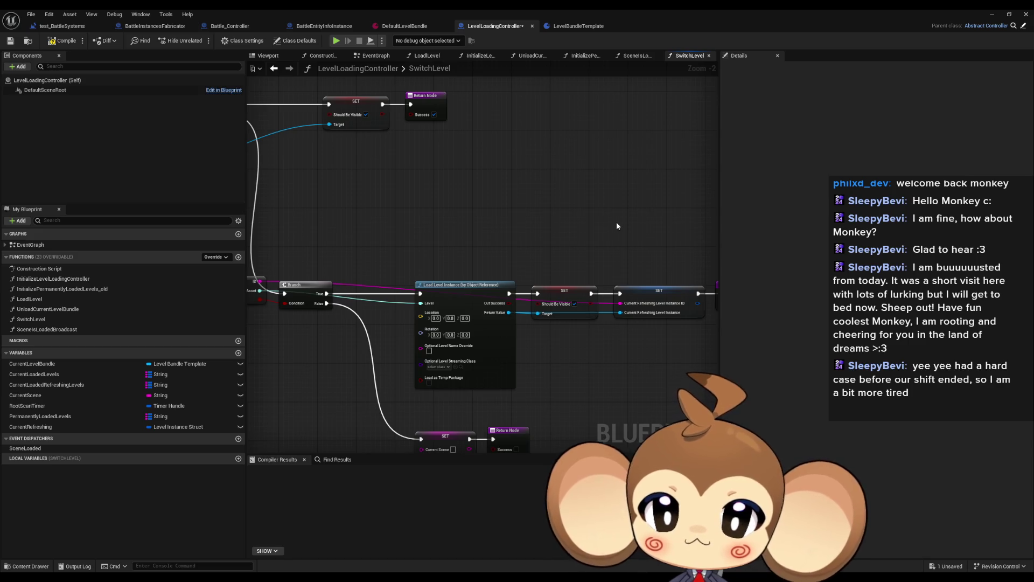
drag(518, 248, 543, 232)
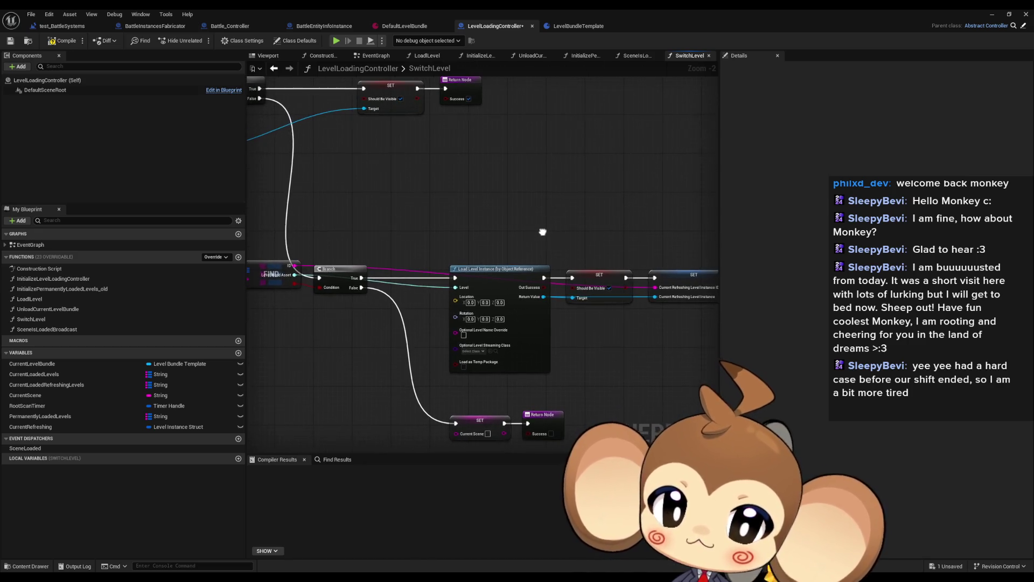
drag(462, 239, 570, 234)
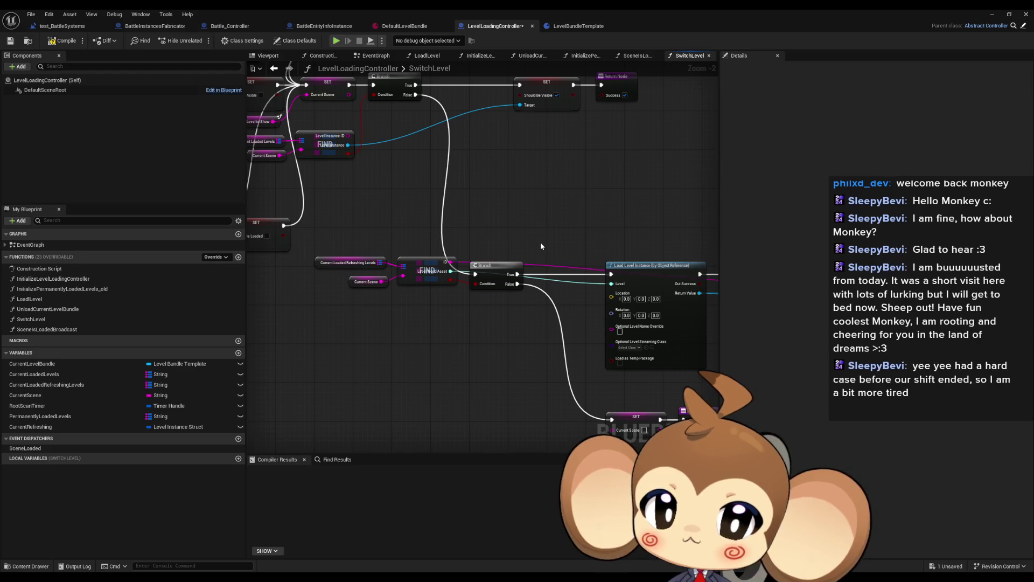
scroll(541, 246, down, 2)
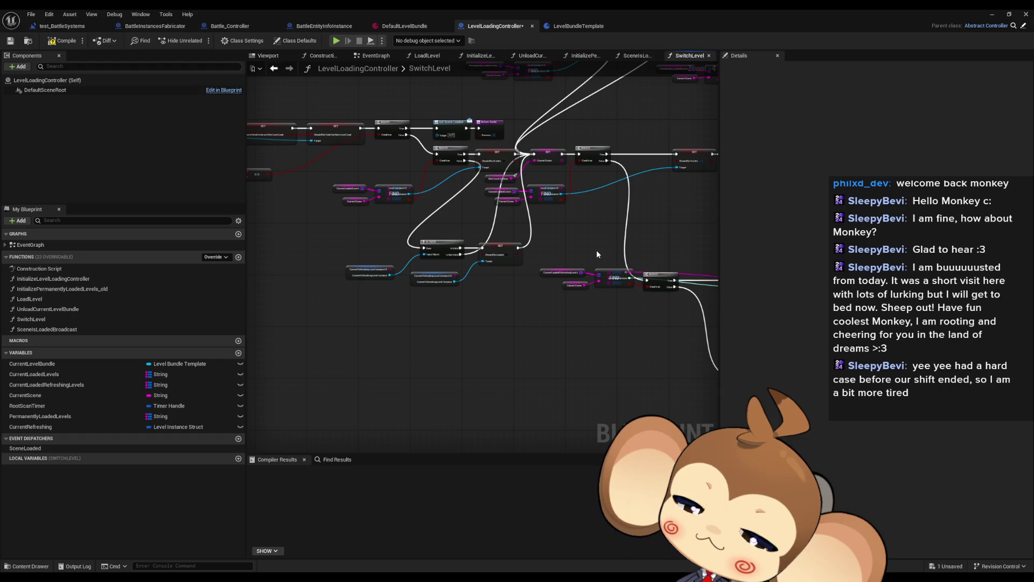
mouse_move(597, 250)
mouse_down()
mouse_move(447, 219)
mouse_move(576, 133)
mouse_up()
double_click(99, 309)
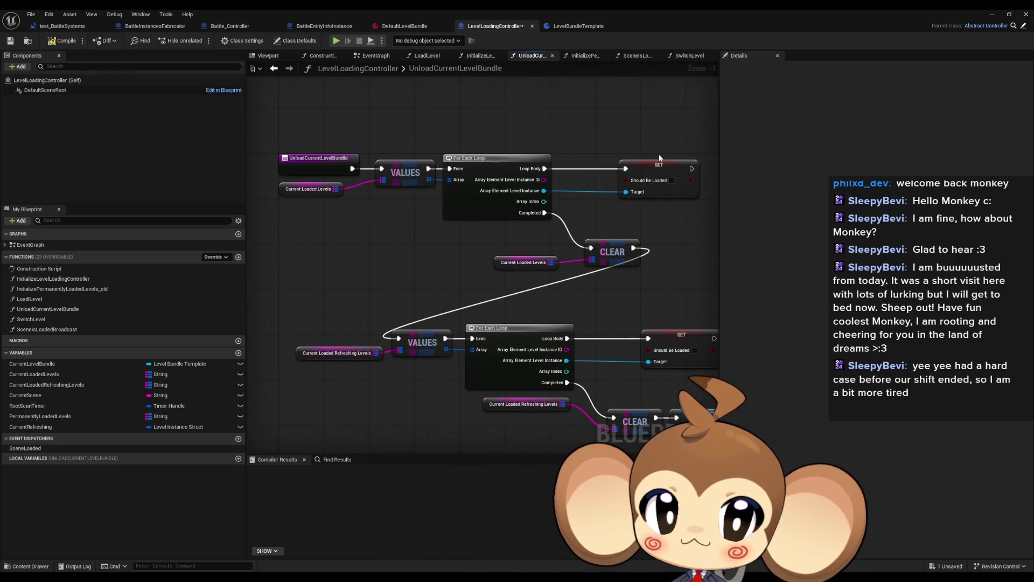
Place a split CurrentRefreshing getter below the loops and feed its Level Instance into Set Should Be Loaded.
click(660, 163)
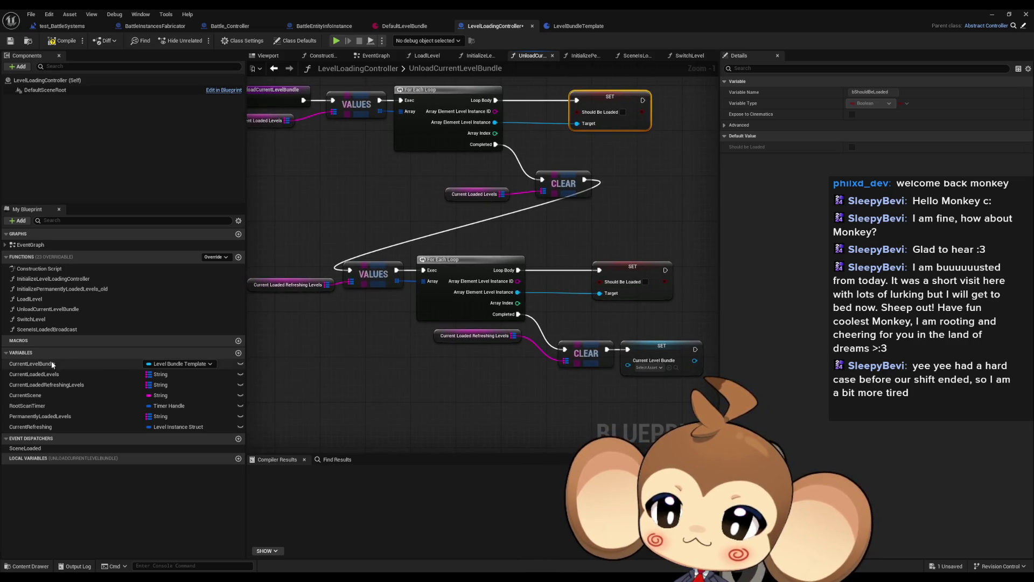
mouse_move(50, 430)
mouse_down()
mouse_move(462, 410)
mouse_move(377, 399)
mouse_move(162, 425)
mouse_move(453, 368)
mouse_up()
click(518, 386)
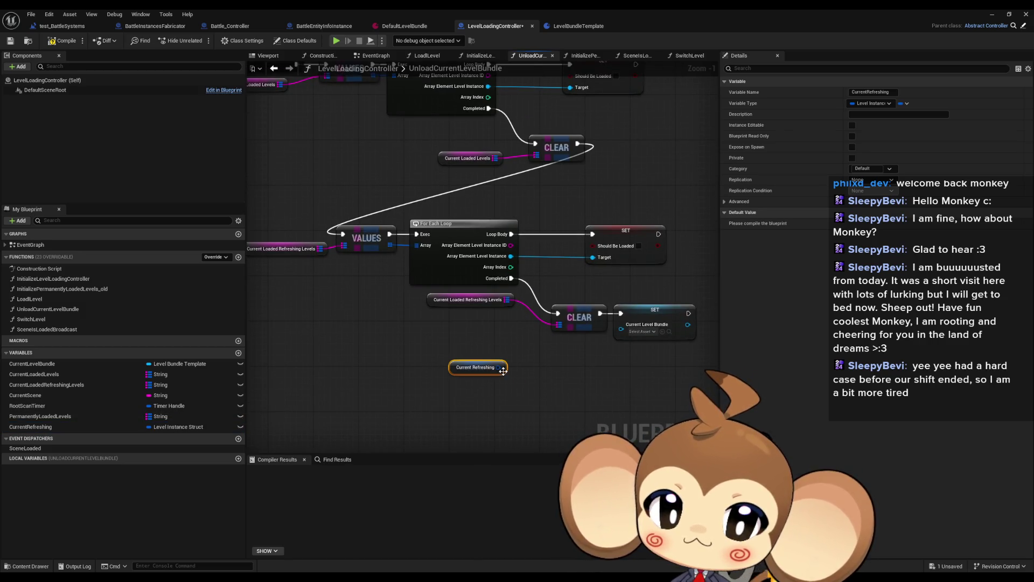
right_click(496, 370)
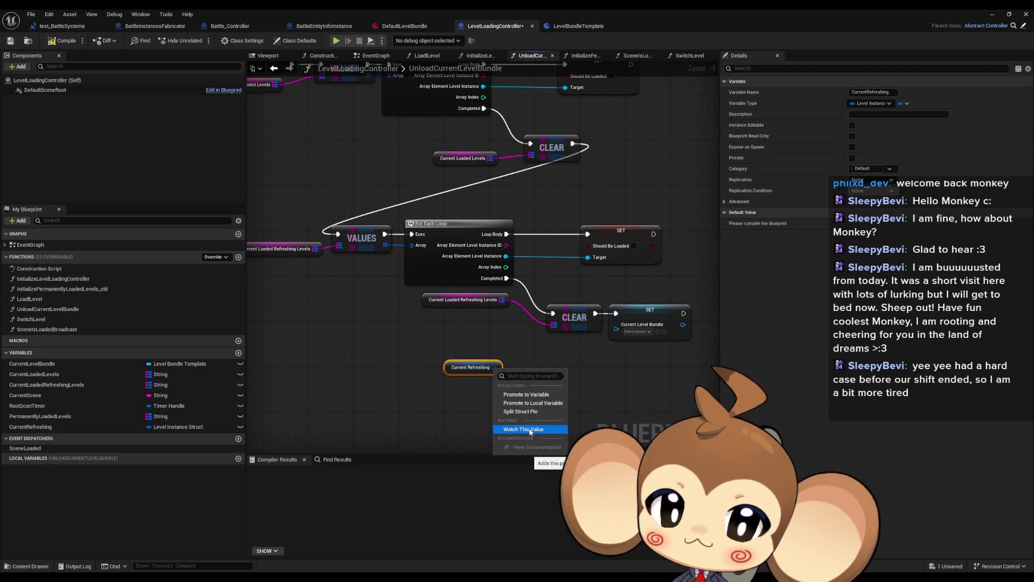
click(532, 412)
mouse_move(493, 369)
mouse_down()
mouse_move(465, 386)
mouse_move(545, 395)
mouse_up()
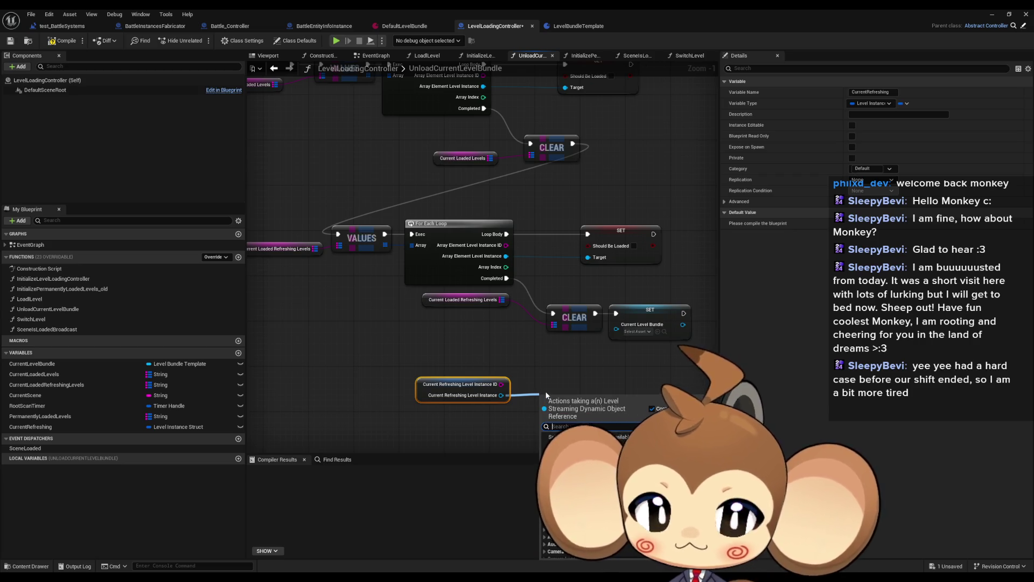
text(should be)
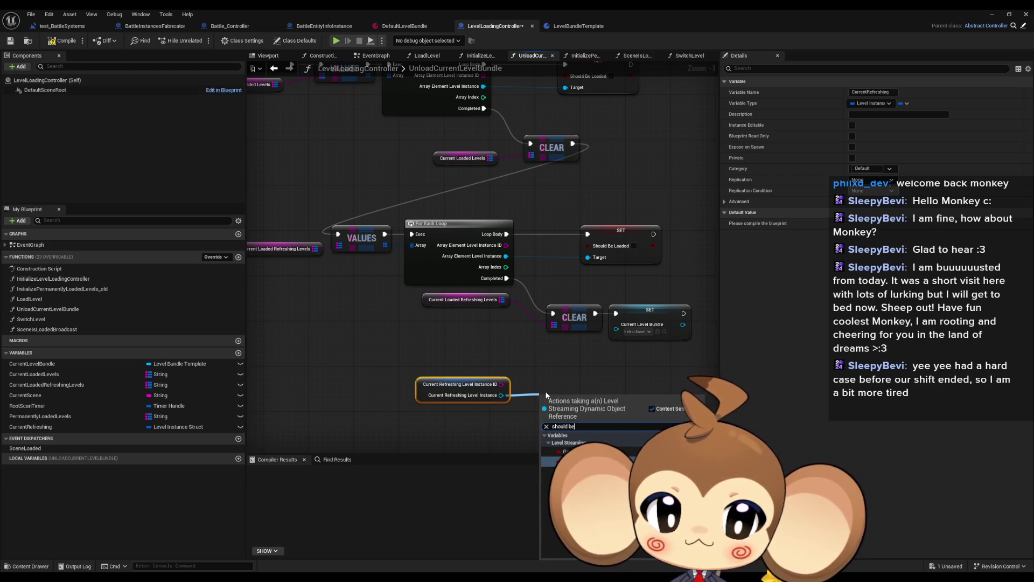
text( un)
key(BackSpace)
key(BackSpace)
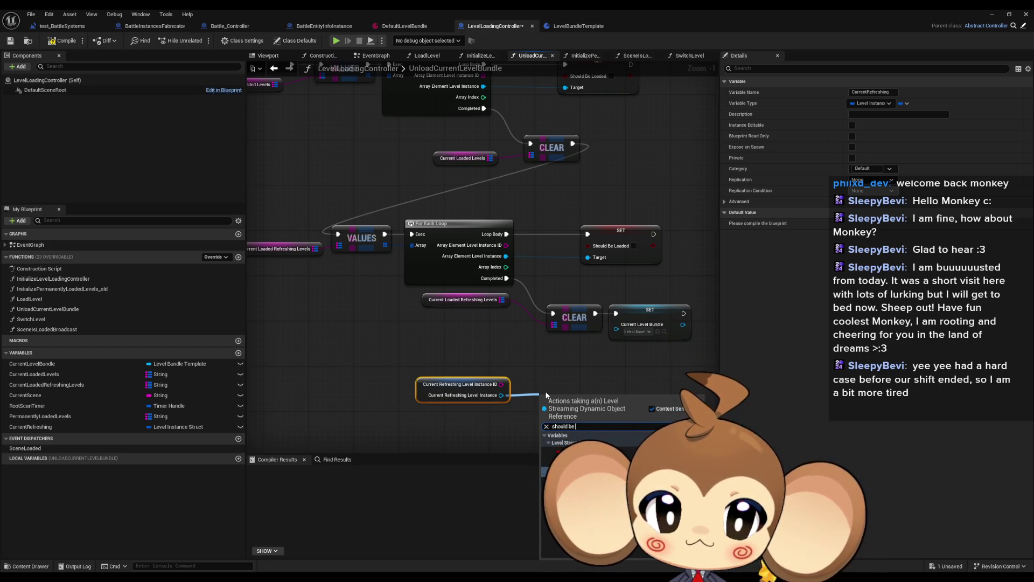
key(Return)
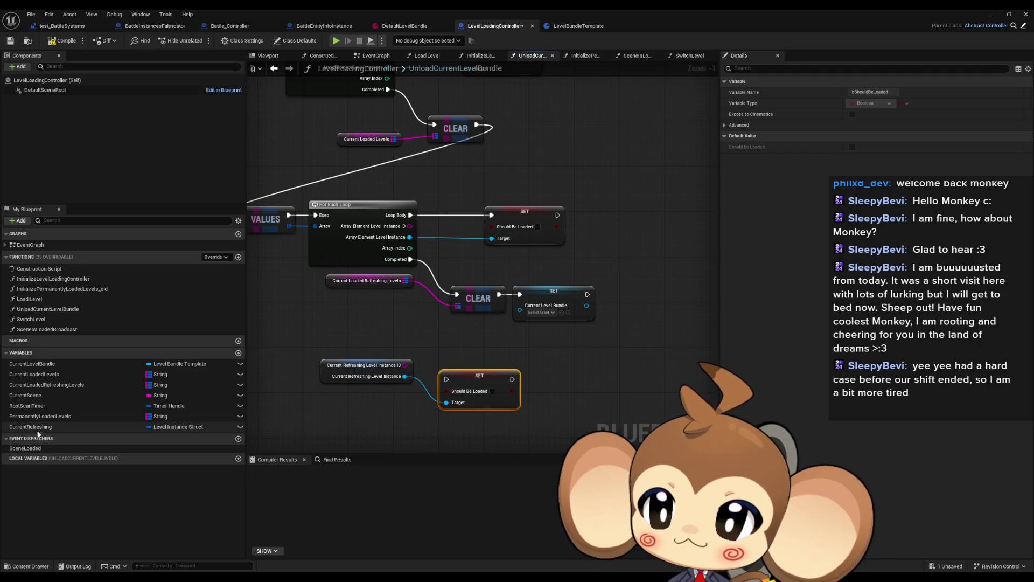
Add a Set Current Refreshing node and wire Set Should Be Loaded into it.
drag(32, 427, 455, 429)
click(474, 439)
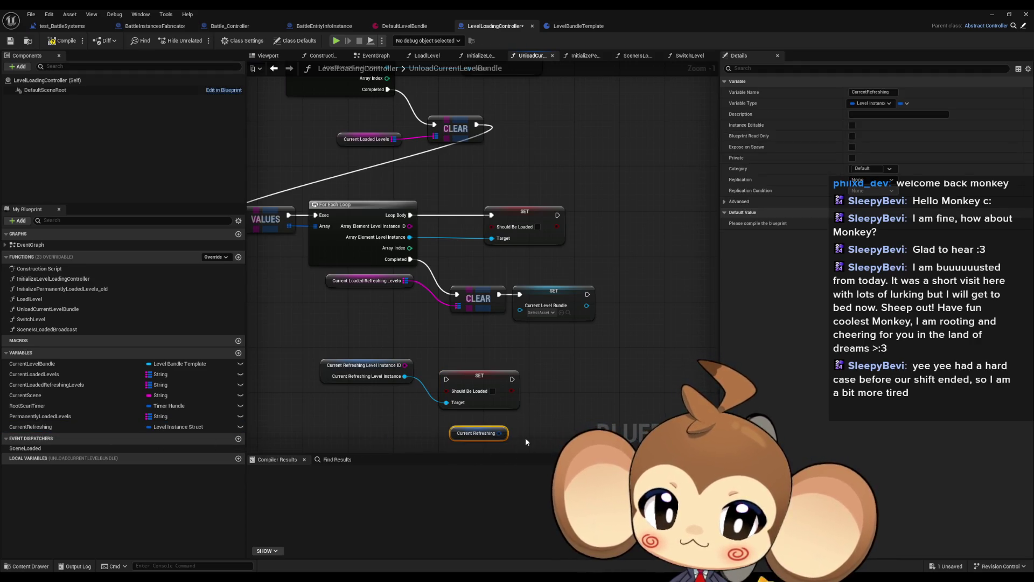
key(Delete)
drag(66, 424, 566, 396)
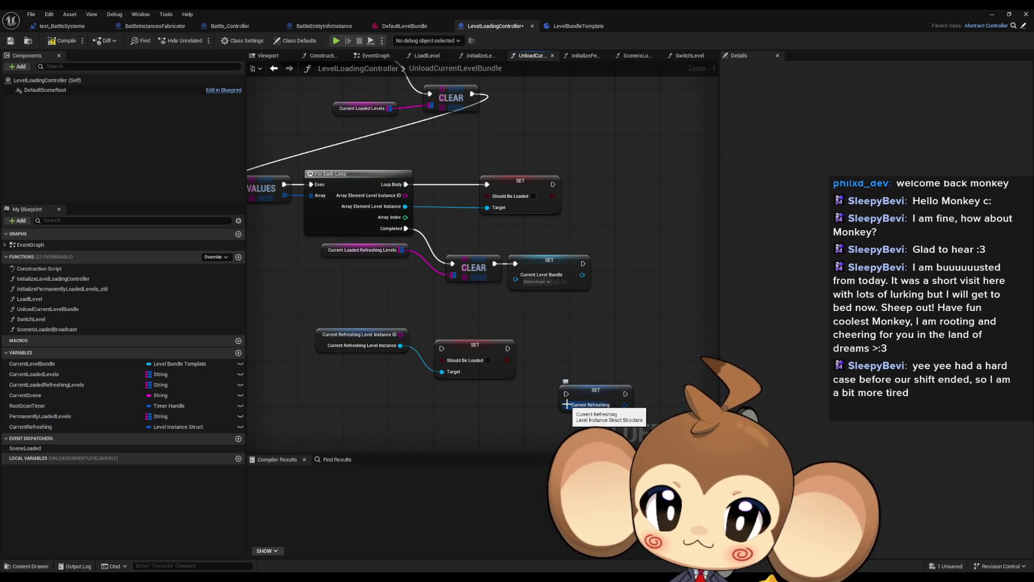
mouse_move(614, 394)
mouse_down()
mouse_move(452, 400)
mouse_move(586, 374)
mouse_move(578, 350)
mouse_move(591, 353)
mouse_move(511, 268)
mouse_move(495, 265)
mouse_move(442, 349)
mouse_up()
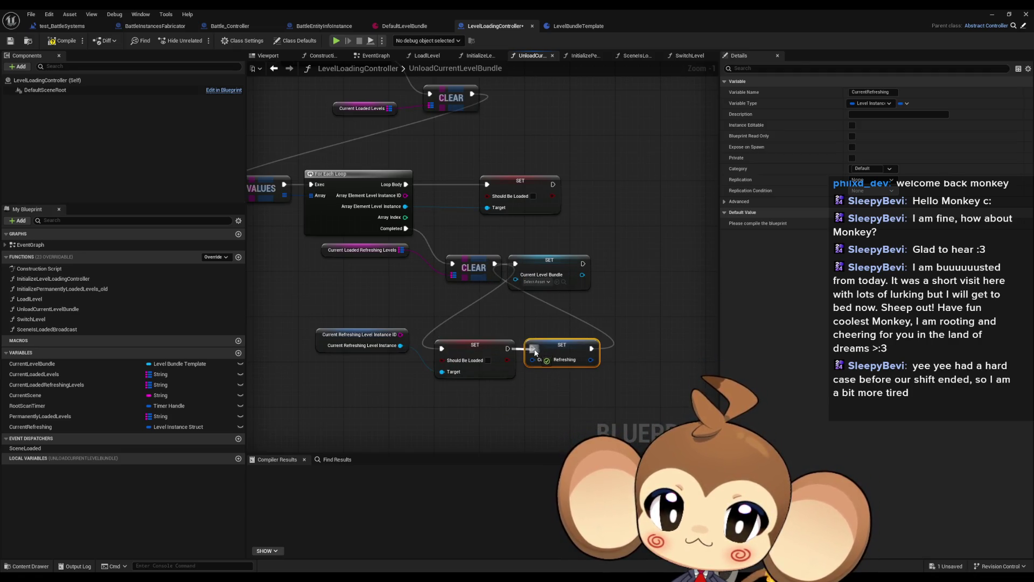
drag(363, 341, 364, 381)
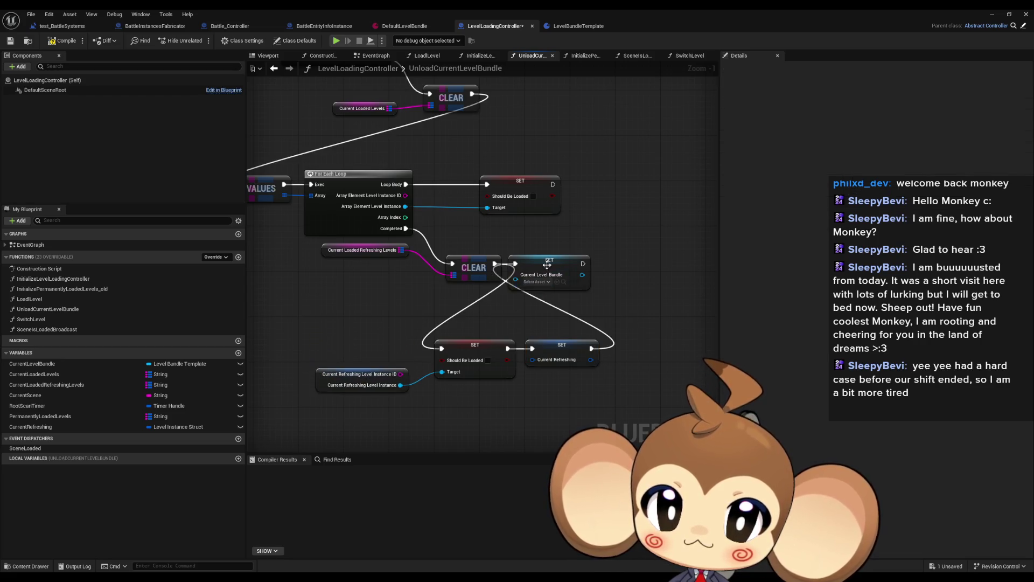
Place Set Current Level Bundle after Set Current Refreshing and review the whole unload chain.
drag(549, 261, 657, 345)
click(488, 335)
scroll(391, 310, down, 2)
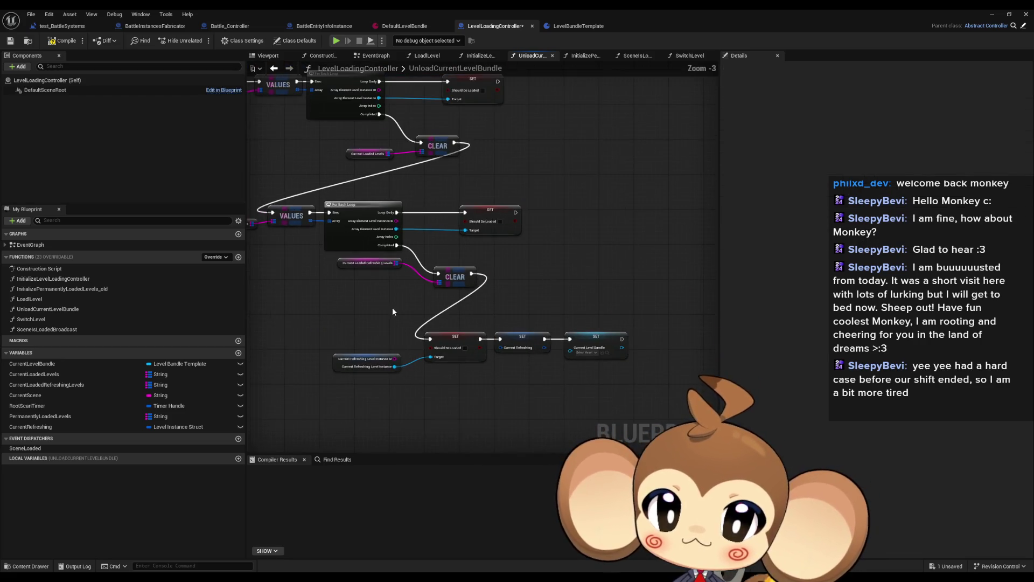
drag(374, 296, 503, 339)
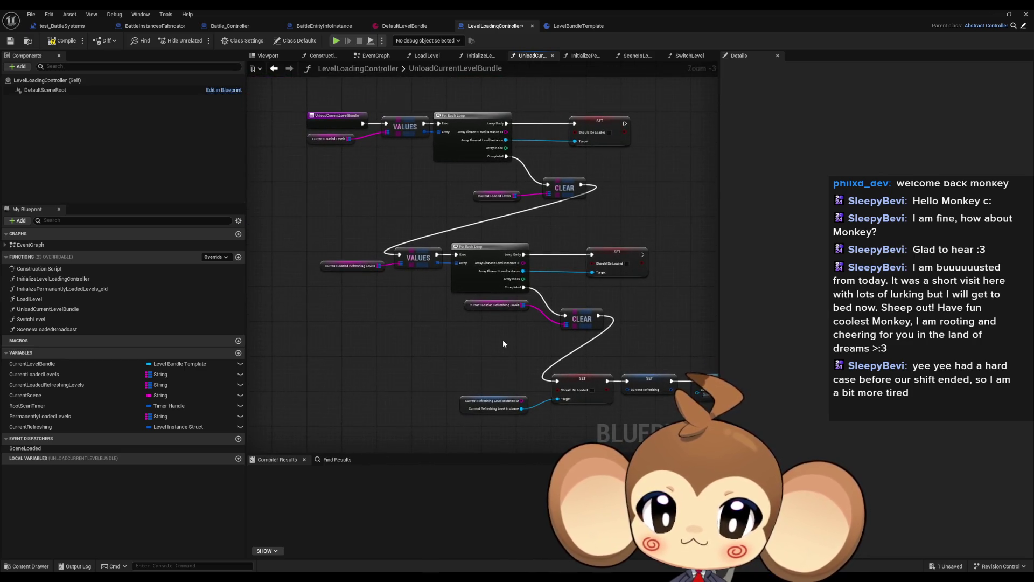
scroll(407, 286, up, 3)
mouse_move(389, 199)
mouse_down()
mouse_move(419, 316)
mouse_move(388, 311)
mouse_move(461, 332)
mouse_up()
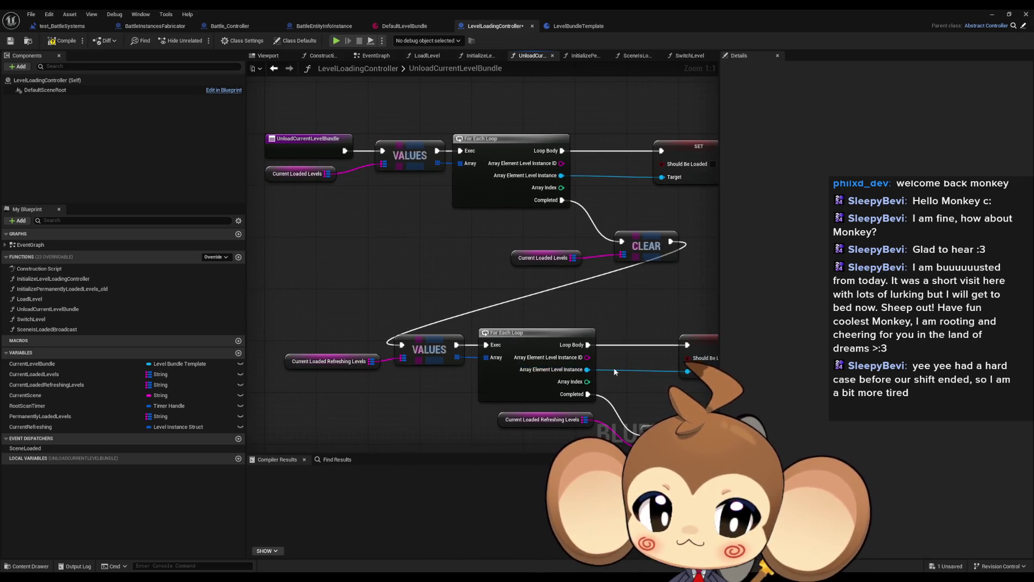
drag(613, 367, 570, 351)
Compile, chain the first CLEAR directly to the second, and delete the erroring refreshing-levels loop.
click(52, 42)
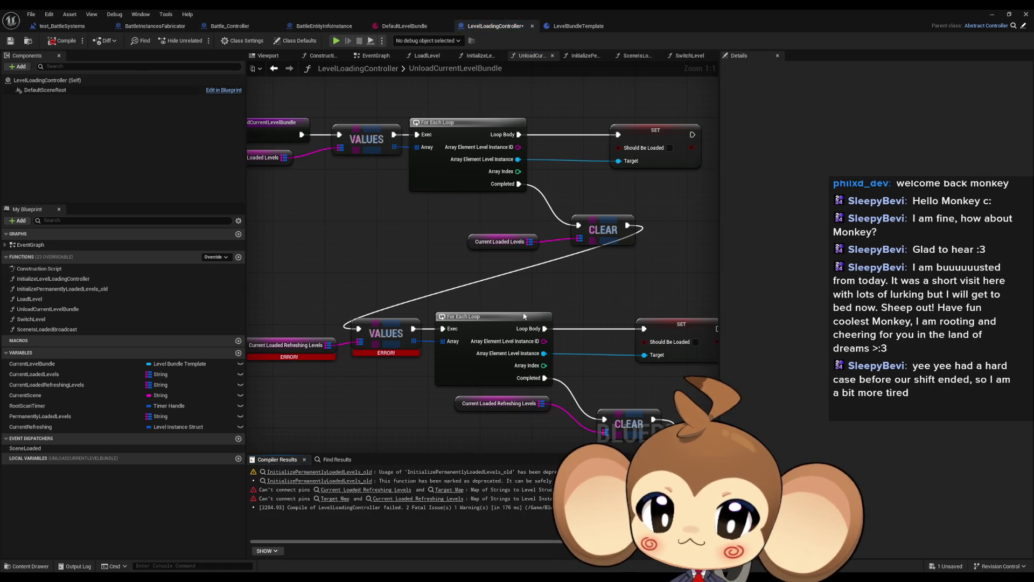
mouse_move(435, 382)
mouse_down()
mouse_move(408, 338)
mouse_move(420, 337)
mouse_up()
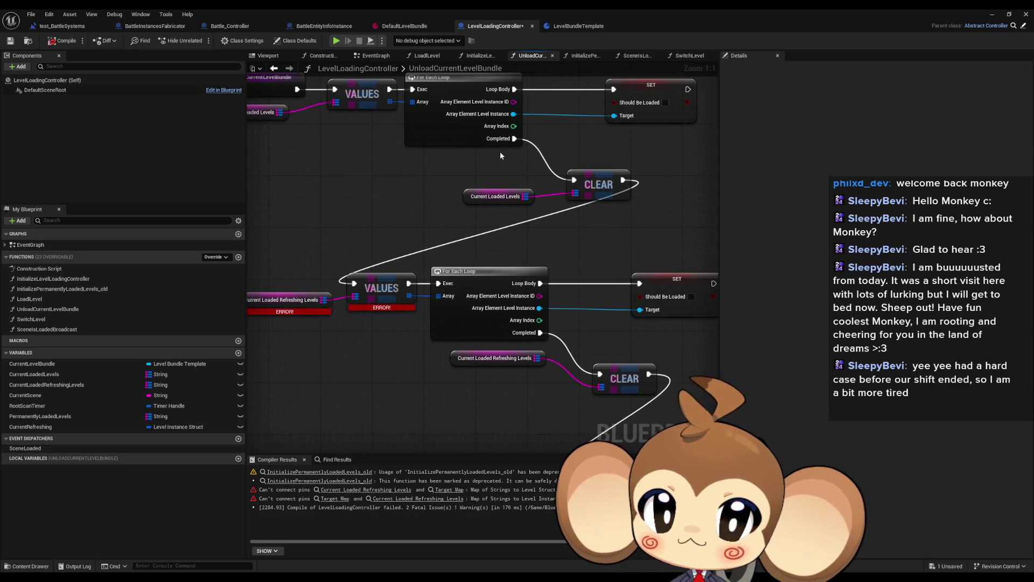
drag(625, 181, 600, 377)
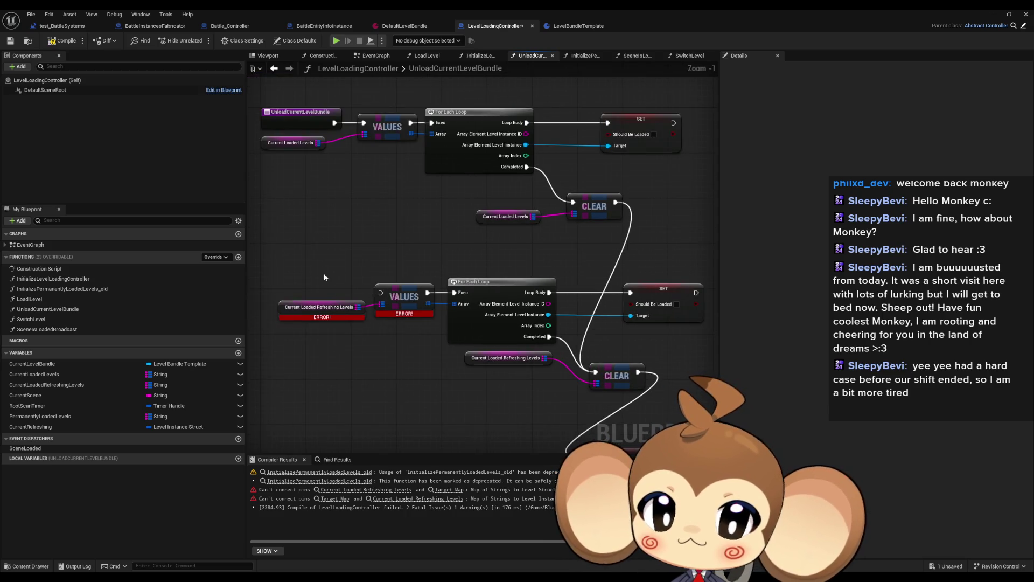
drag(277, 271, 656, 325)
key(Delete)
Check the setter chain below the clears, then open LoadLevel and recompile the blueprint.
scroll(516, 290, down, 1)
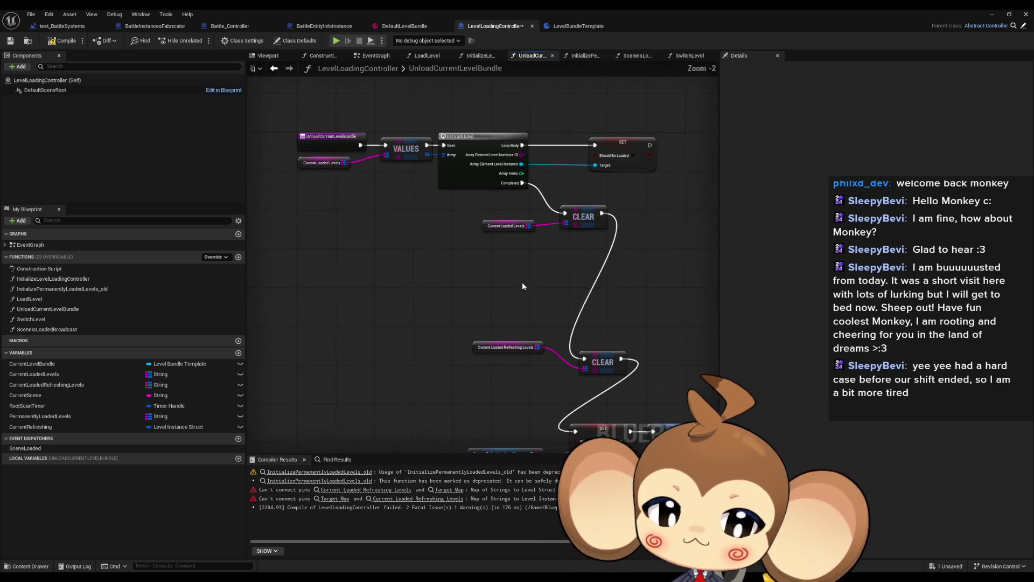
drag(522, 283, 482, 221)
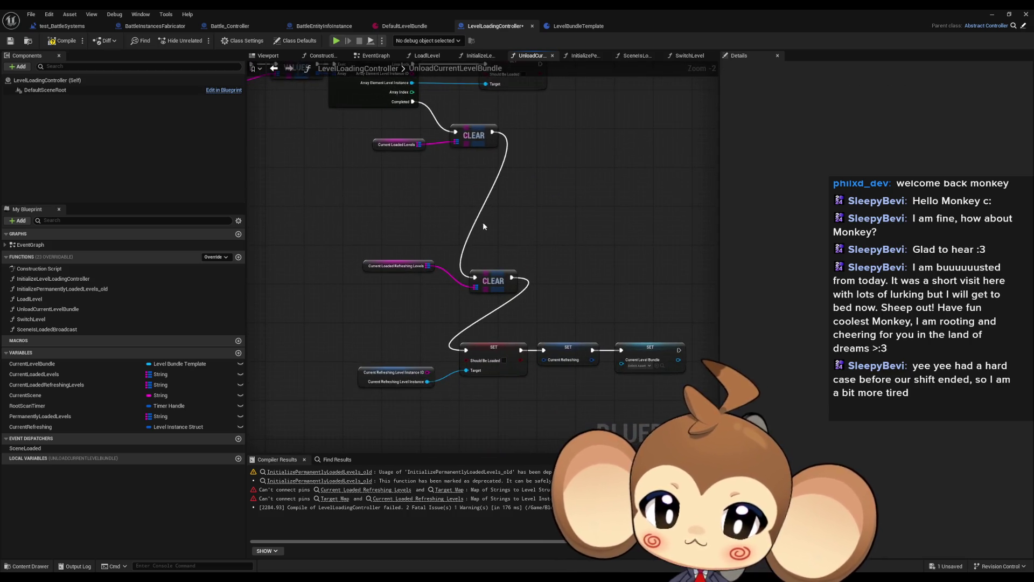
double_click(48, 299)
click(63, 40)
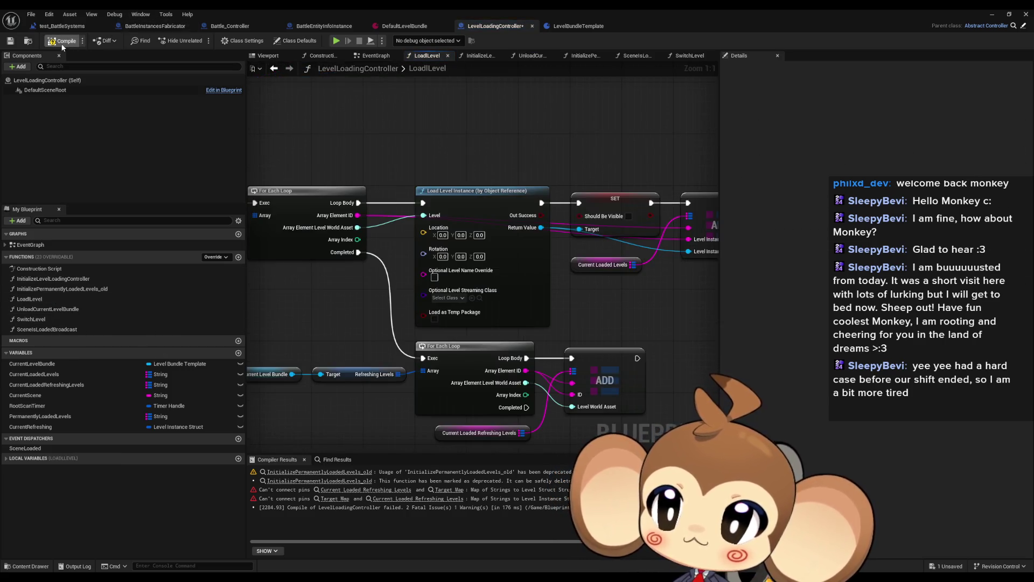
Jump to the deprecated function's usage, then inspect the UnloadCurrentLevelBundle graph's CLEAR and SET nodes.
scroll(387, 283, down, 4)
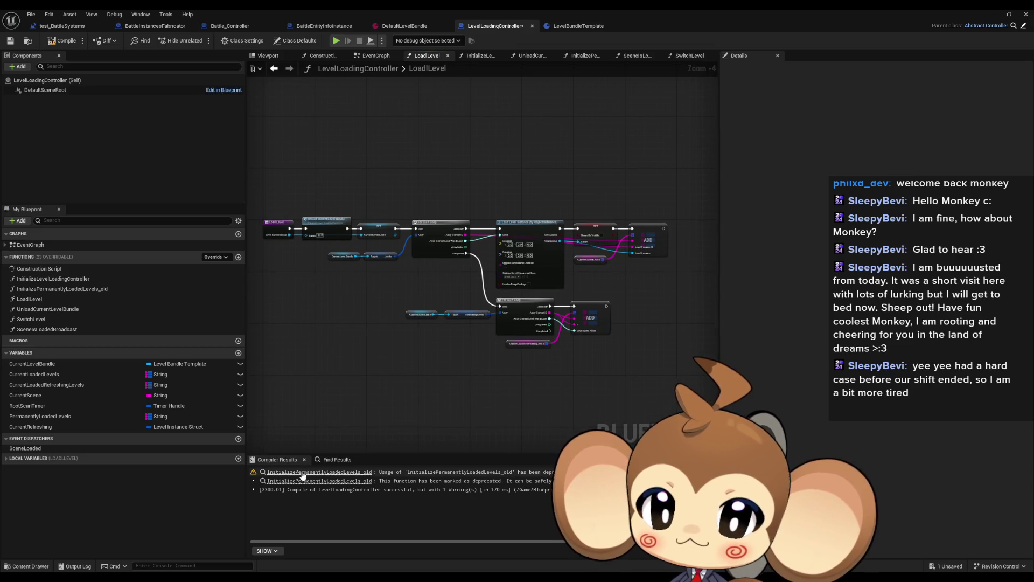
click(319, 472)
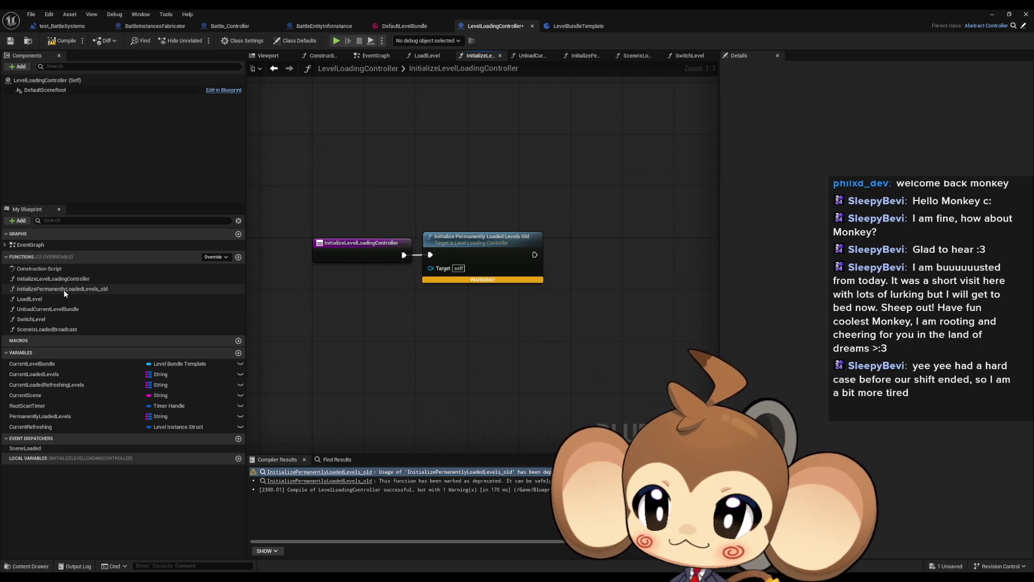
double_click(49, 300)
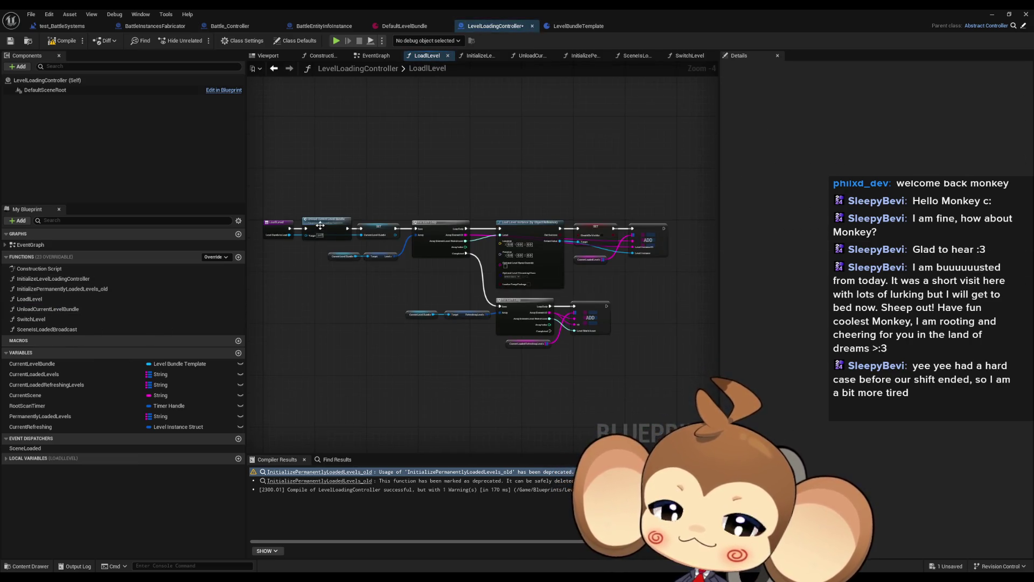
scroll(334, 229, up, 4)
click(349, 229)
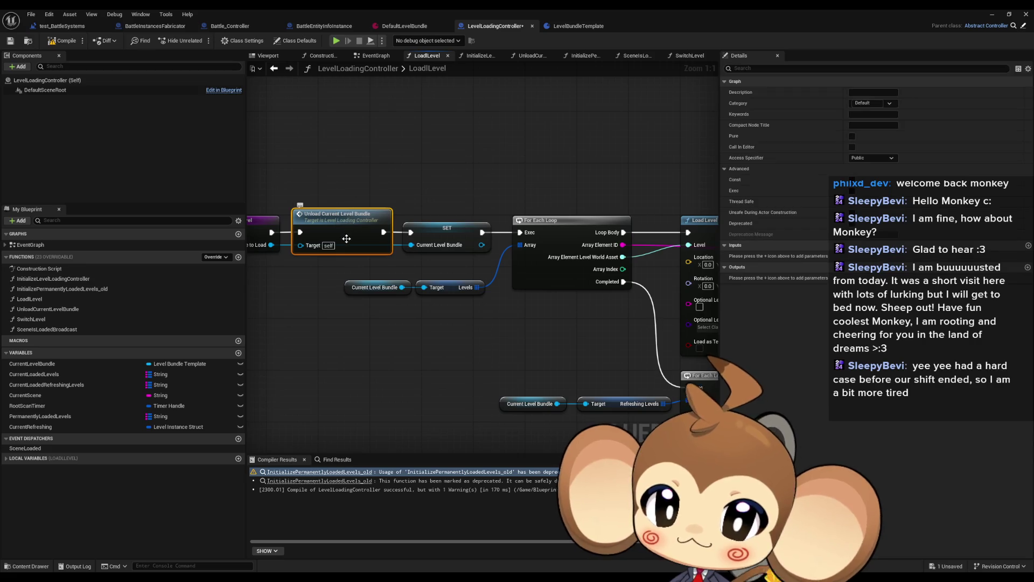
double_click(348, 229)
drag(530, 300, 555, 348)
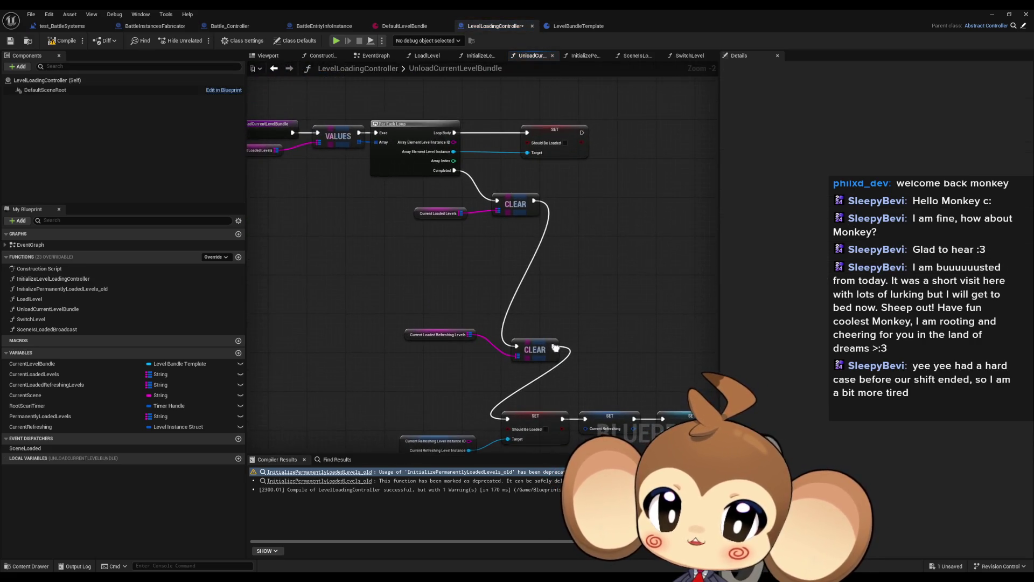
click(437, 213)
drag(464, 247, 545, 273)
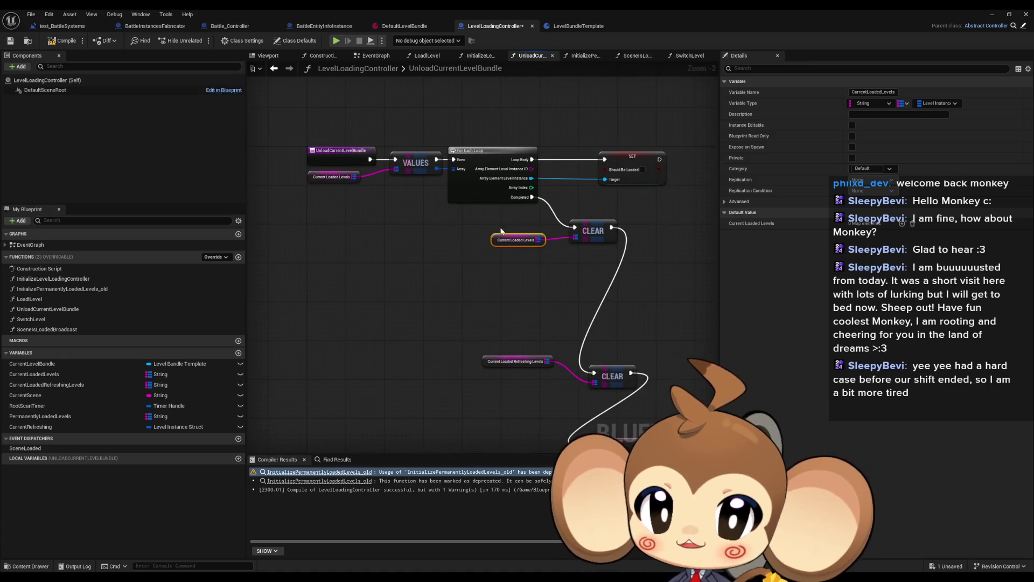
mouse_move(558, 168)
mouse_down()
mouse_move(532, 123)
mouse_move(478, 121)
mouse_move(519, 163)
mouse_up()
mouse_move(407, 319)
mouse_down()
mouse_move(532, 396)
mouse_move(519, 374)
mouse_move(441, 377)
mouse_up()
click(593, 334)
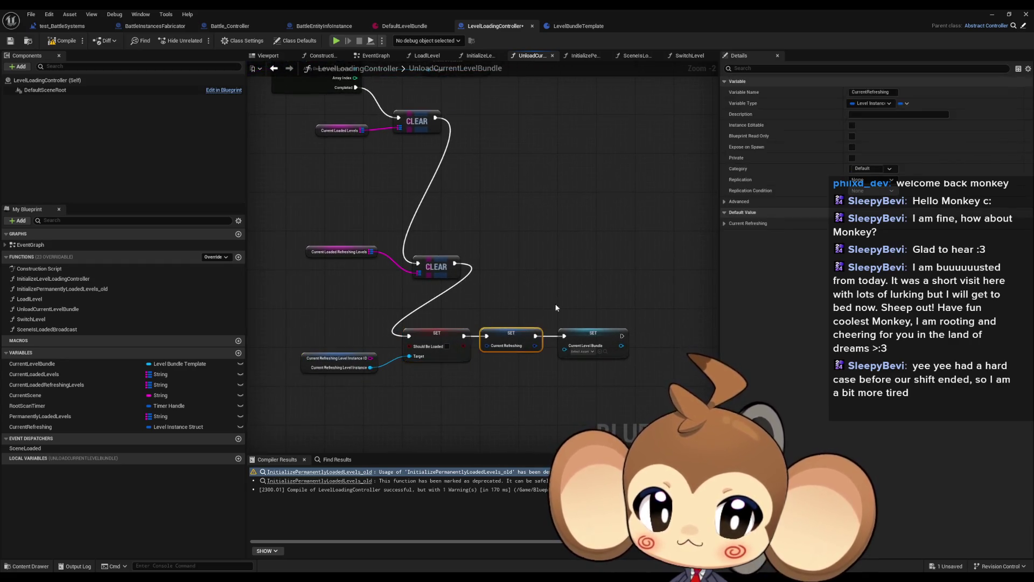
Inspect LoadLevel's two loops, then return through UnloadCurrentLevelBundle to the SwitchLevel graph.
double_click(74, 299)
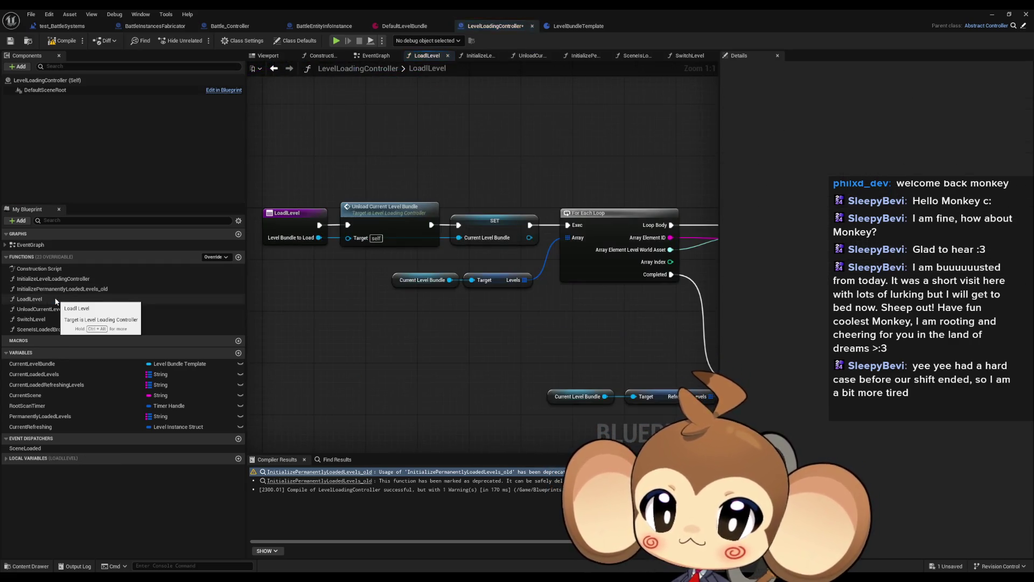
click(495, 221)
drag(554, 277, 296, 263)
click(424, 282)
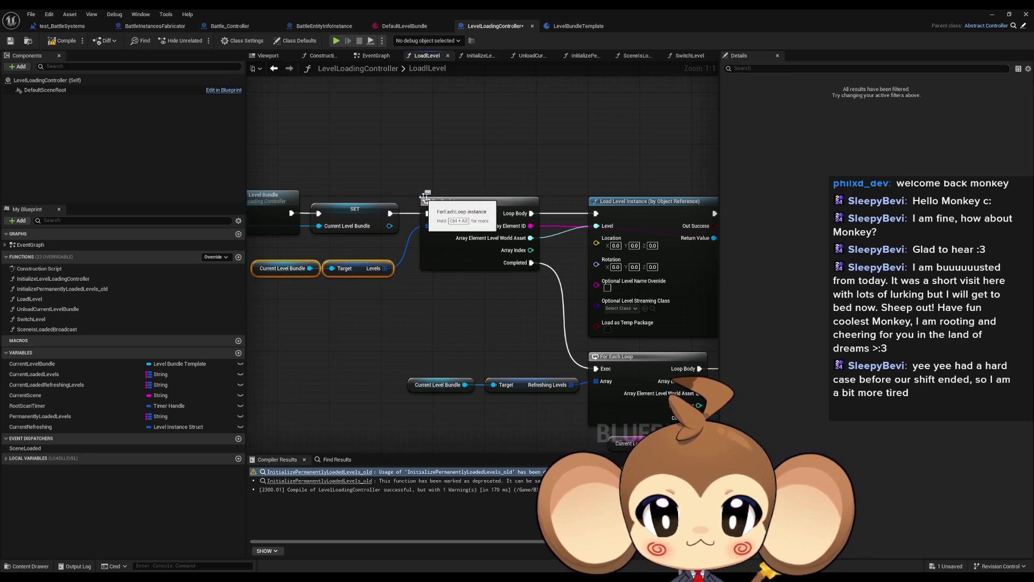
scroll(425, 198, down, 3)
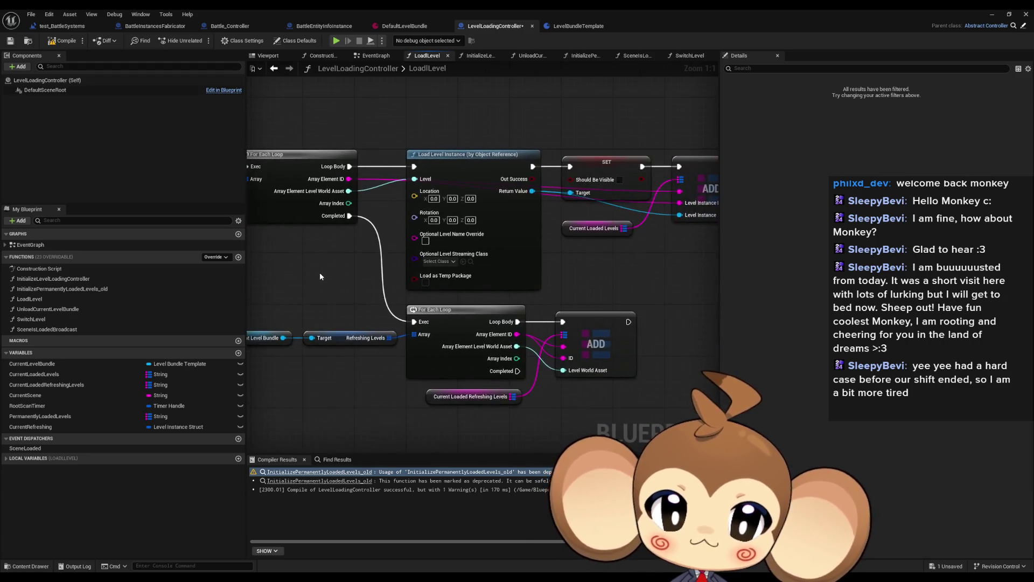
scroll(406, 286, up, 2)
drag(437, 289, 464, 265)
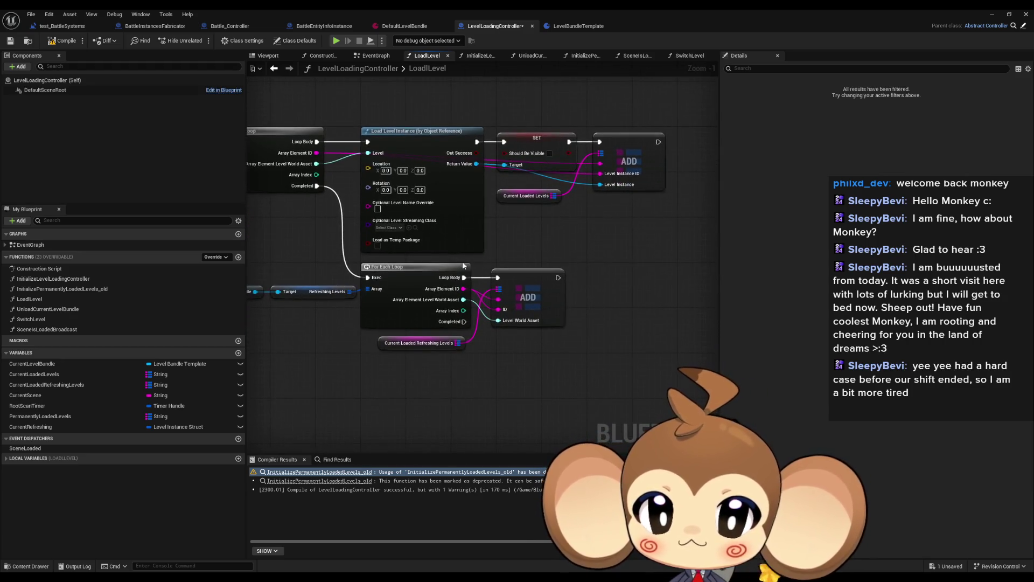
mouse_move(577, 323)
mouse_down()
mouse_move(428, 373)
mouse_move(442, 374)
mouse_up()
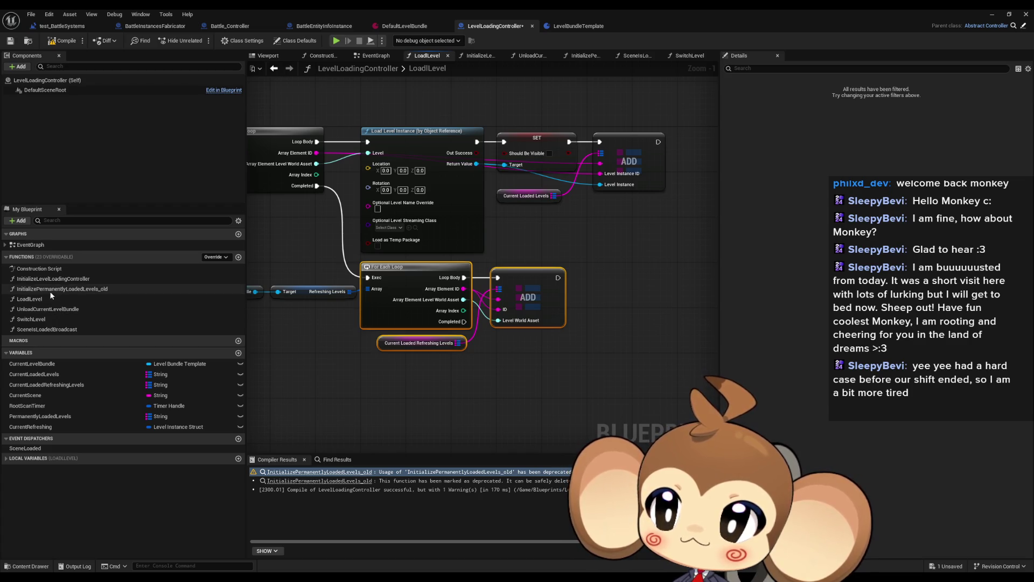
click(48, 310)
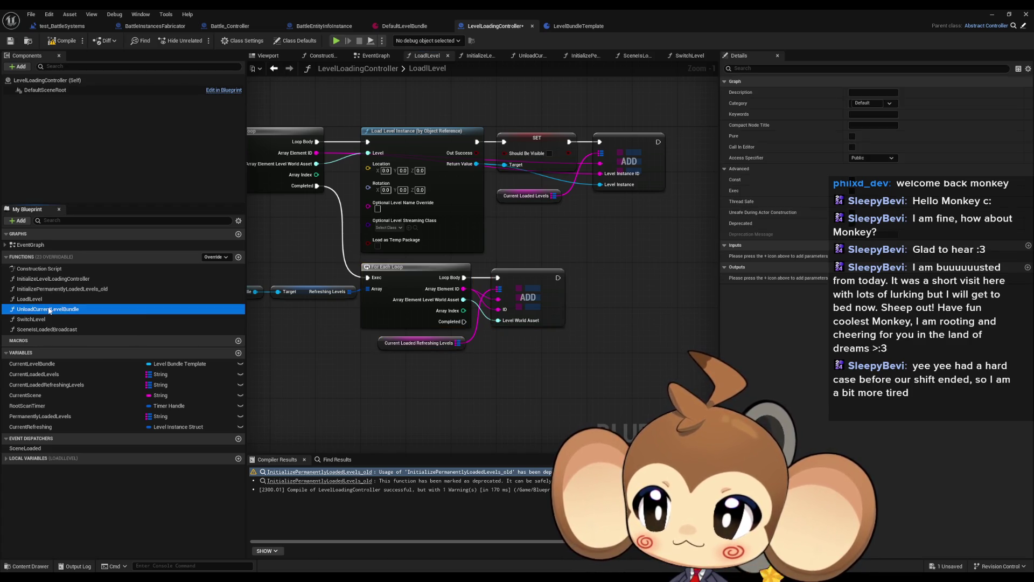
double_click(48, 309)
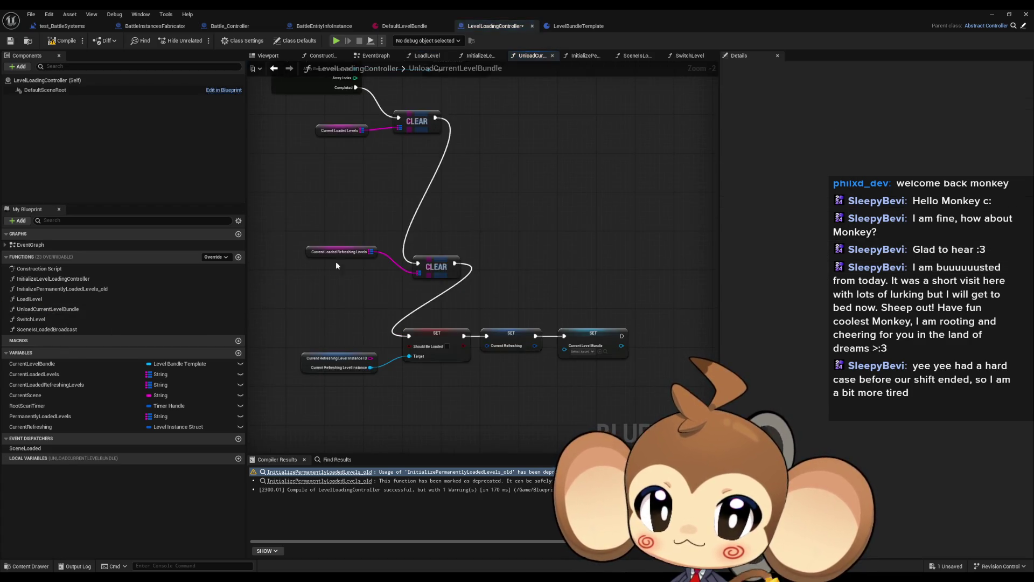
double_click(32, 319)
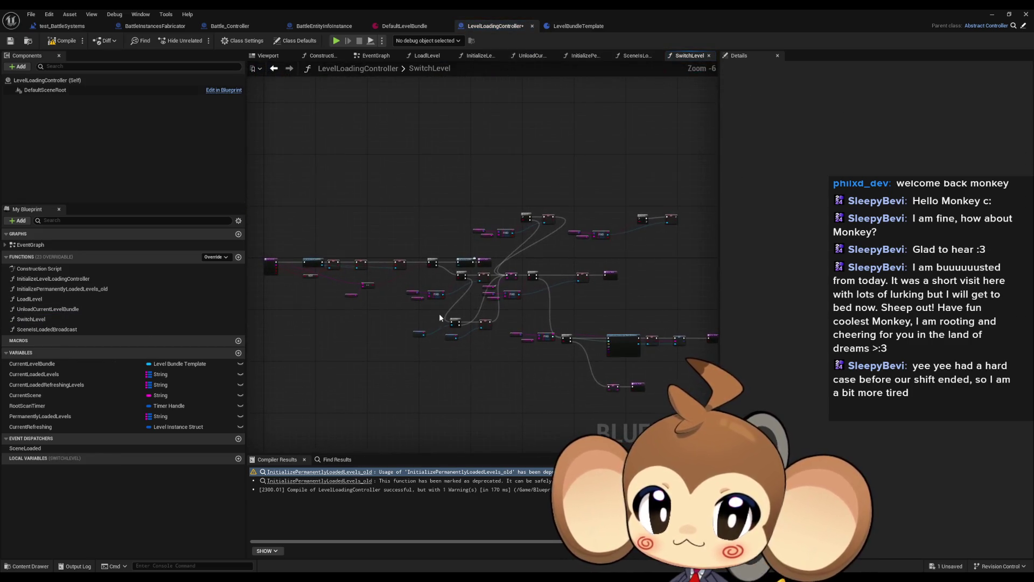
Pan through SwitchLevel to review the entry, Branch, FIND, IsValid and Load Level Instance nodes.
scroll(466, 286, up, 4)
drag(484, 301, 719, 330)
drag(446, 264, 364, 237)
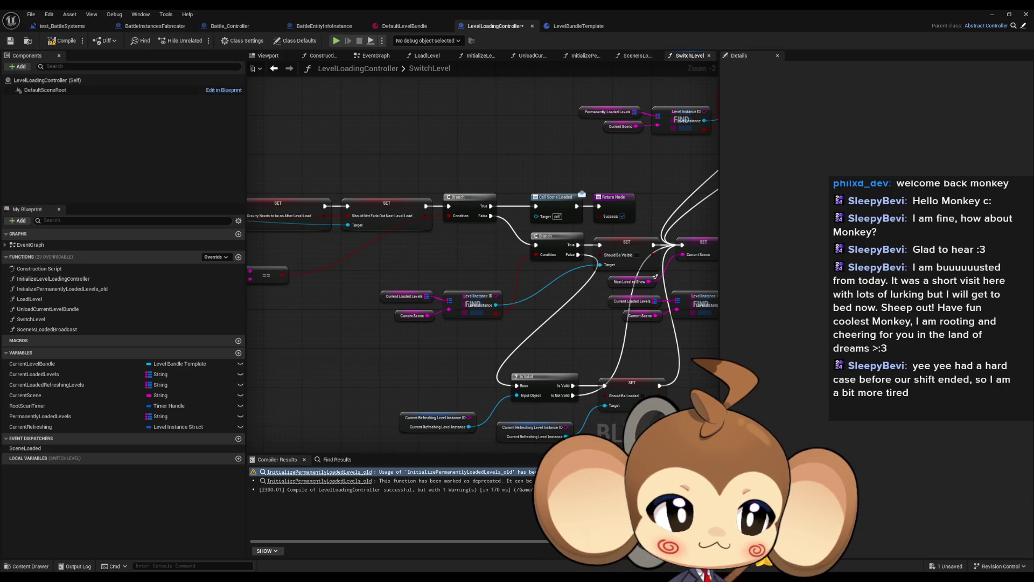
drag(619, 317, 440, 294)
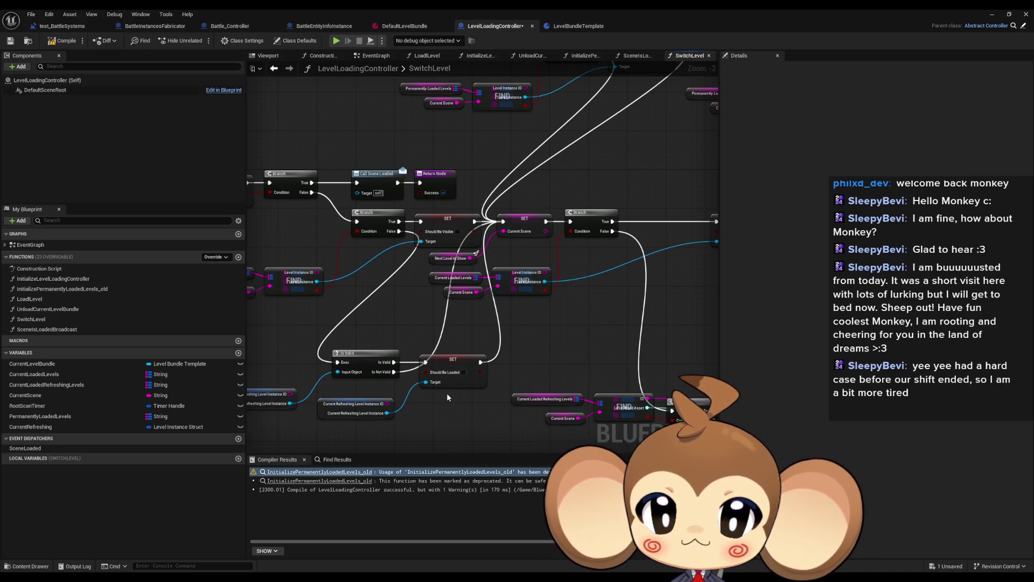
drag(447, 398, 464, 355)
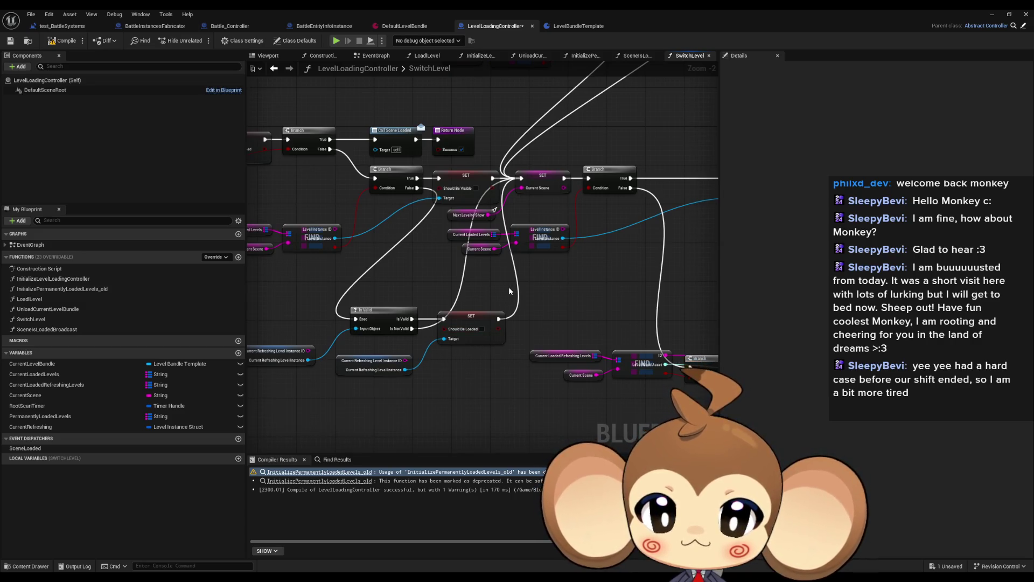
mouse_move(567, 280)
mouse_down()
mouse_move(463, 300)
mouse_move(347, 261)
mouse_up()
Select and rearrange the SET, SET and Return chain and the lower SET and Return nodes.
drag(474, 151, 672, 256)
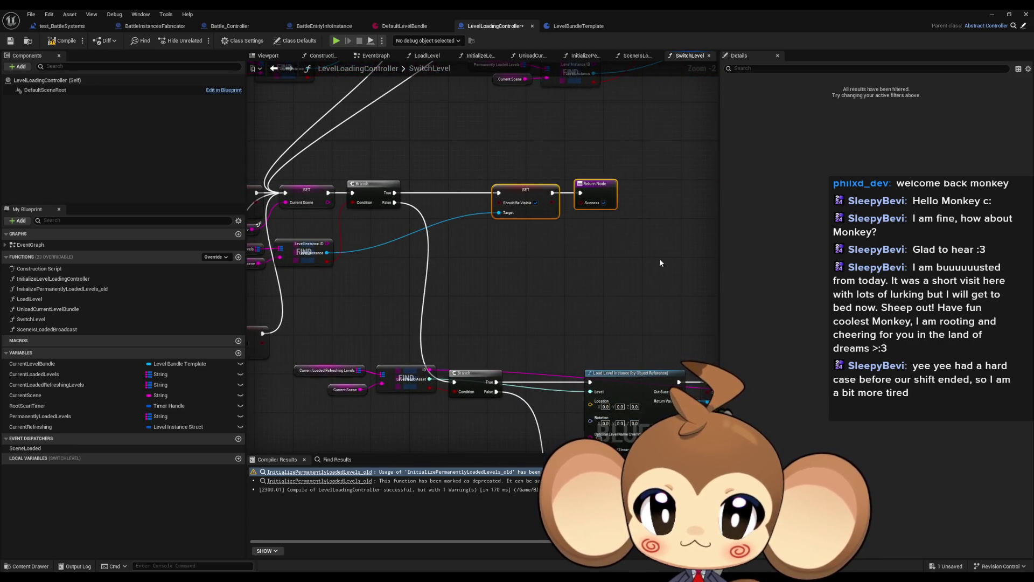
mouse_move(612, 283)
mouse_down()
mouse_move(569, 233)
mouse_move(518, 227)
mouse_up()
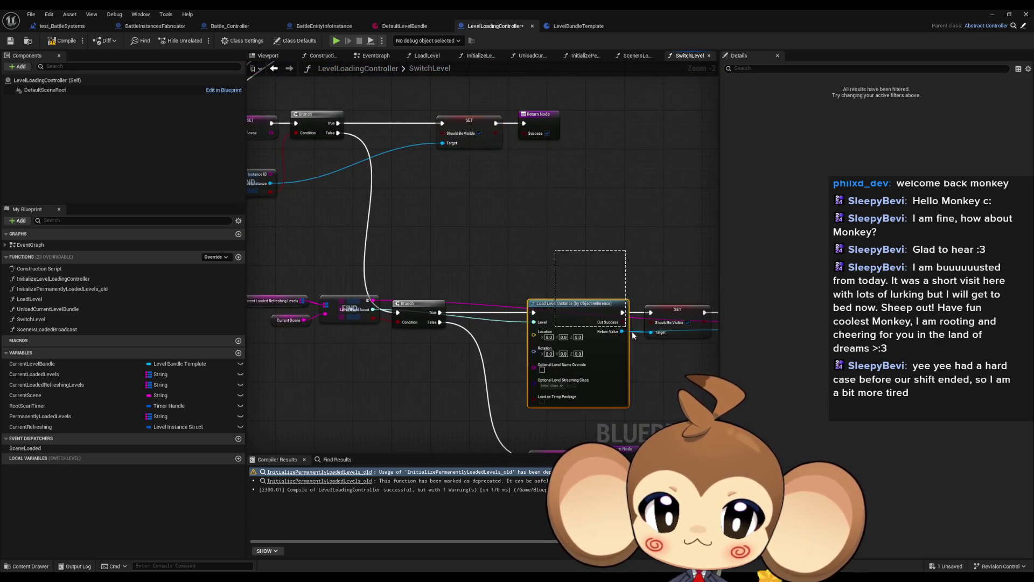
mouse_move(663, 271)
mouse_down()
mouse_move(533, 212)
mouse_move(478, 202)
mouse_up()
mouse_move(477, 201)
mouse_down()
mouse_move(508, 224)
mouse_move(688, 291)
mouse_up()
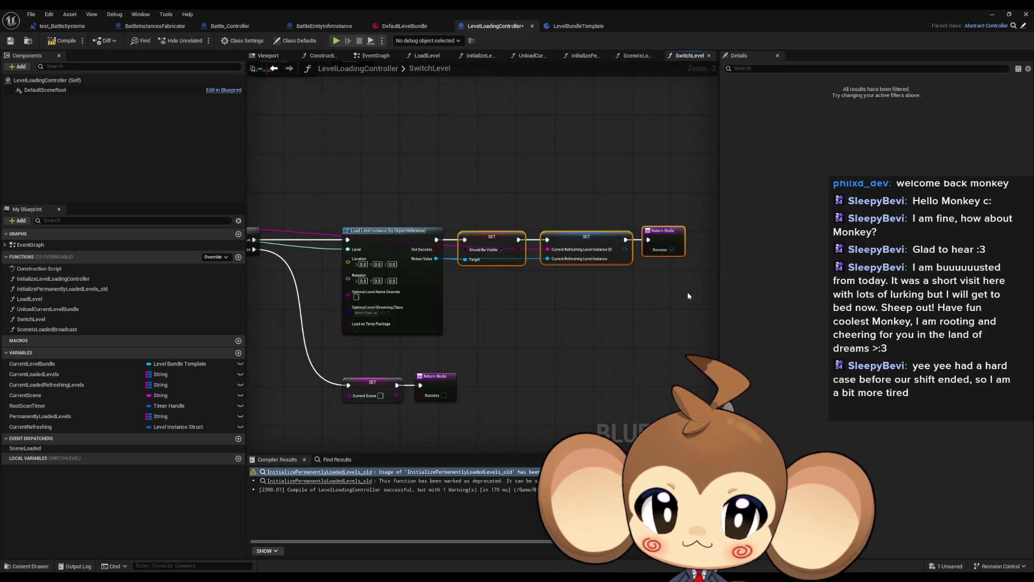
drag(332, 364, 512, 412)
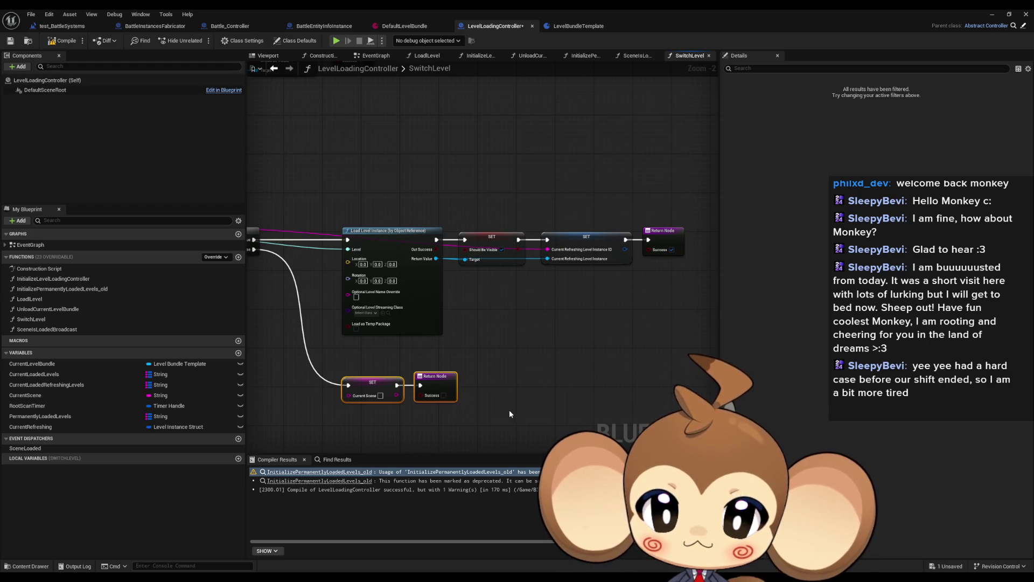
click(509, 410)
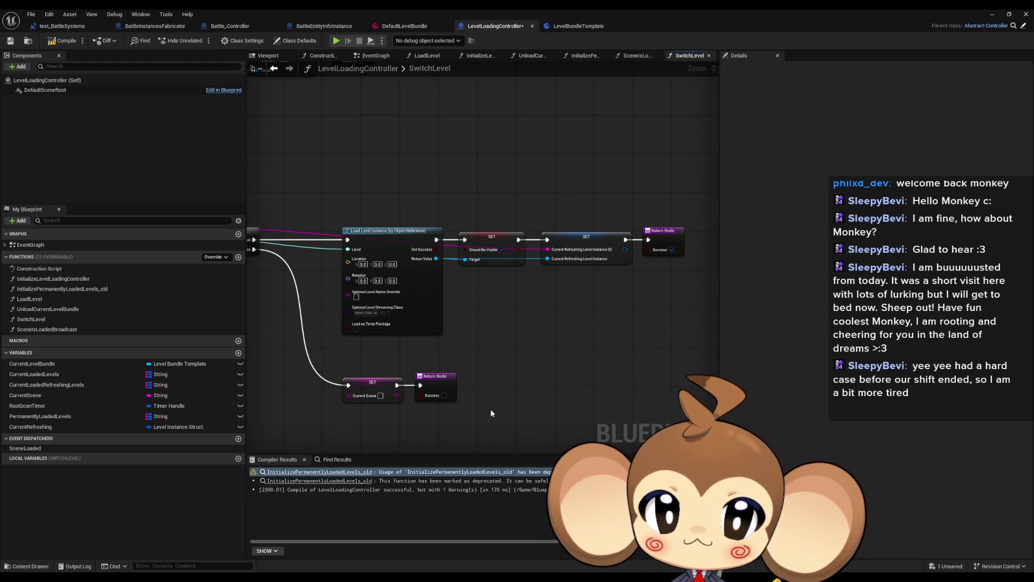
drag(490, 408, 754, 502)
mouse_move(394, 260)
mouse_down()
mouse_move(262, 198)
mouse_move(199, 117)
mouse_up()
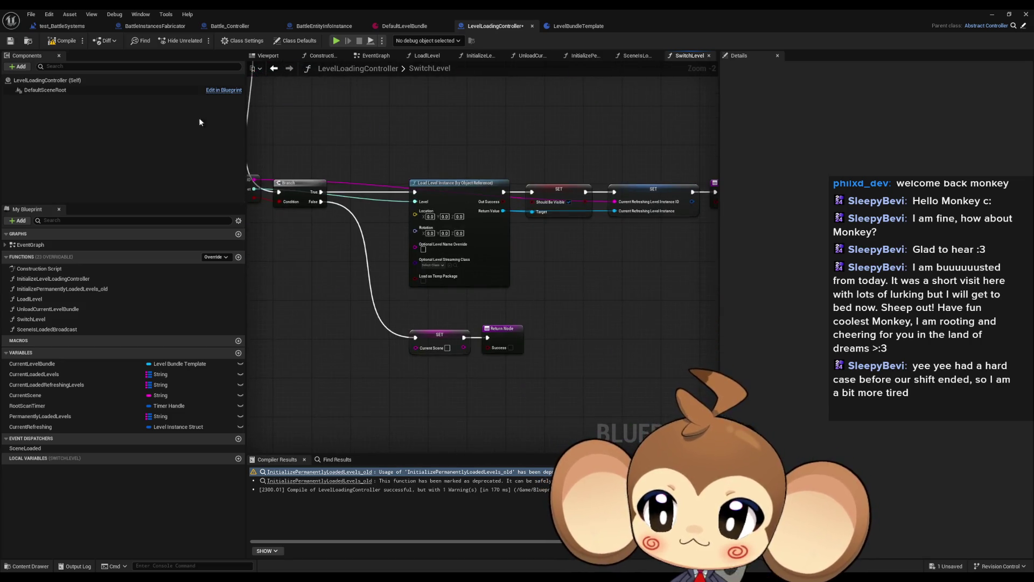
Recompile LevelLoadingController with F7 and view the test_BattleSystems EventGraph.
key(F7)
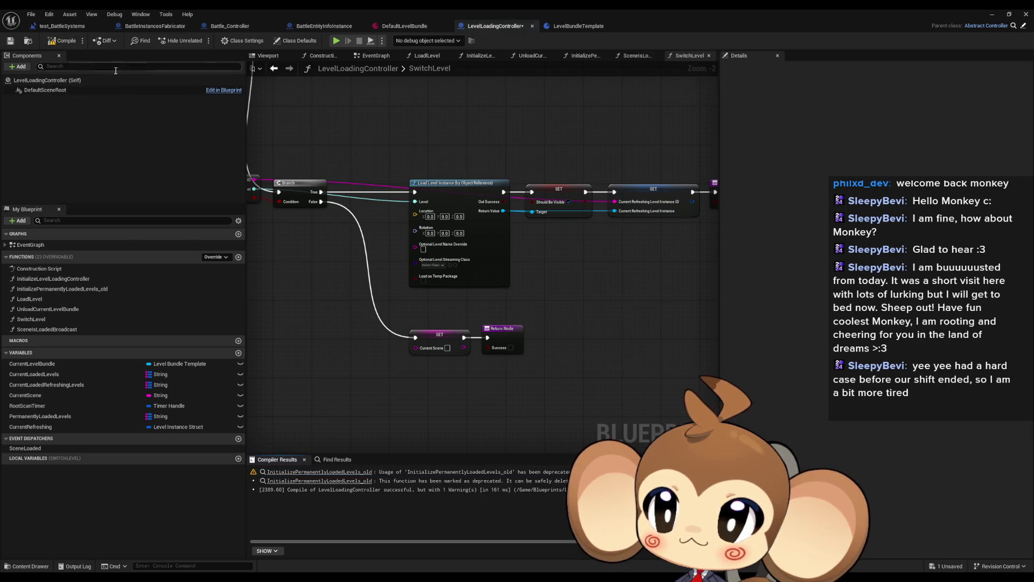
click(65, 26)
drag(327, 263, 442, 273)
scroll(427, 365, up, 2)
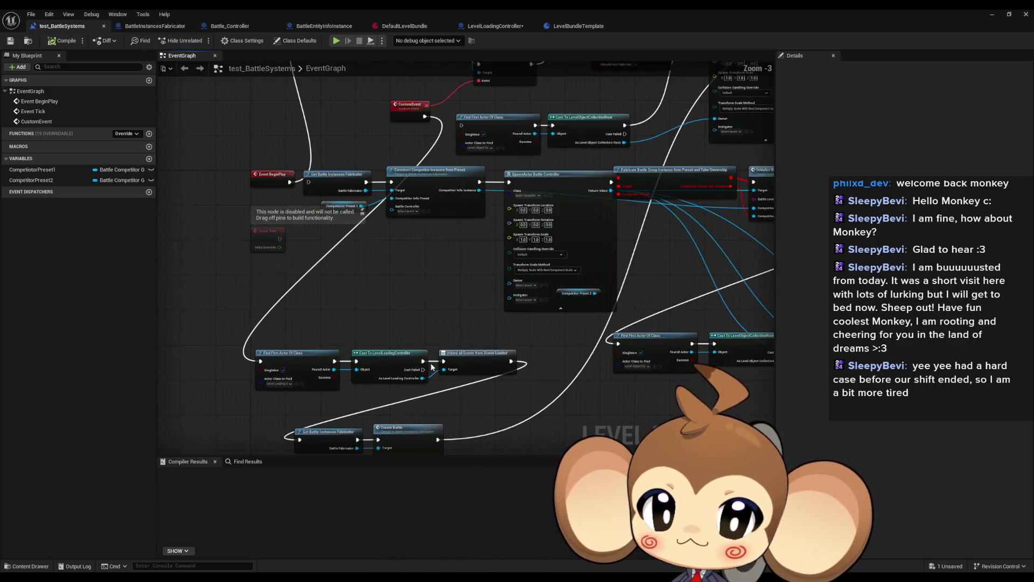
In DefaultLevelBundle, add a Refreshing Levels entry with ID 'e' using DefaultBattleLevel.
scroll(461, 254, up, 2)
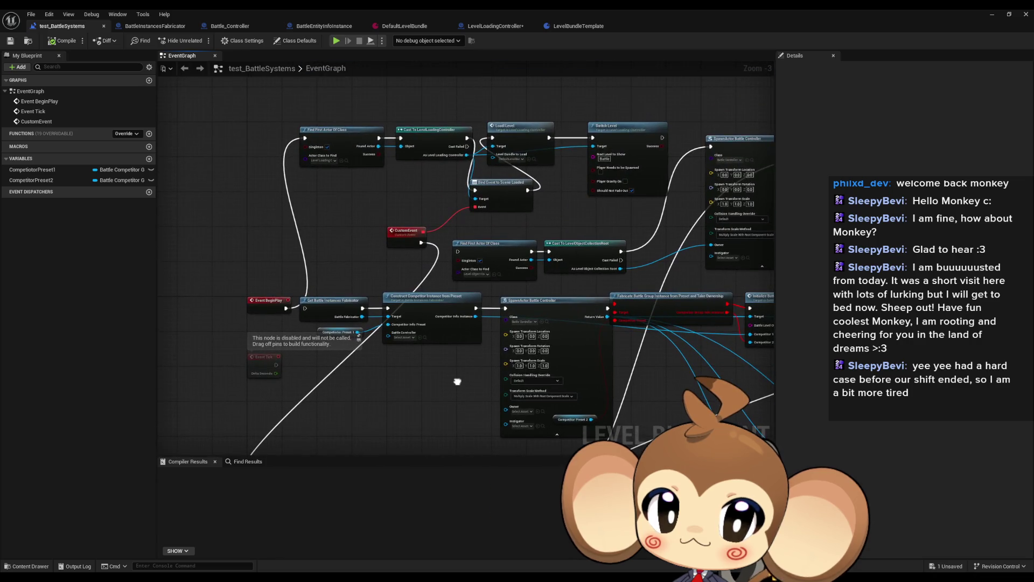
scroll(607, 214, up, 1)
click(404, 26)
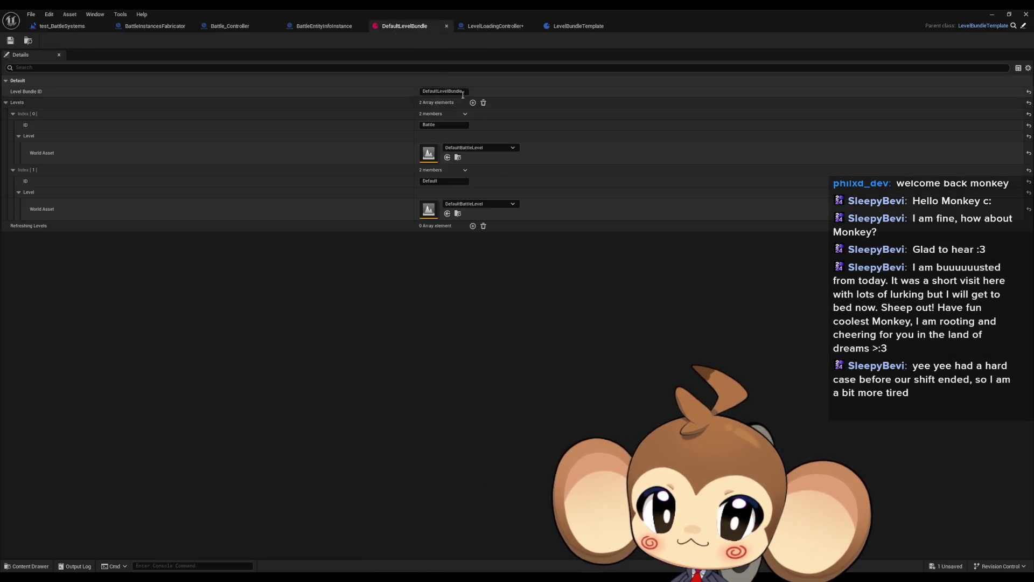
click(473, 226)
click(451, 248)
text(Battl)
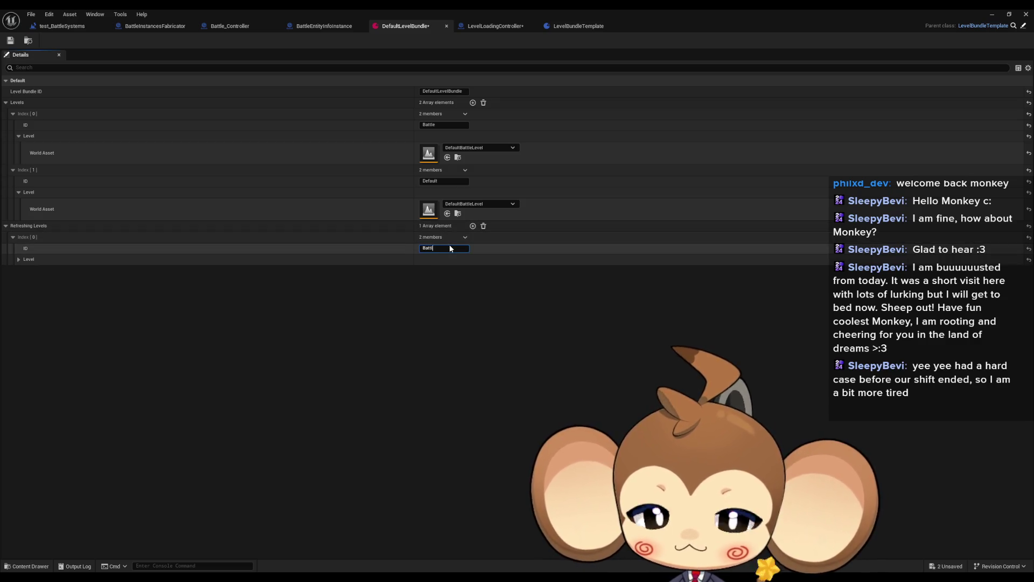
text(e)
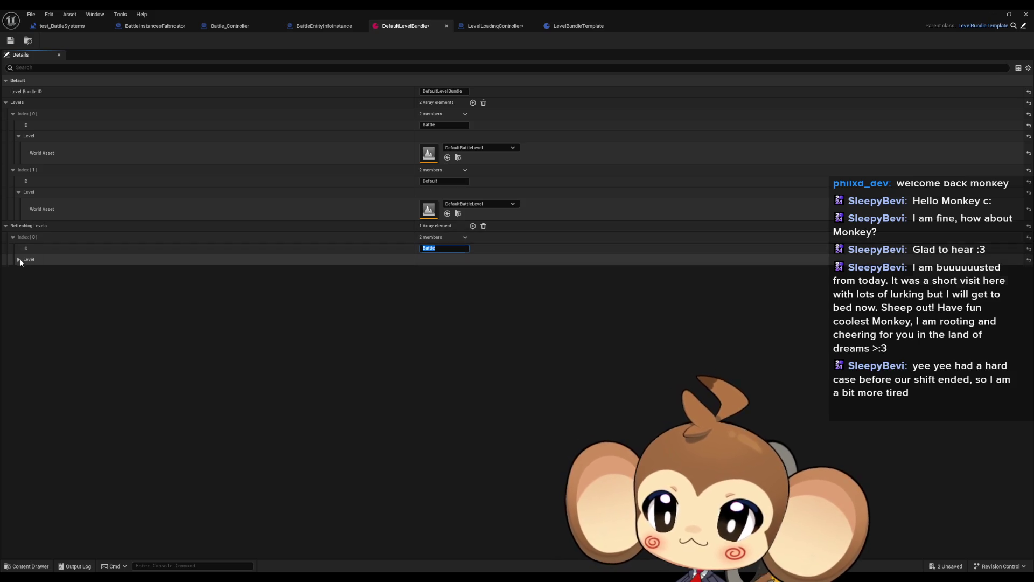
click(18, 259)
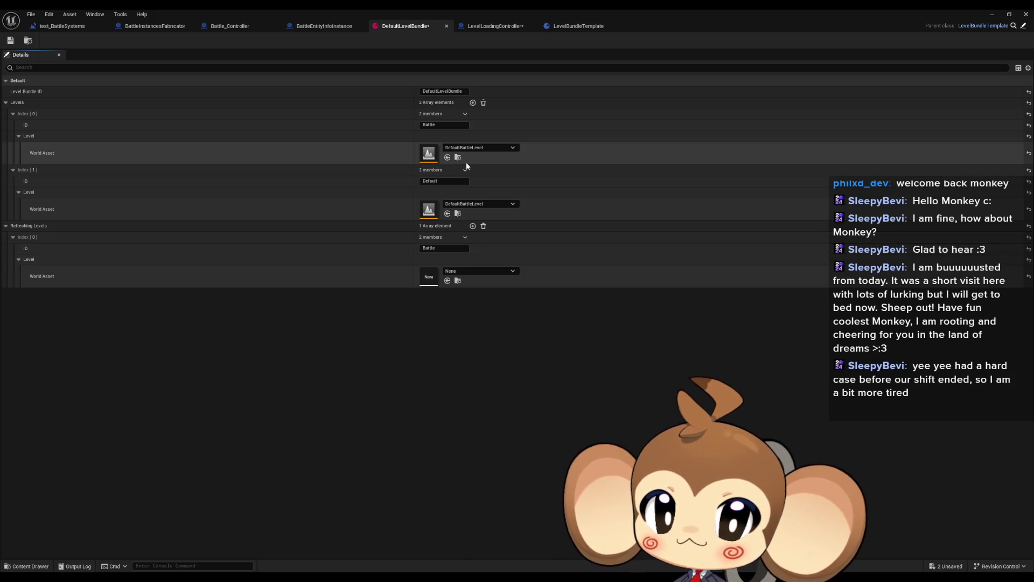
click(448, 281)
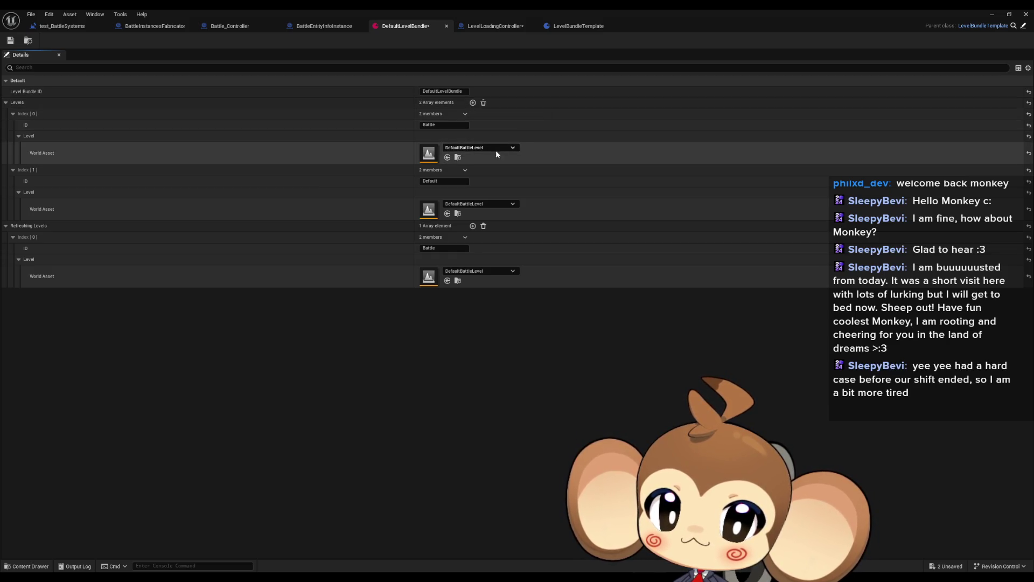
Delete the Battle entry from Levels, save DefaultLevelBundle, and return to test_BattleSystems.
click(464, 115)
click(479, 134)
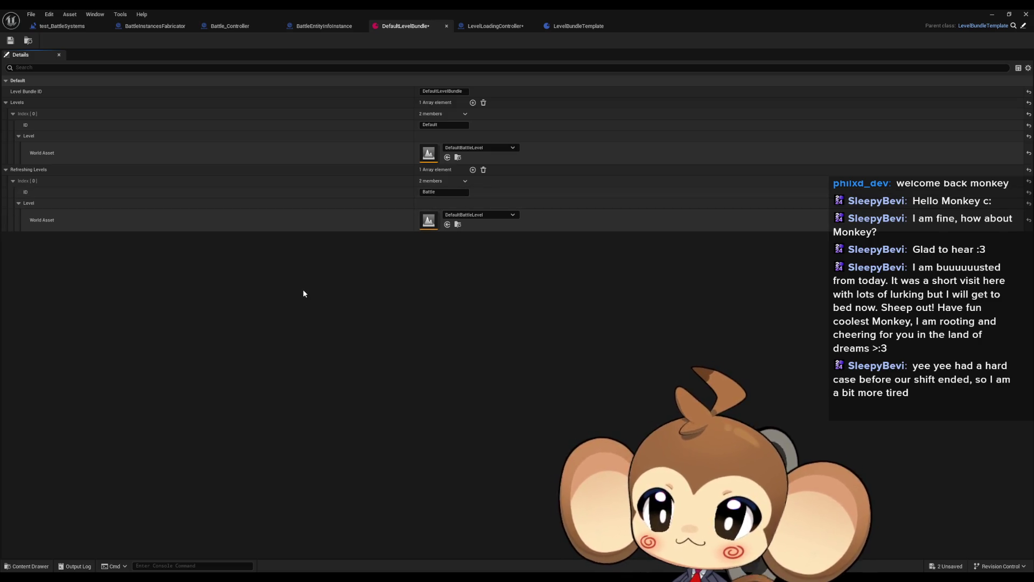
click(11, 43)
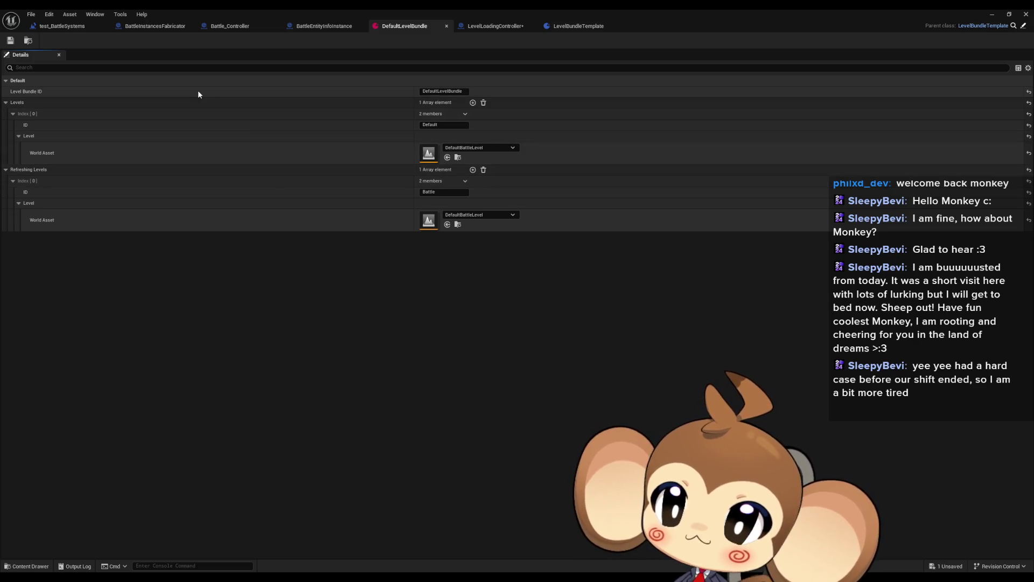
click(60, 27)
scroll(458, 227, down, 3)
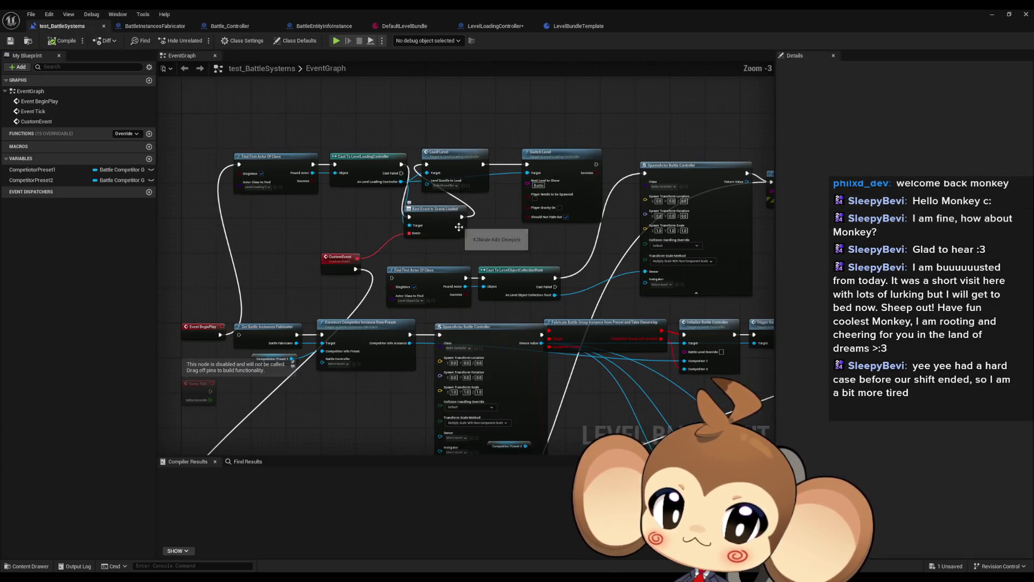
Review the EventGraph's level-switching chain, then save all assets from the main editor.
click(555, 182)
mouse_move(555, 182)
mouse_down()
mouse_move(595, 82)
mouse_move(606, 16)
mouse_up()
mouse_move(628, 150)
mouse_down()
mouse_move(524, 166)
mouse_move(339, 359)
mouse_move(161, 307)
mouse_move(529, 245)
mouse_move(359, 236)
mouse_up()
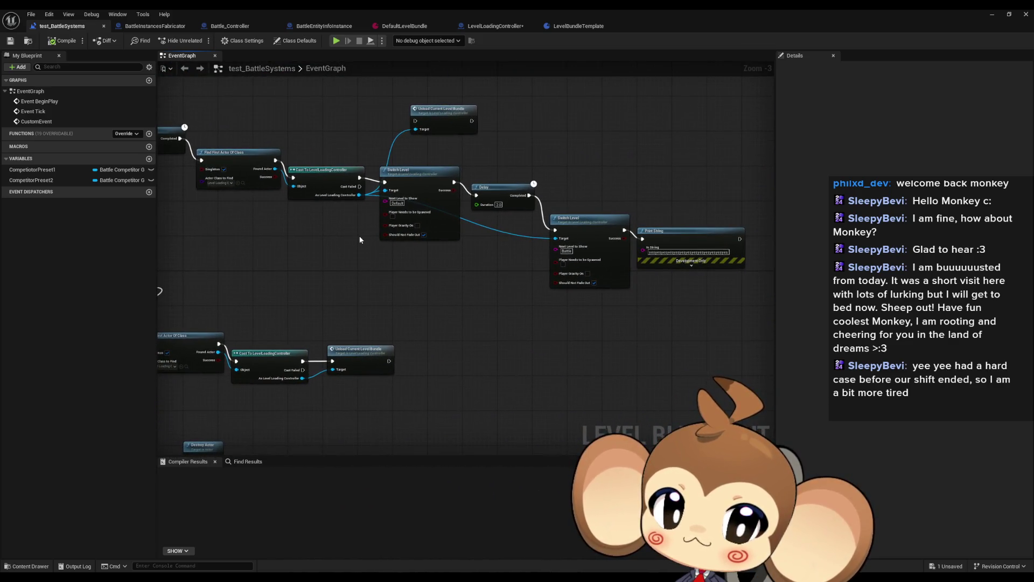
scroll(360, 239, down, 2)
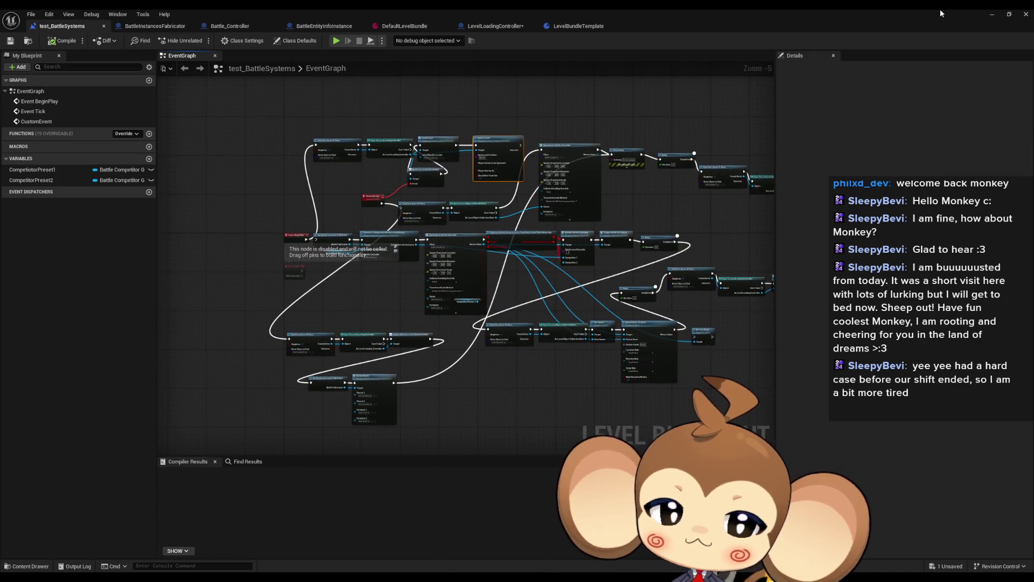
click(986, 15)
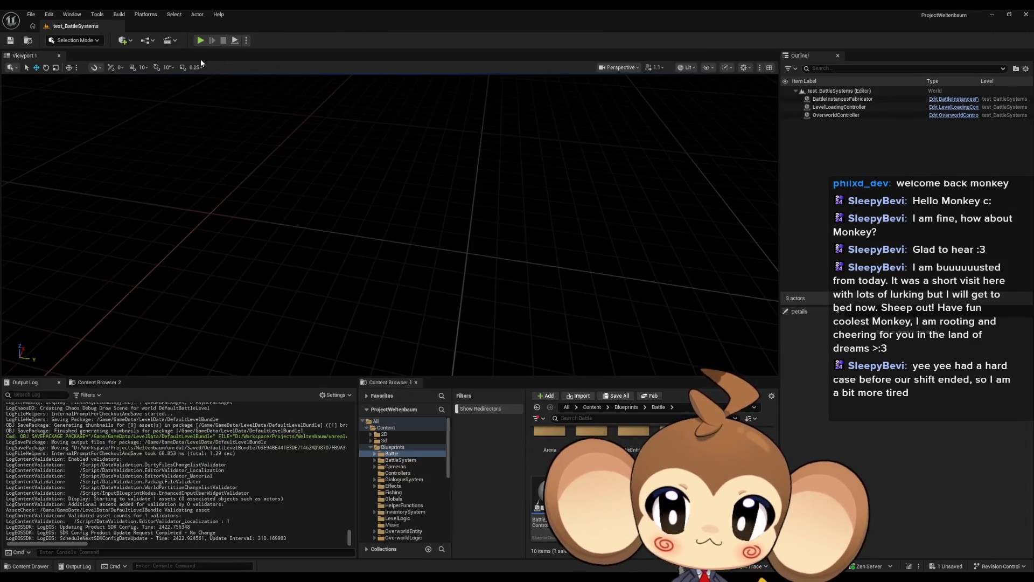
click(31, 14)
click(57, 141)
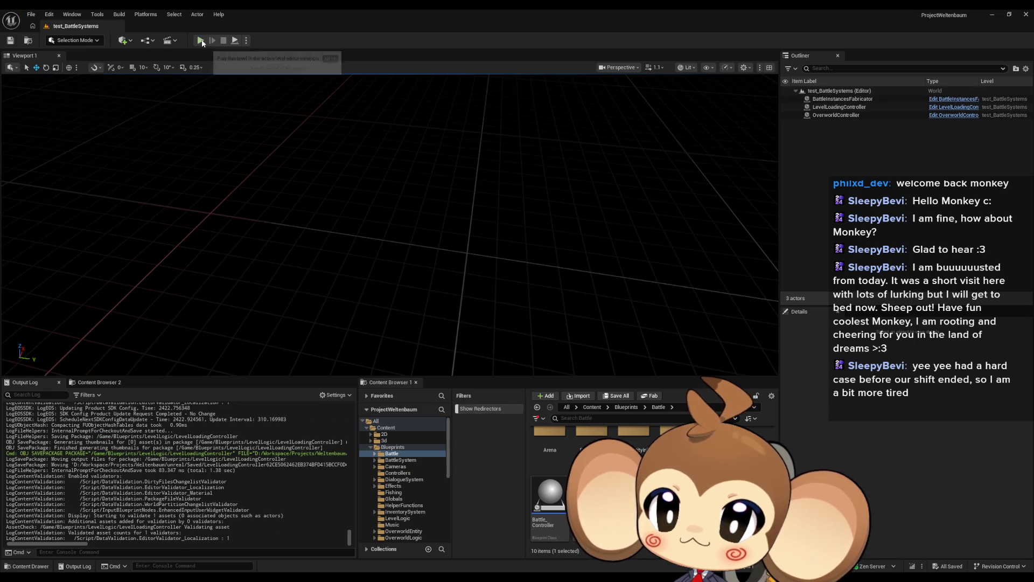
Playtest the test_BattleSystems level twice, which logs an Accessed None error.
click(202, 42)
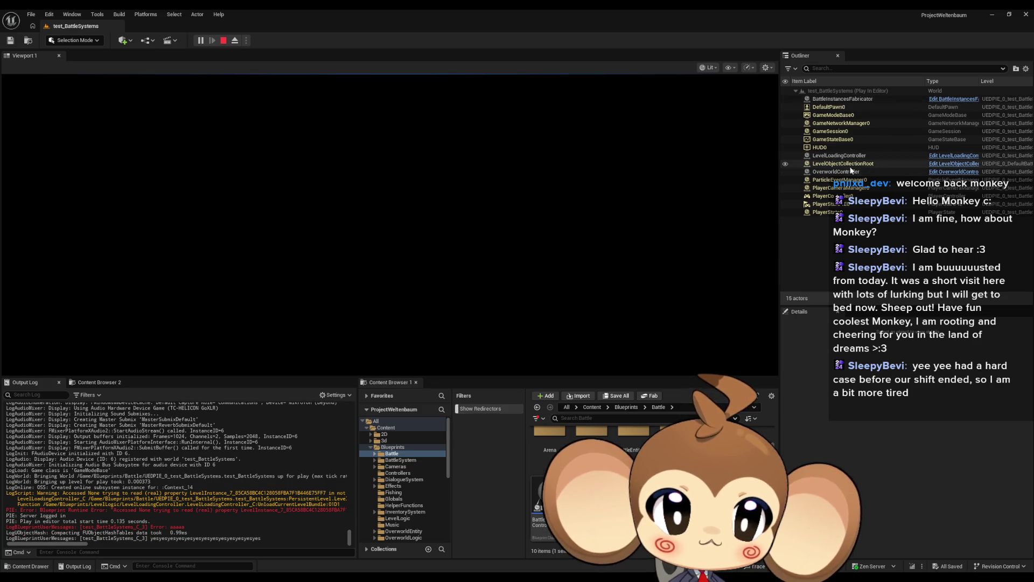
click(223, 40)
click(205, 41)
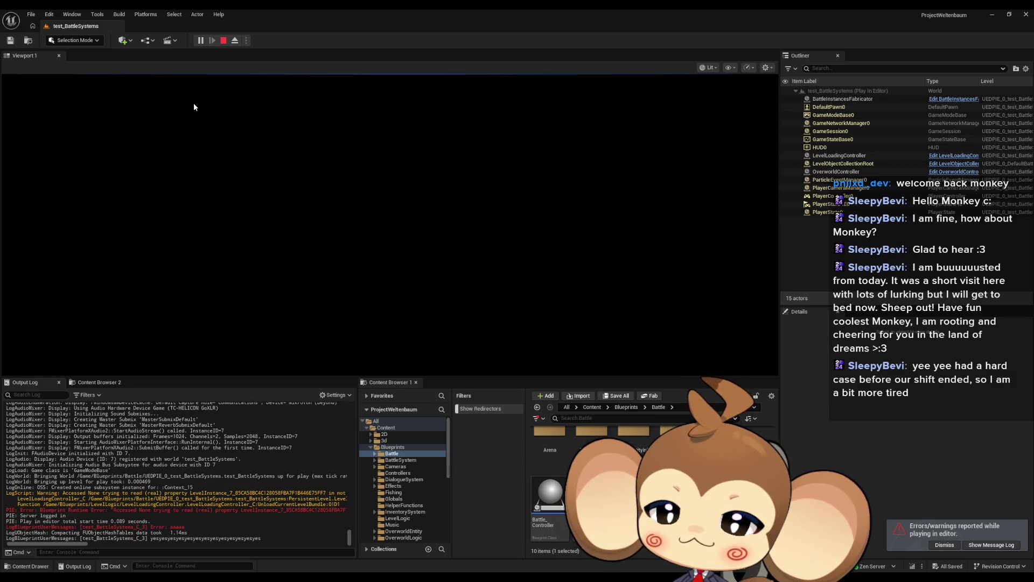
click(222, 40)
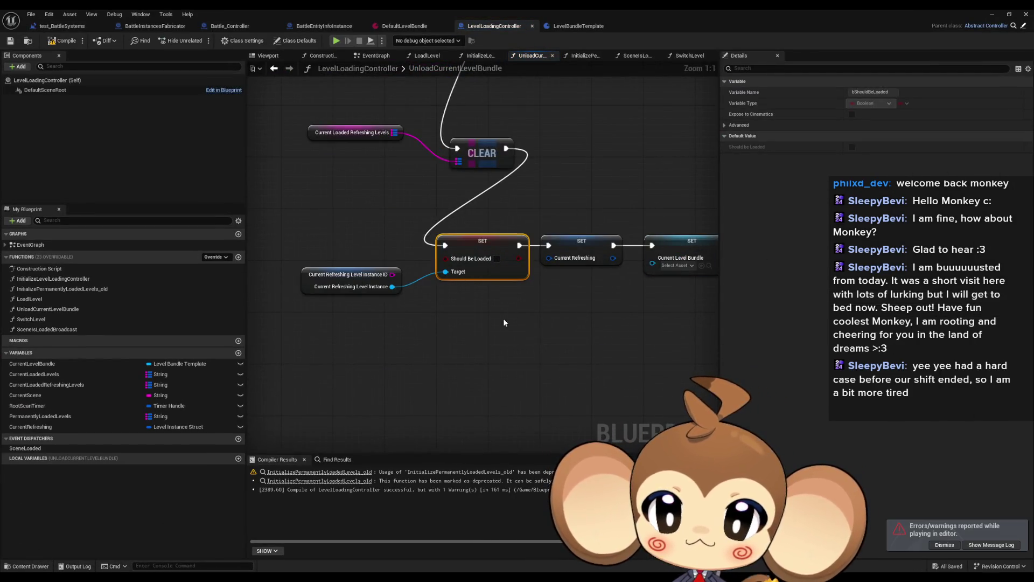
Place a Current Refreshing getter in the UnloadCurrentLevelBundle graph.
scroll(492, 328, down, 2)
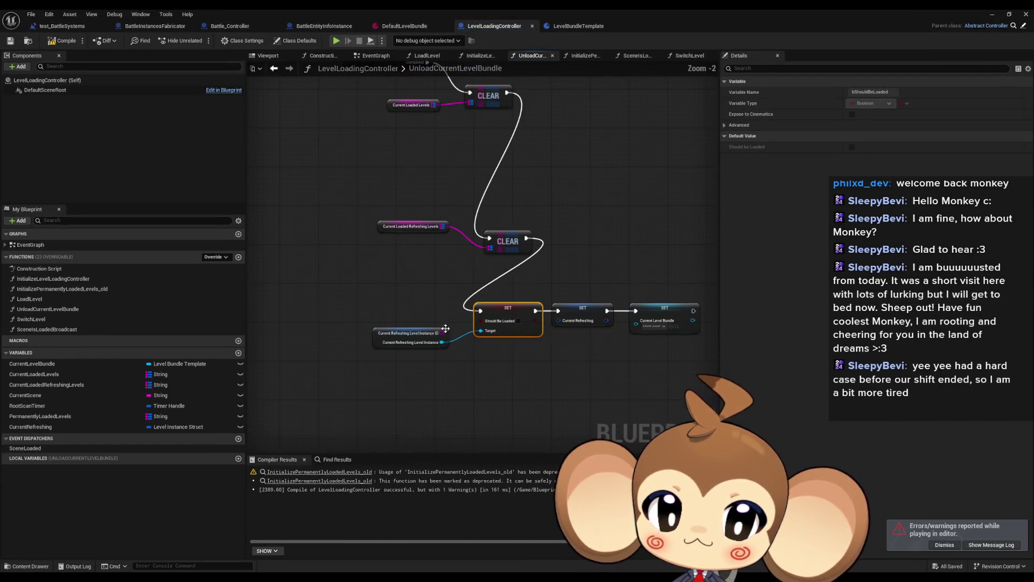
scroll(445, 328, up, 2)
click(48, 428)
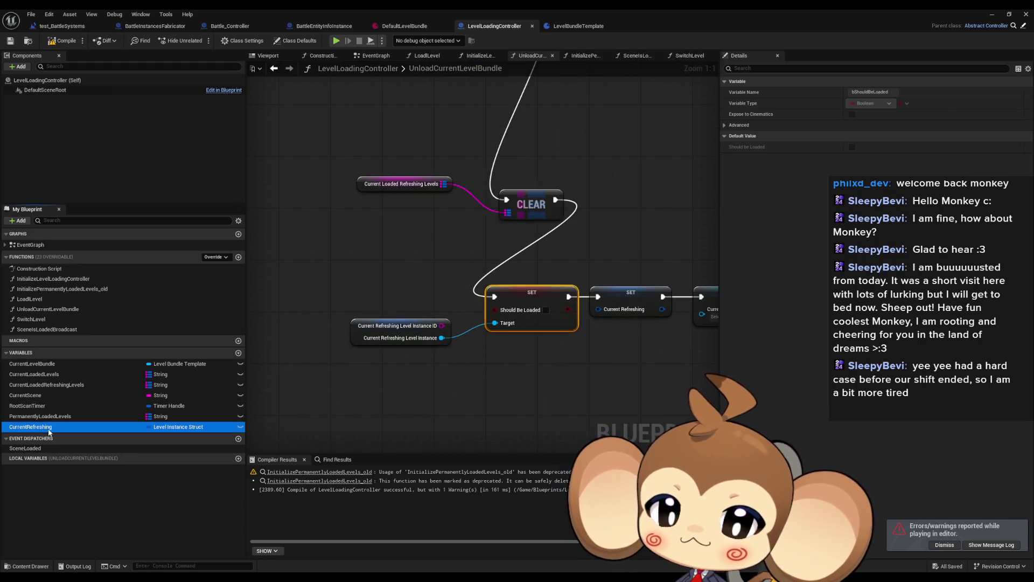
mouse_move(49, 427)
mouse_down()
mouse_move(264, 231)
mouse_move(333, 244)
mouse_up()
click(285, 240)
text(v)
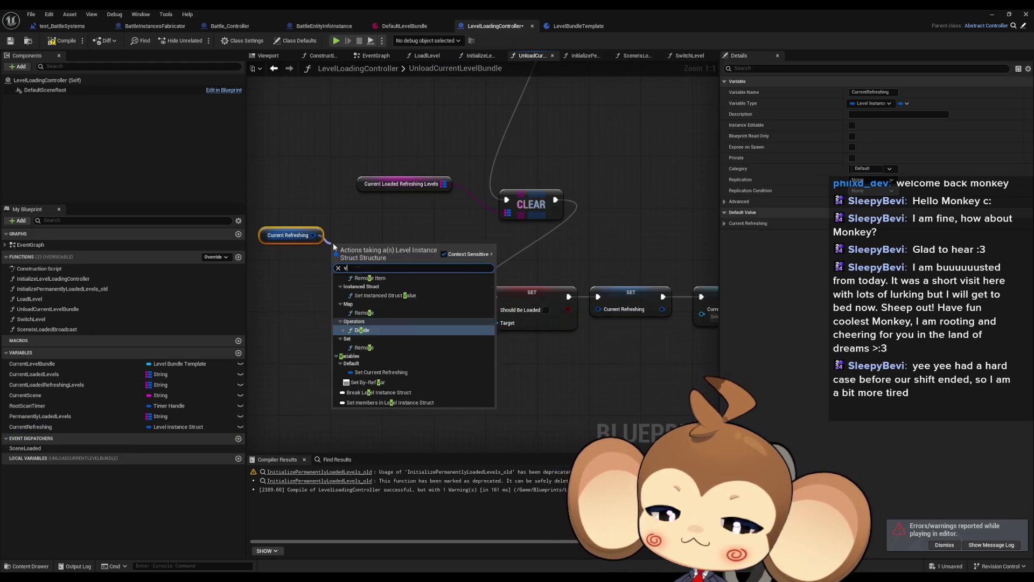
text(break)
key(Return)
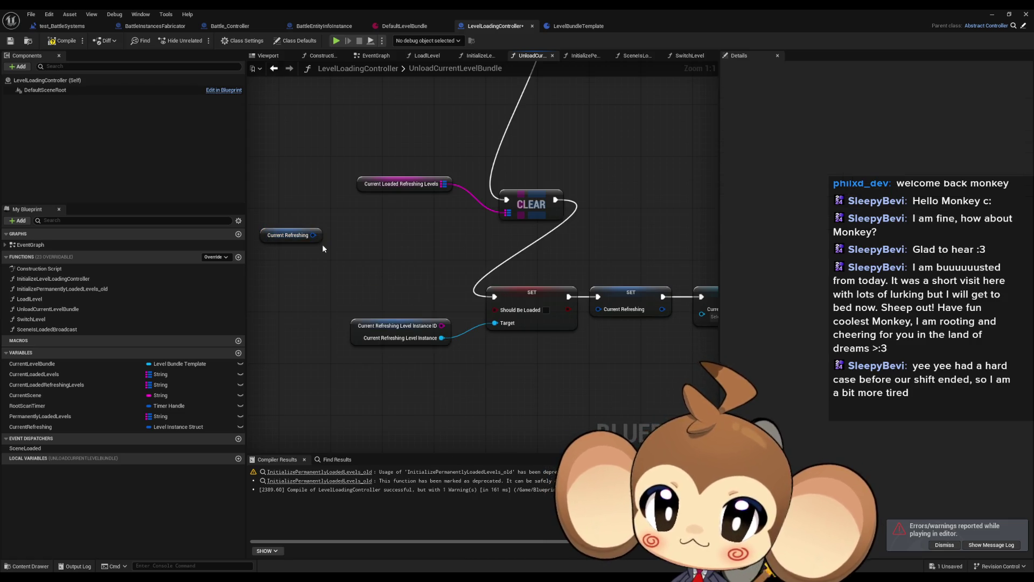
Add Is Valid on Level Instance: CLEAR in, valid to Should Be Loaded SET, not valid to Current Refreshing SET.
drag(441, 337, 457, 354)
text(valid)
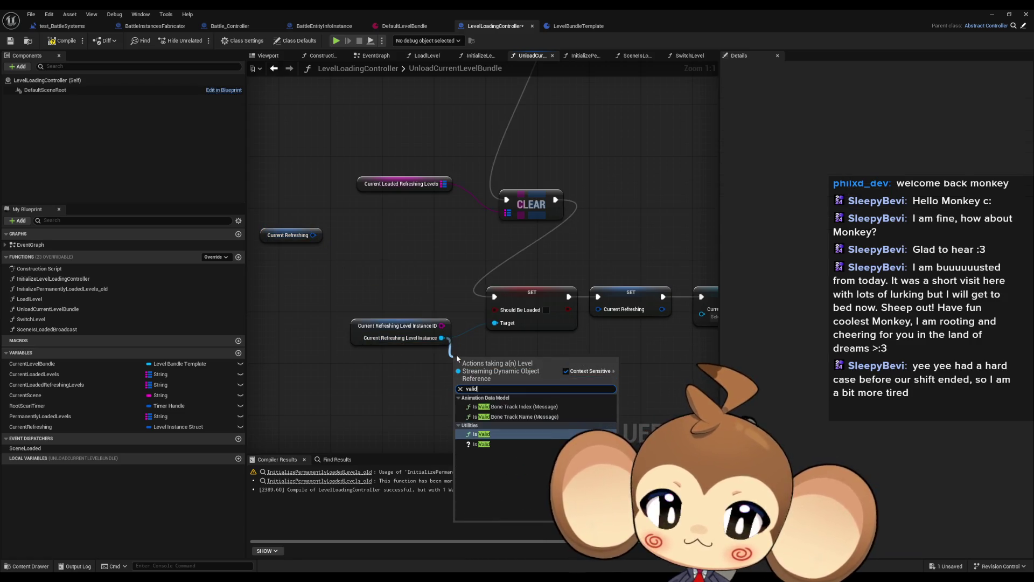
key(Down)
key(Return)
drag(530, 367, 494, 296)
mouse_move(455, 368)
mouse_down()
mouse_move(538, 302)
mouse_move(612, 219)
mouse_move(558, 202)
mouse_move(456, 292)
mouse_up()
mouse_move(423, 394)
mouse_down()
mouse_move(455, 386)
mouse_move(487, 353)
mouse_move(501, 305)
mouse_up()
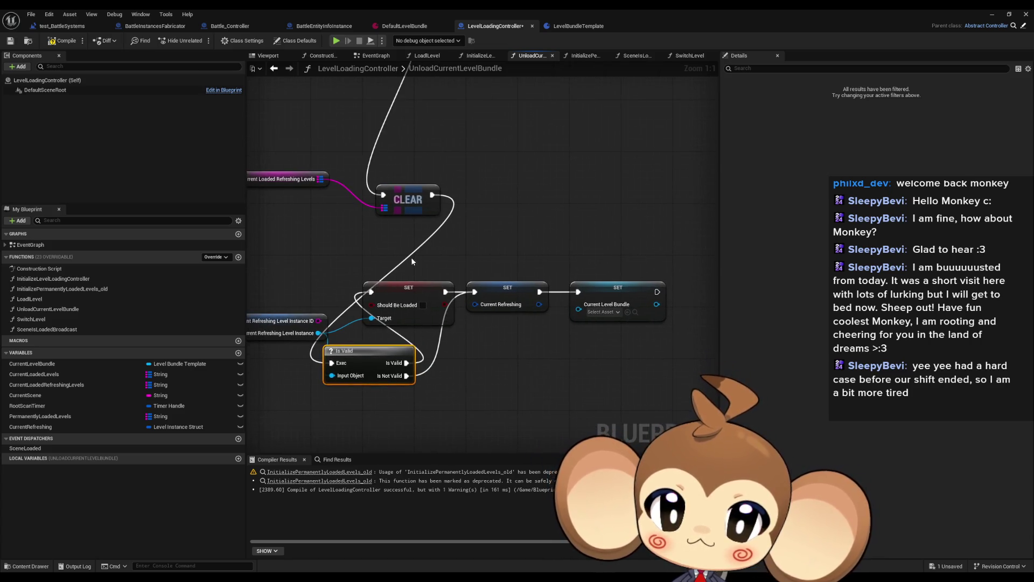
Align the Is Valid and SET nodes into one chain and compile the blueprint.
drag(366, 261, 610, 320)
drag(390, 289, 450, 358)
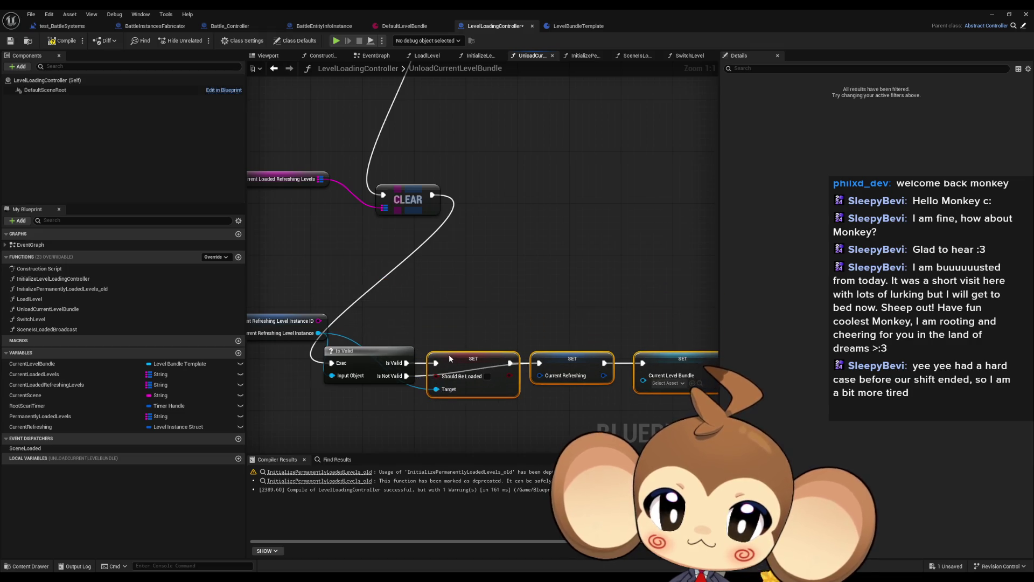
ctrl+click(375, 353)
mouse_move(376, 353)
mouse_down()
mouse_move(429, 342)
mouse_move(426, 249)
mouse_up()
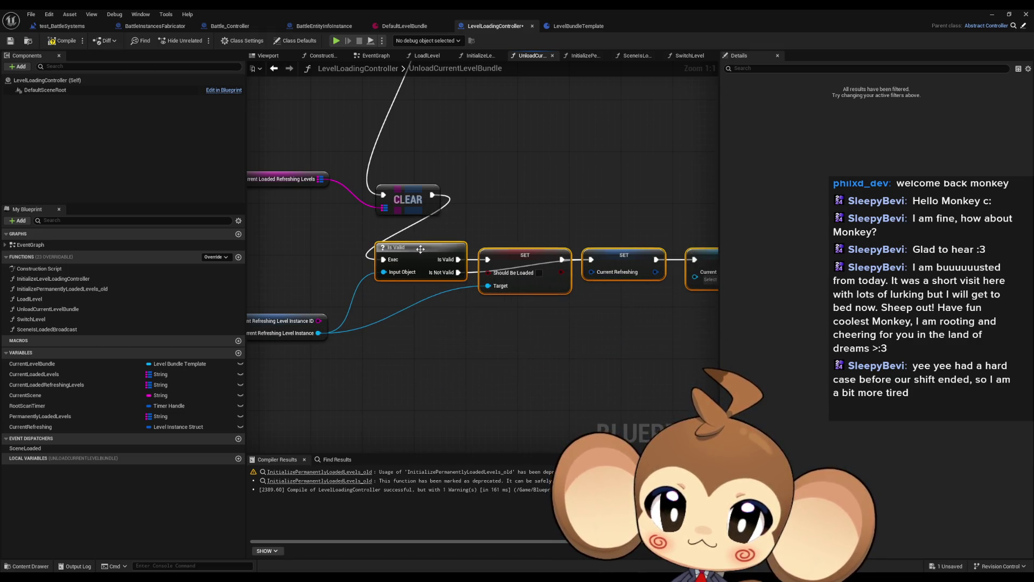
drag(341, 290, 402, 295)
click(402, 295)
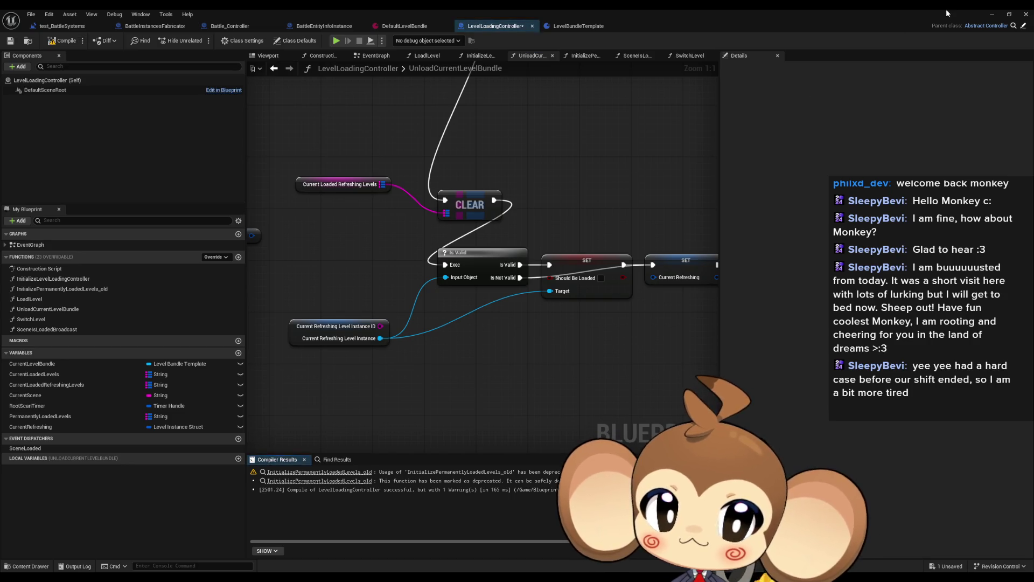
drag(377, 162, 449, 156)
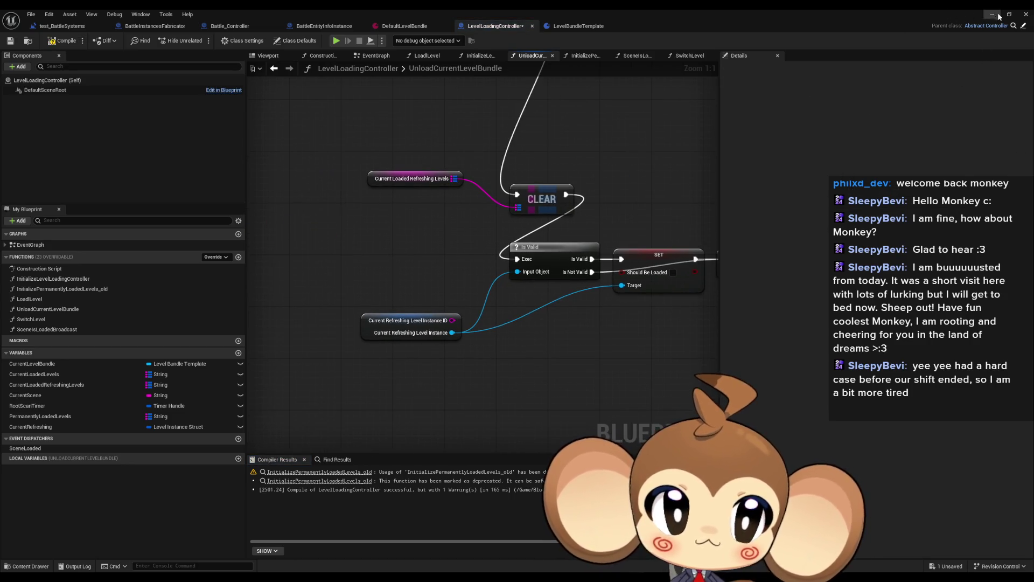
Clear the Output Log and run a fresh playtest of test_BattleSystems.
click(997, 15)
right_click(139, 427)
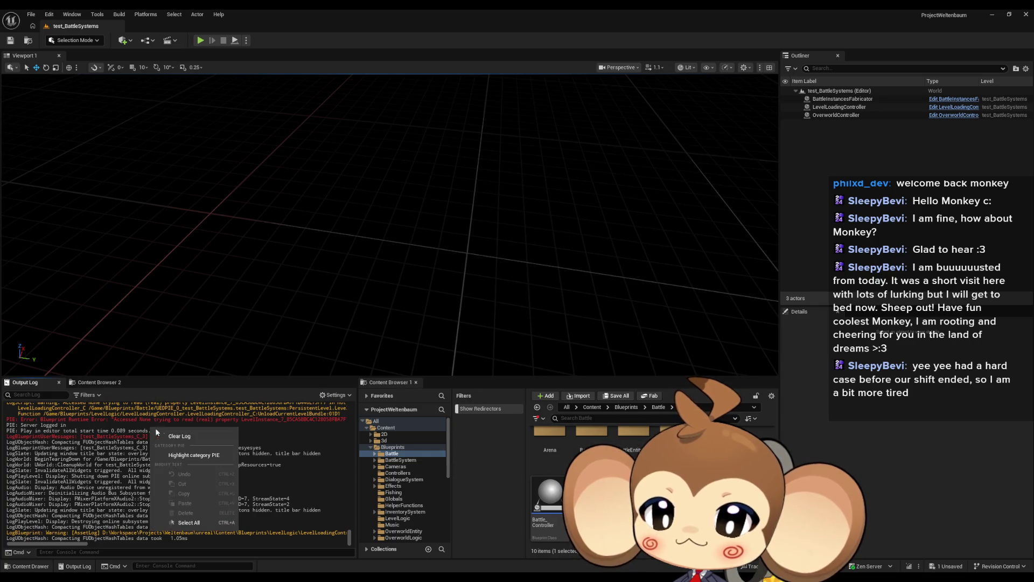
click(167, 435)
click(205, 42)
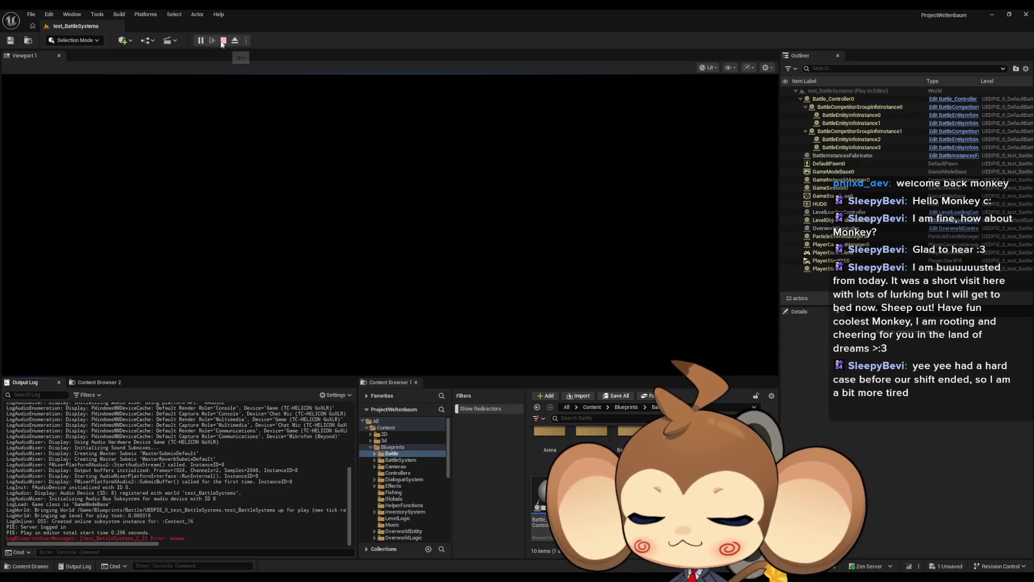
click(223, 41)
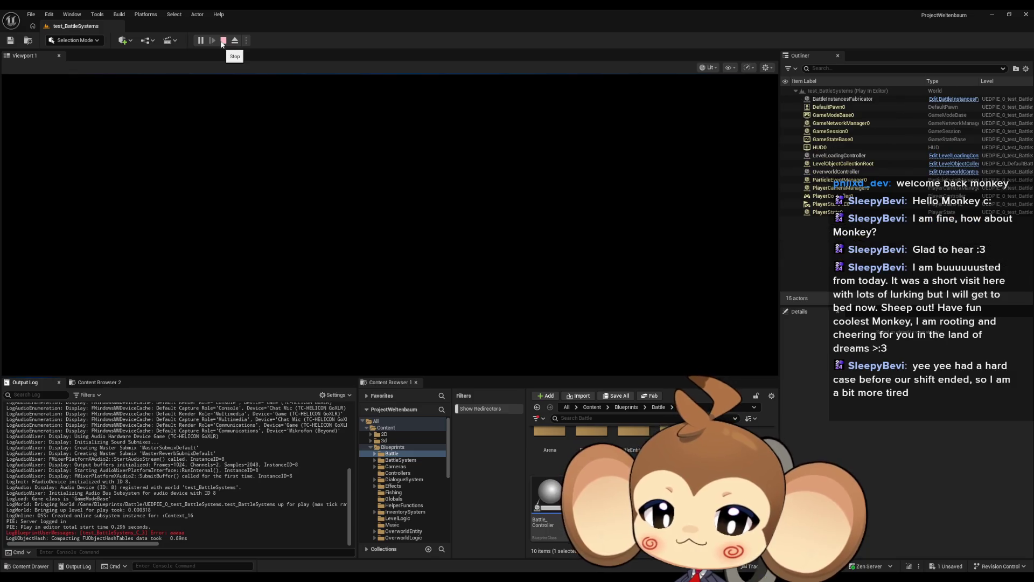
click(223, 41)
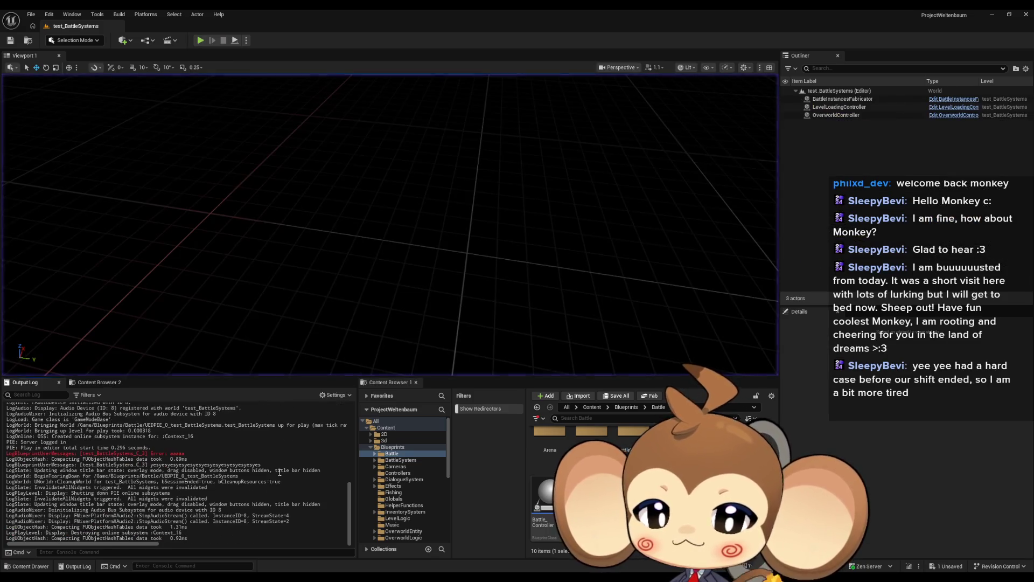
Rerun the playtest with Alt+P, inspect the log's error and warning text, and return to the blueprint.
drag(80, 454, 93, 453)
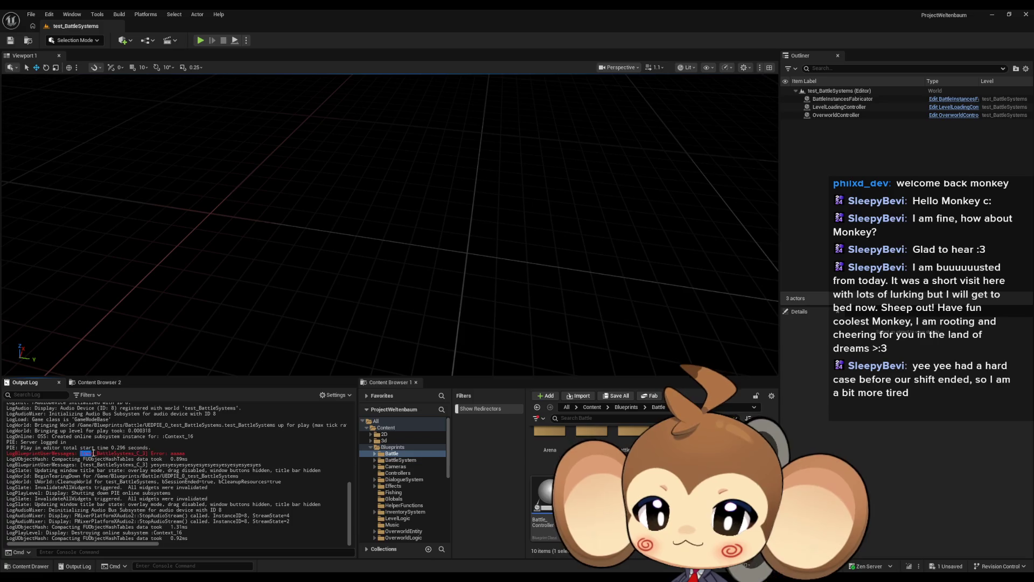
key(alt+p)
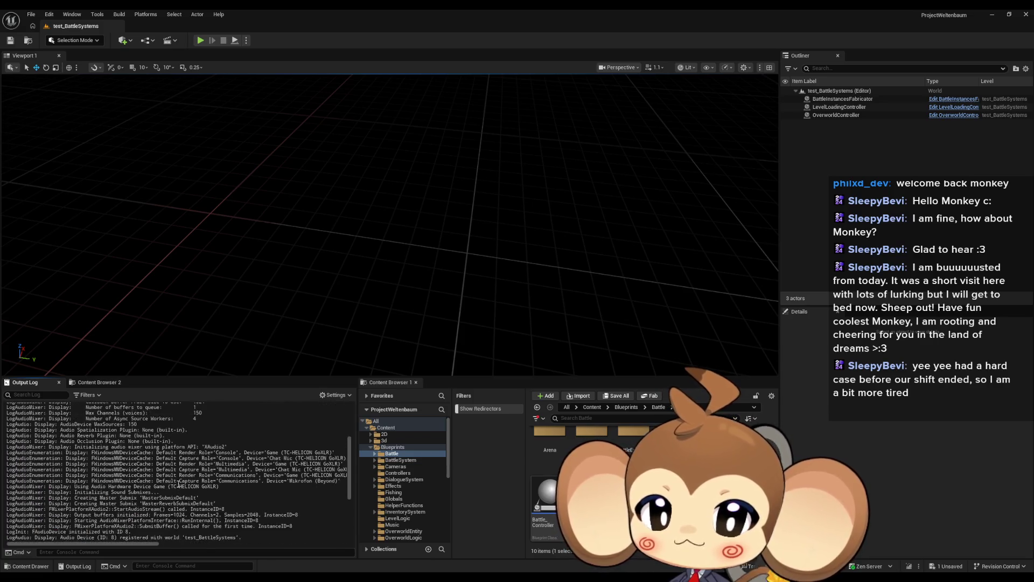
drag(188, 417, 75, 423)
mouse_move(92, 546)
mouse_down()
mouse_move(305, 554)
mouse_move(9, 546)
mouse_up()
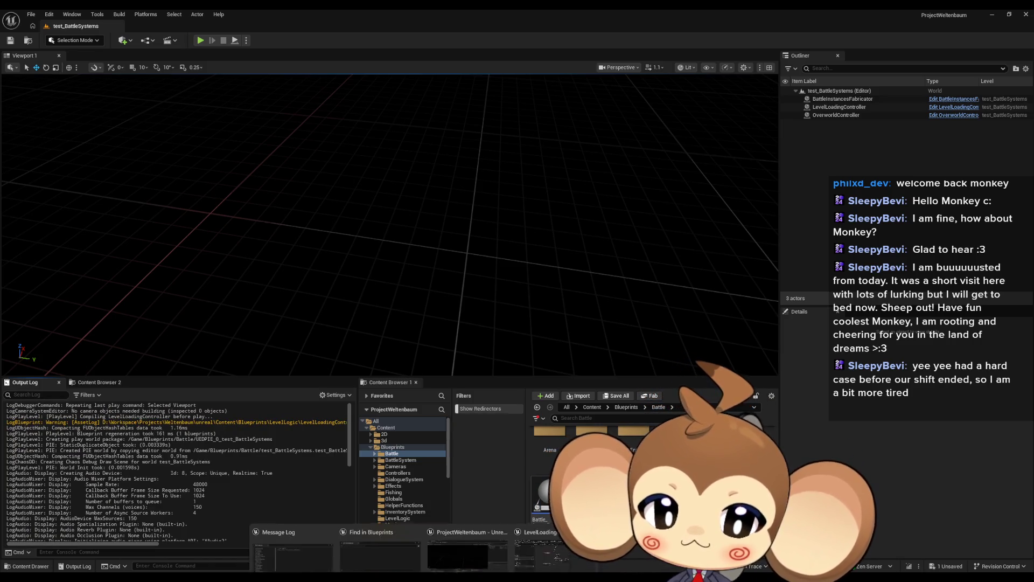
click(547, 542)
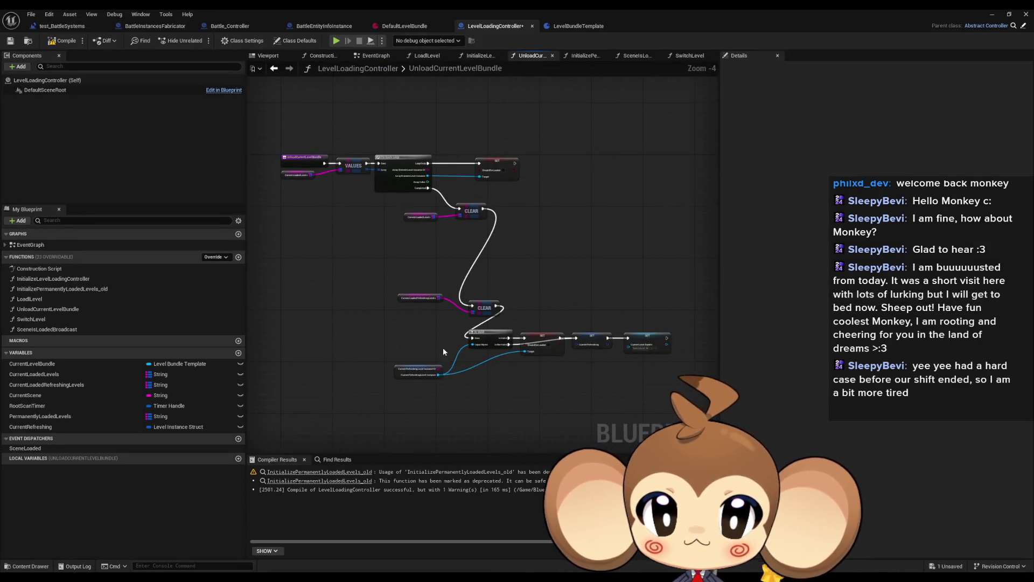
Line up the second CLEAR and Current Loaded Refreshing Levels nodes beside the first CLEAR.
scroll(439, 271, up, 3)
drag(471, 406, 508, 235)
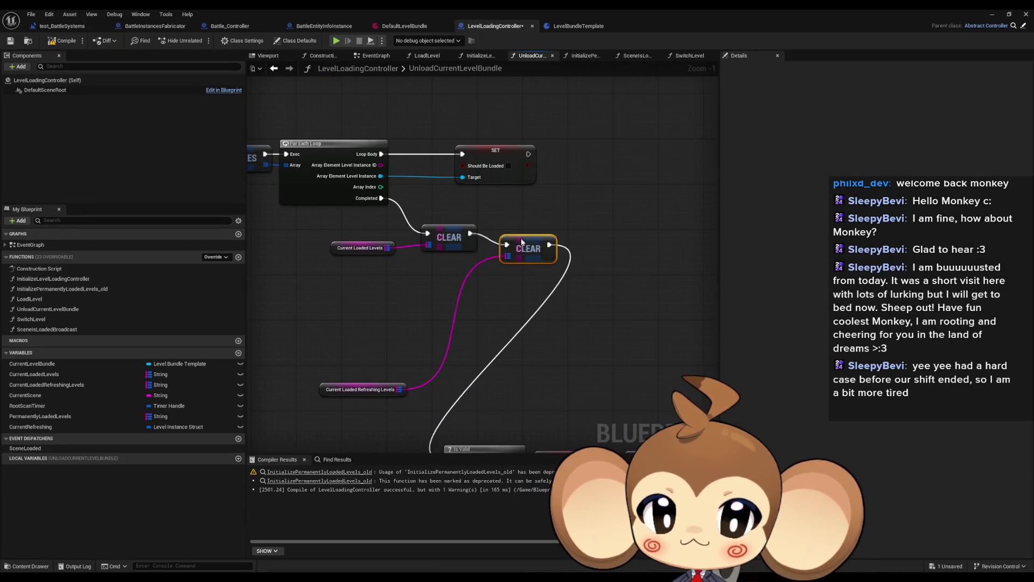
mouse_move(356, 390)
mouse_down()
mouse_move(418, 267)
mouse_move(424, 274)
mouse_up()
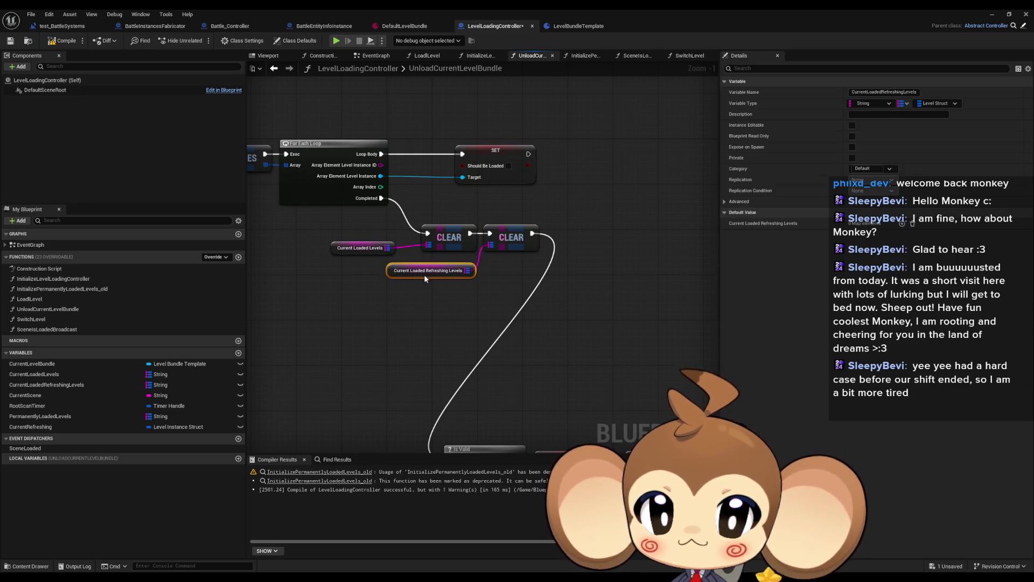
drag(353, 253, 364, 253)
scroll(436, 239, down, 3)
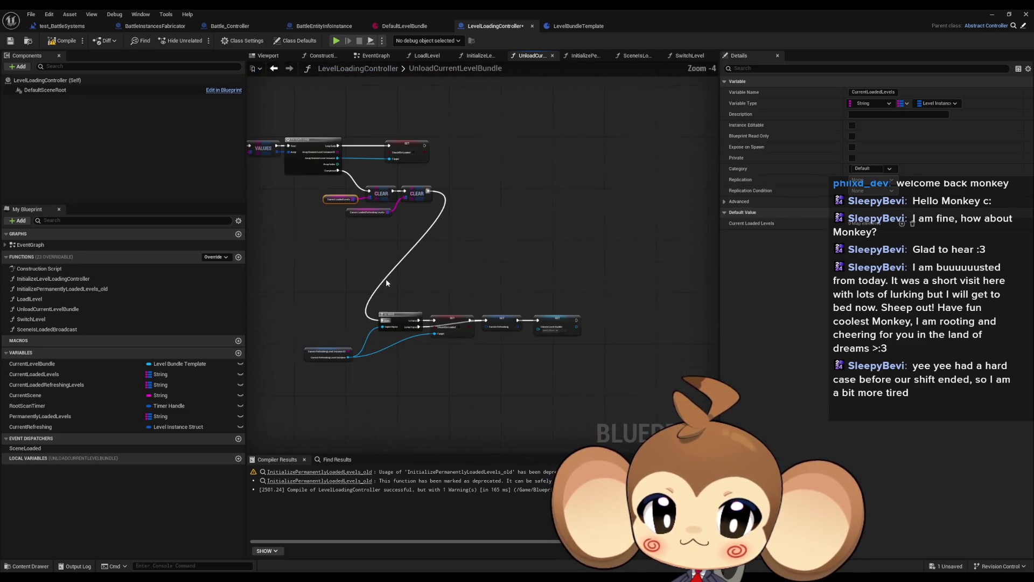
Move the Is Valid/SET group and Current Refreshing Level Instance up beside the CLEARs, then open LoadLevel.
drag(394, 284, 651, 383)
mouse_move(400, 320)
mouse_down()
mouse_move(391, 186)
mouse_move(464, 191)
mouse_up()
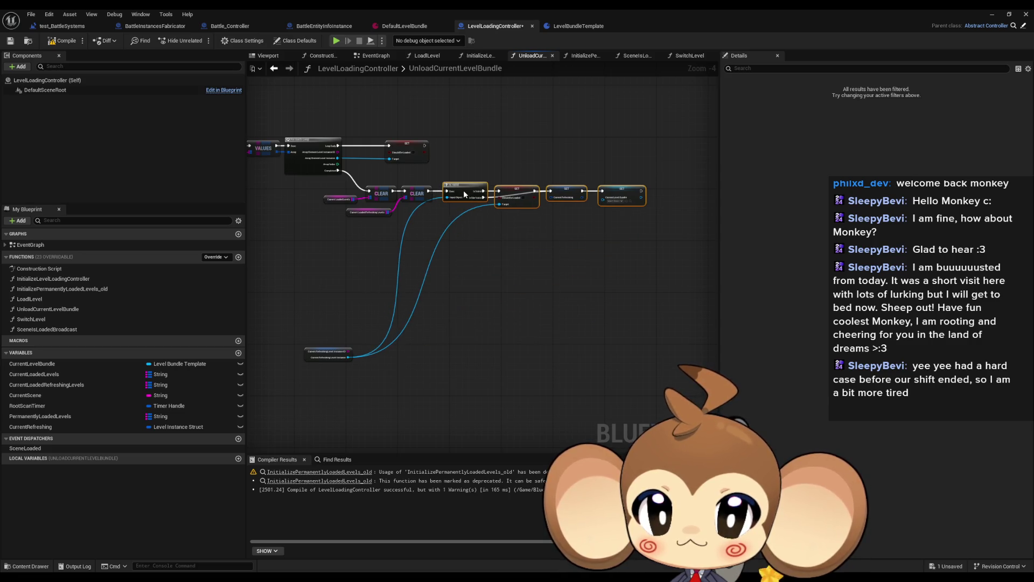
drag(323, 361, 400, 237)
scroll(424, 267, up, 4)
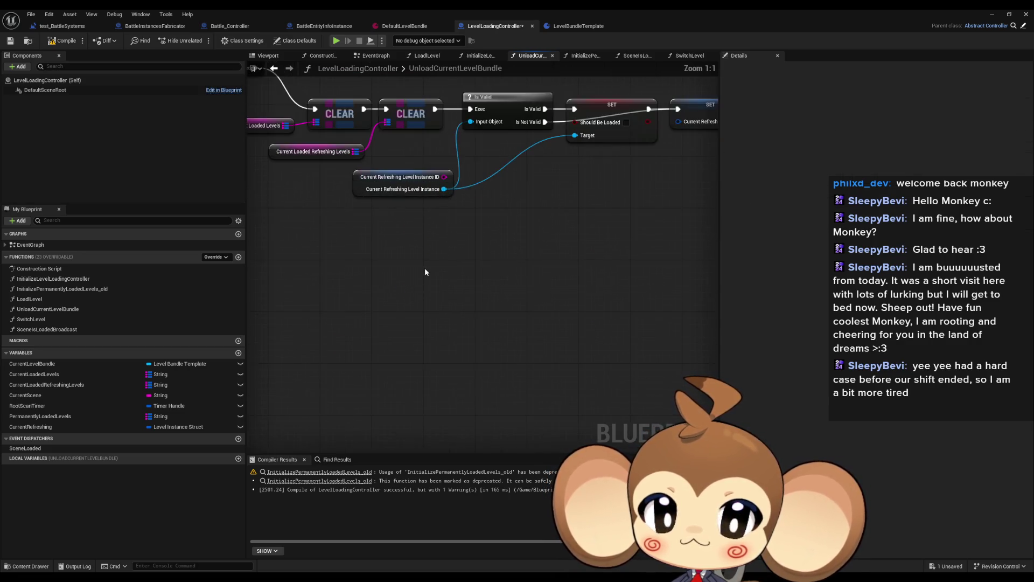
scroll(322, 337, down, 2)
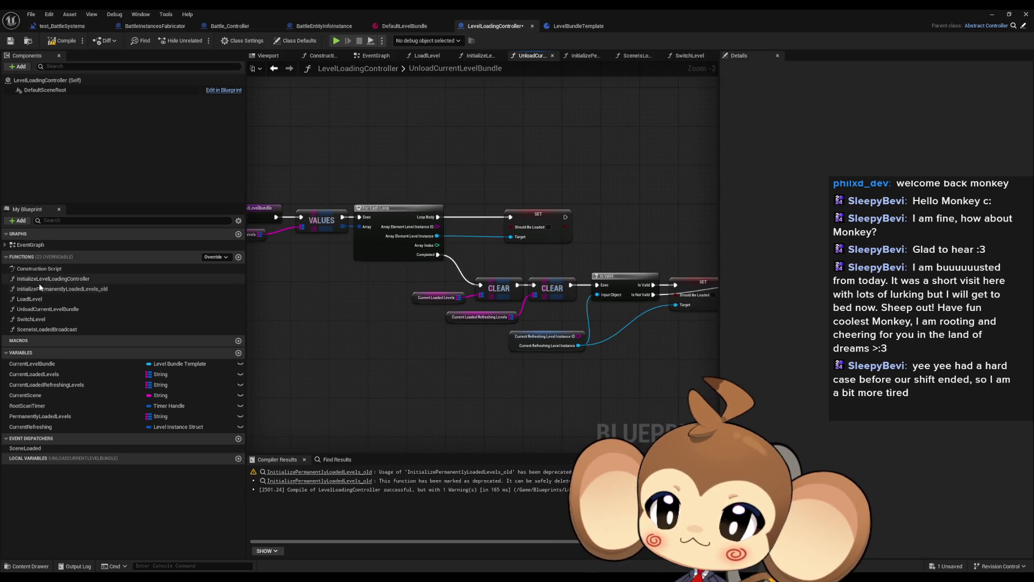
click(33, 299)
double_click(33, 299)
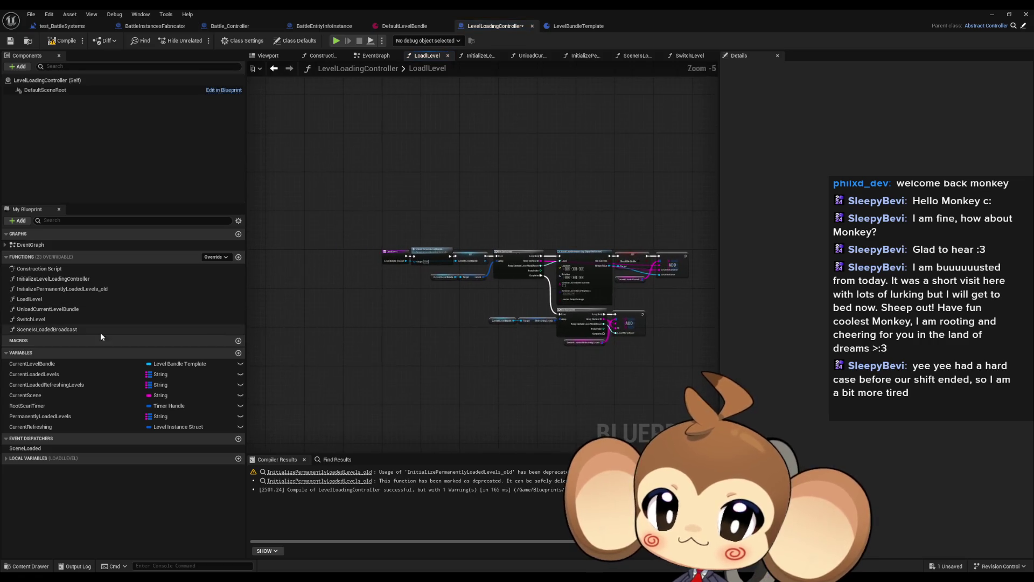
In SwitchLevel, select the Find and Branch nodes that look up PermanentlyLoadedLevels.
double_click(41, 305)
double_click(31, 319)
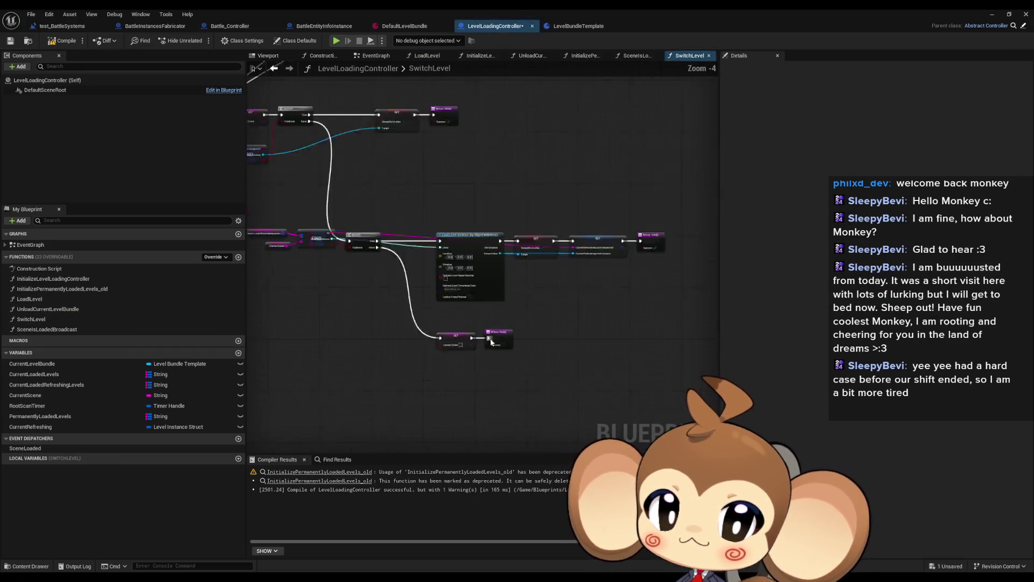
scroll(349, 152, up, 2)
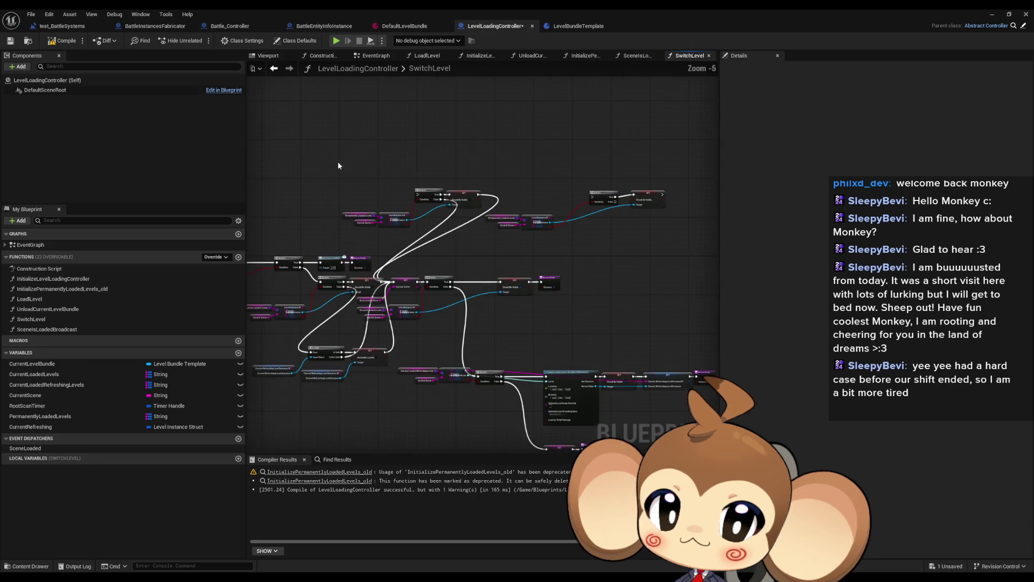
mouse_move(300, 149)
mouse_down()
mouse_move(613, 229)
mouse_move(663, 230)
mouse_up()
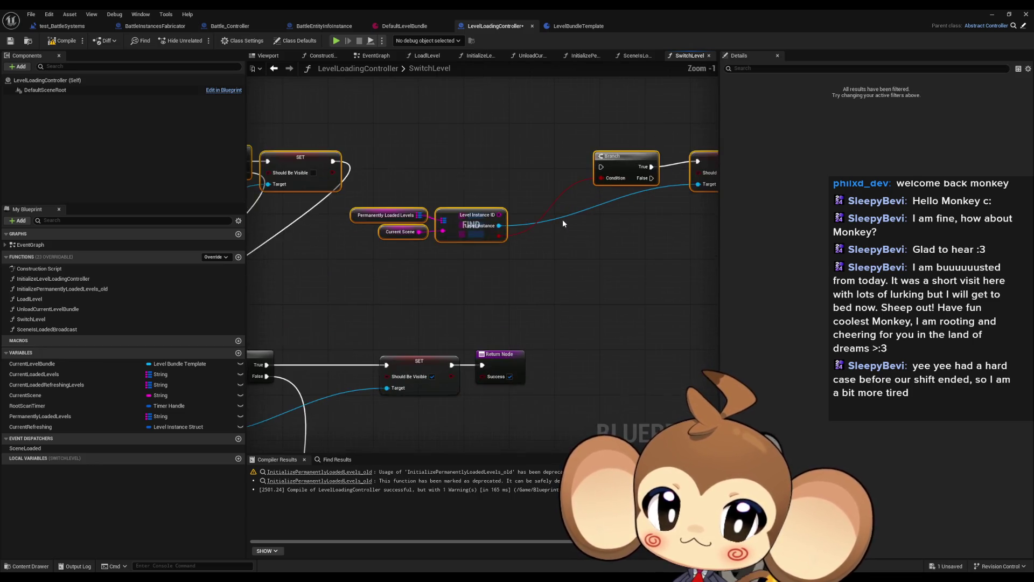
scroll(536, 234, up, 1)
drag(521, 245, 654, 230)
Delete those lookup nodes and the PermanentlyLoadedLevels variable, which warns it is still in use.
key(Delete)
click(40, 416)
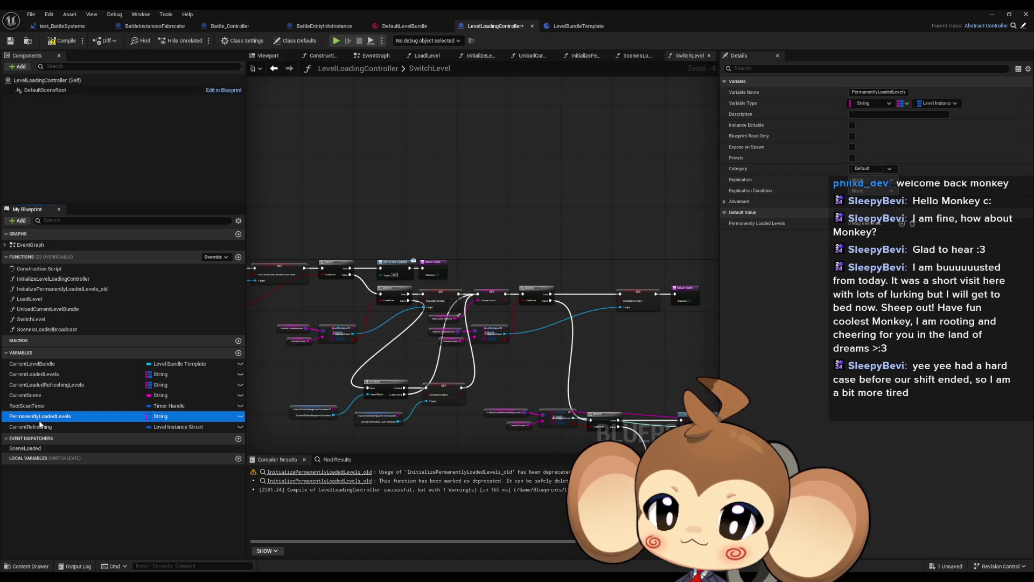
key(Delete)
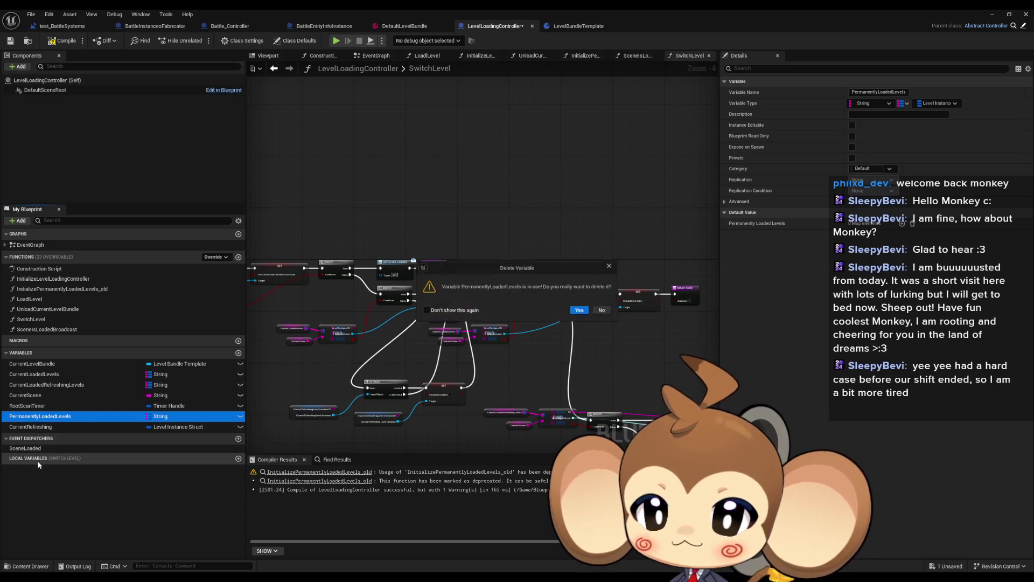
Cancel the variable deletion and jump to its remaining use via Find References by Class Member.
click(605, 310)
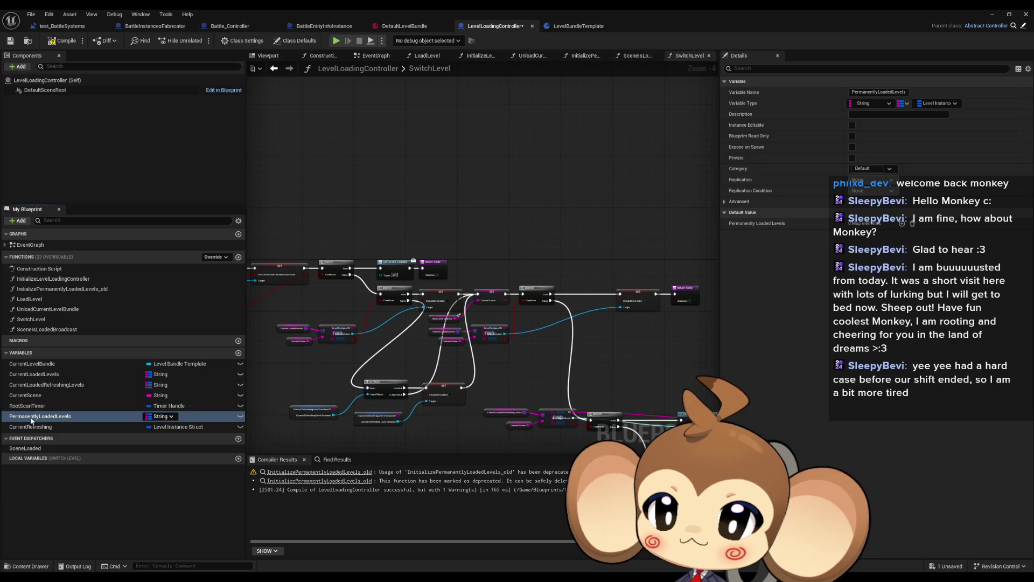
right_click(94, 419)
mouse_move(59, 447)
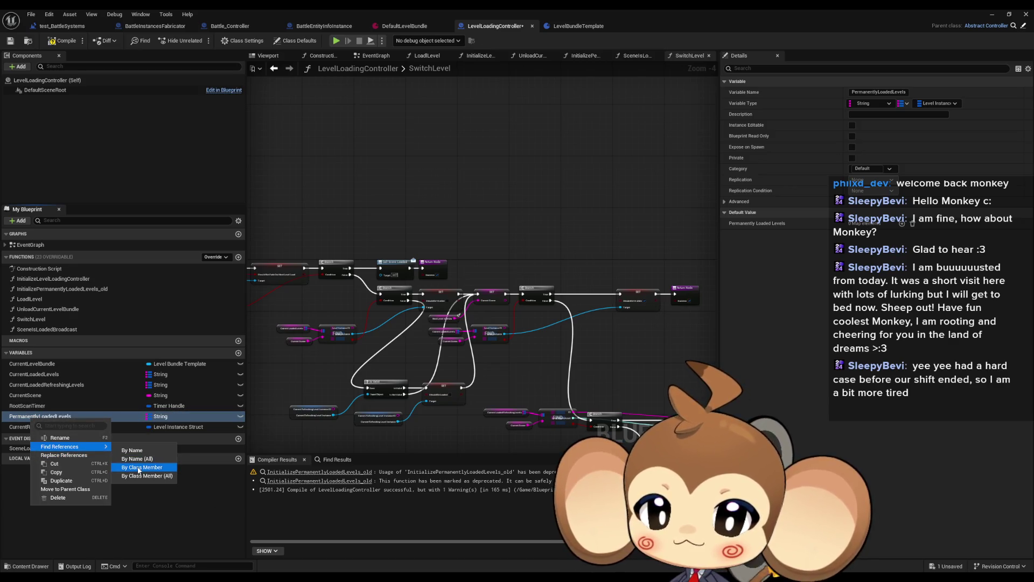
click(143, 463)
double_click(300, 493)
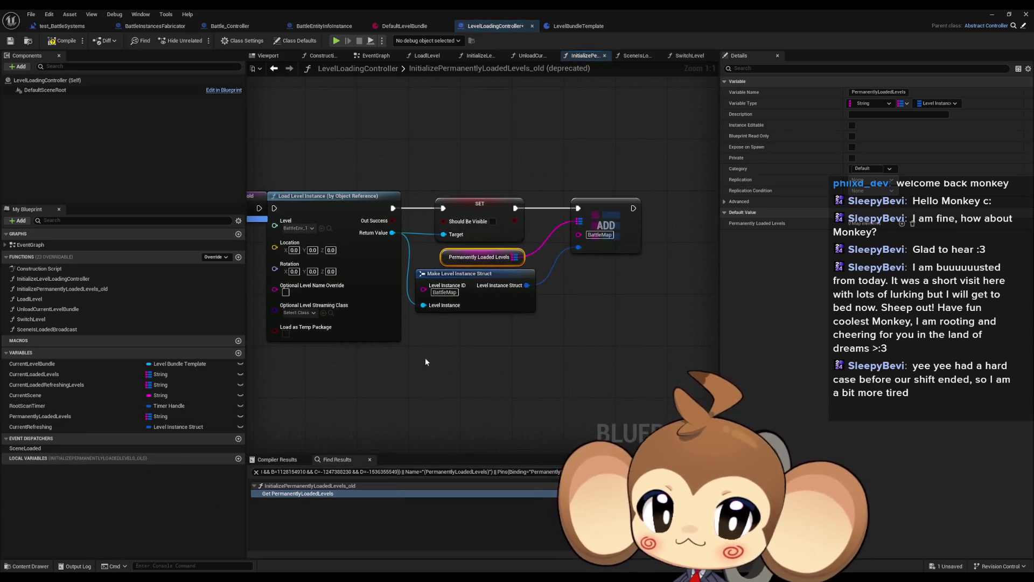
Delete the InitializePermanentlyLoadedLevels_old body nodes, then the function itself.
drag(512, 248, 593, 349)
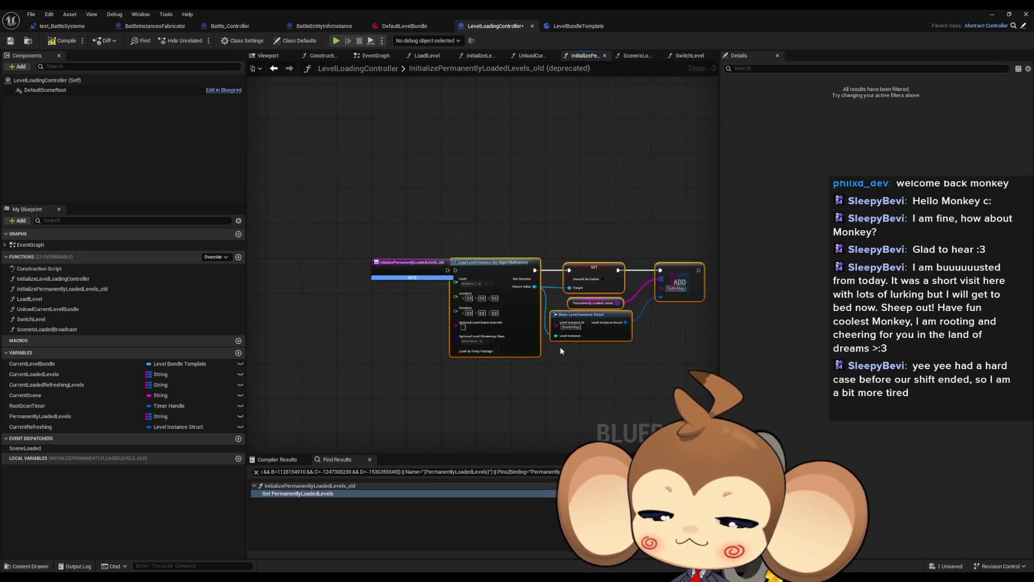
scroll(560, 352, up, 2)
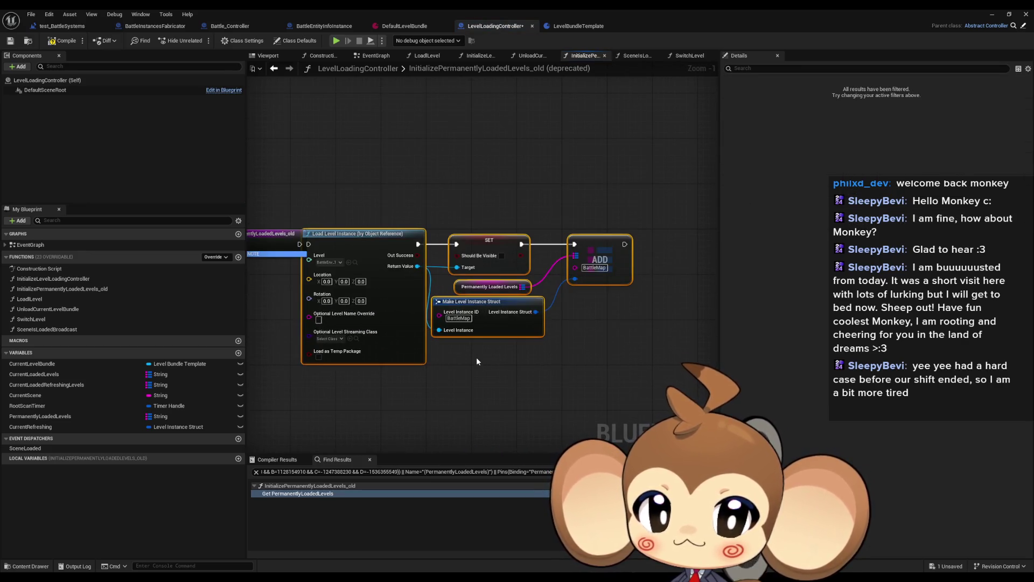
key(Delete)
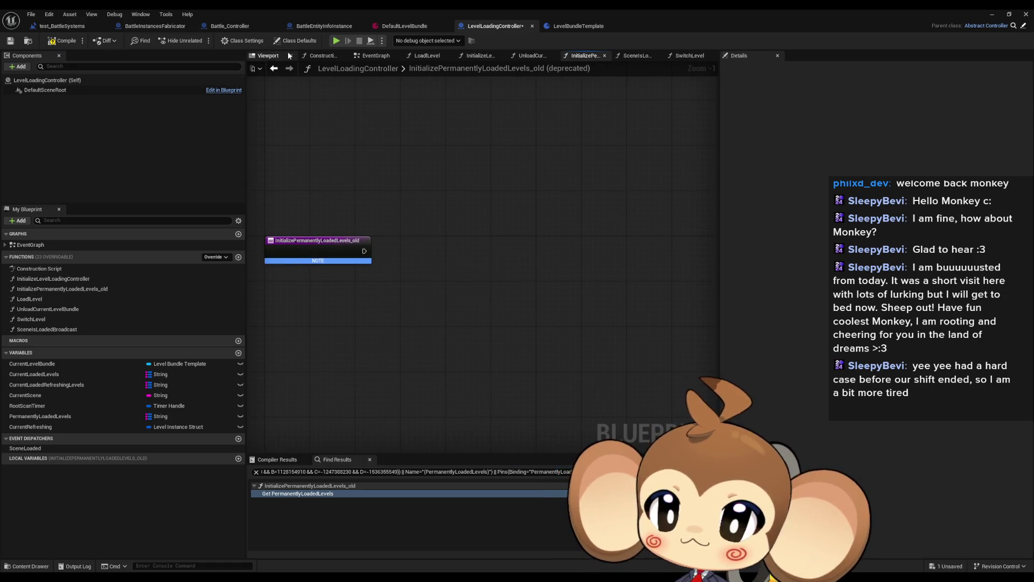
click(63, 287)
key(Delete)
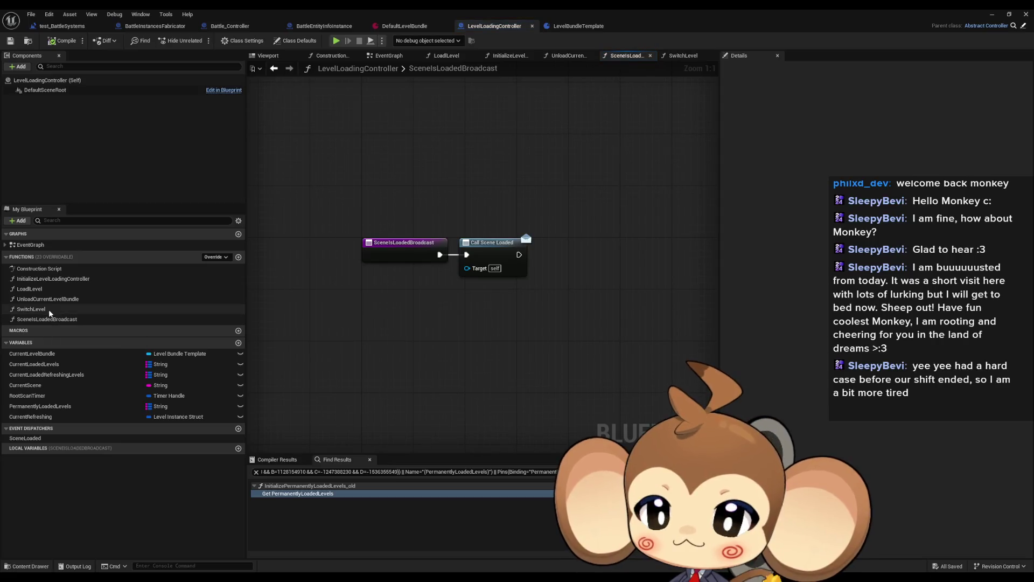
In SwitchLevel, shift the Is Valid, SET and refreshing nodes right and down.
double_click(48, 308)
scroll(438, 300, down, 3)
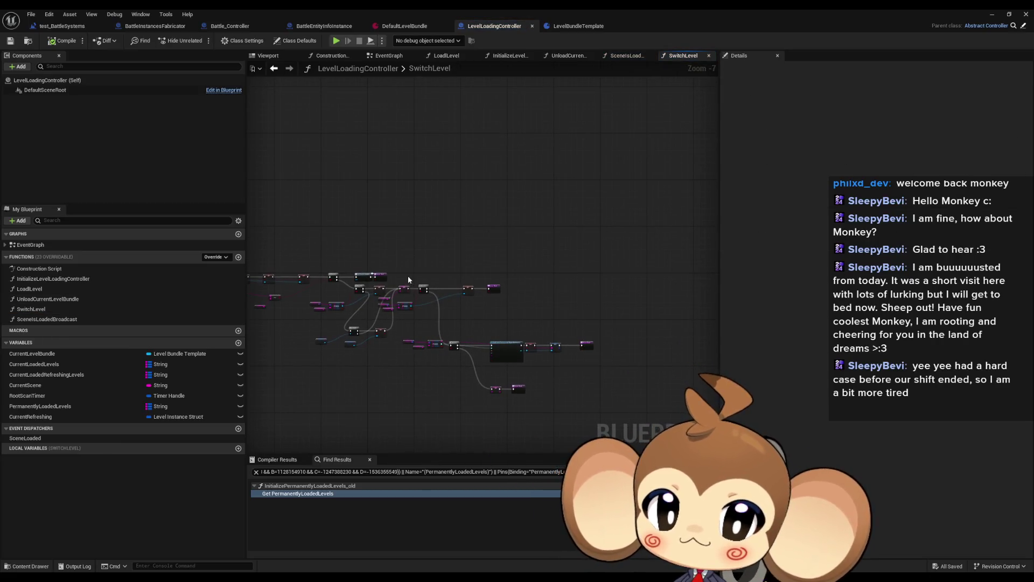
drag(400, 273, 582, 394)
scroll(270, 334, up, 2)
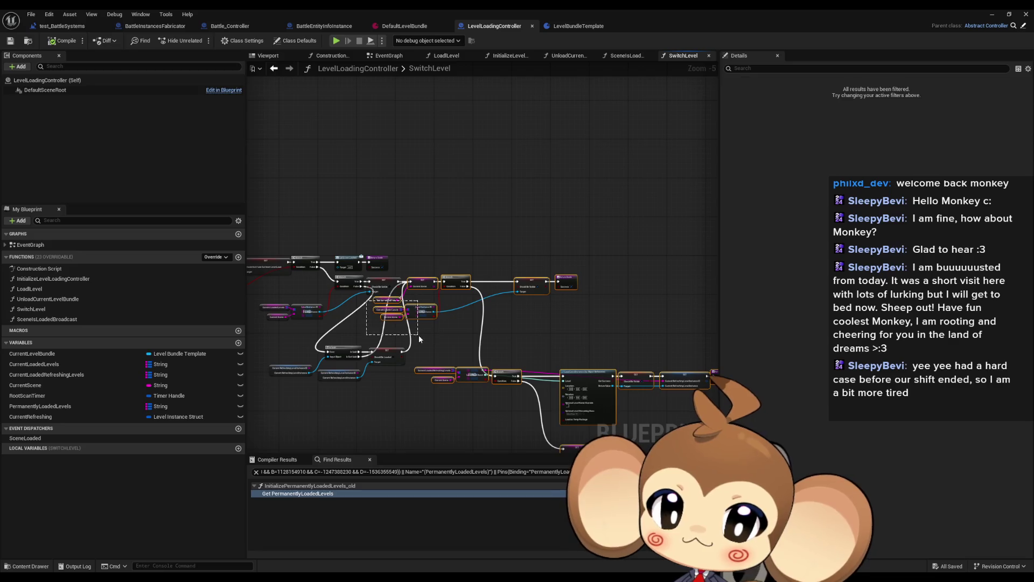
drag(271, 338, 401, 374)
drag(373, 310, 535, 364)
mouse_move(414, 401)
mouse_down()
mouse_move(598, 447)
mouse_move(577, 396)
mouse_up()
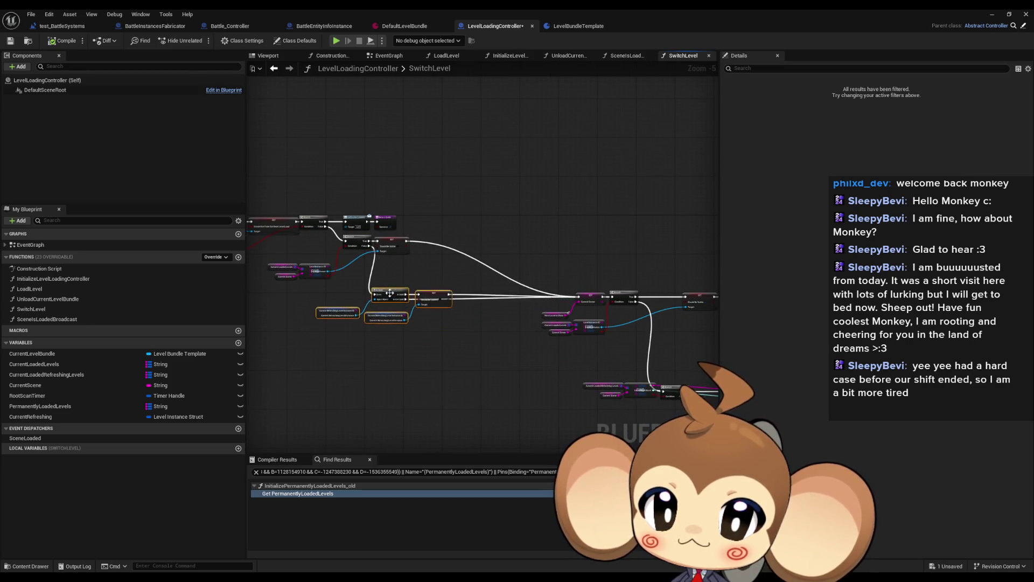
scroll(485, 324, up, 5)
scroll(339, 251, down, 7)
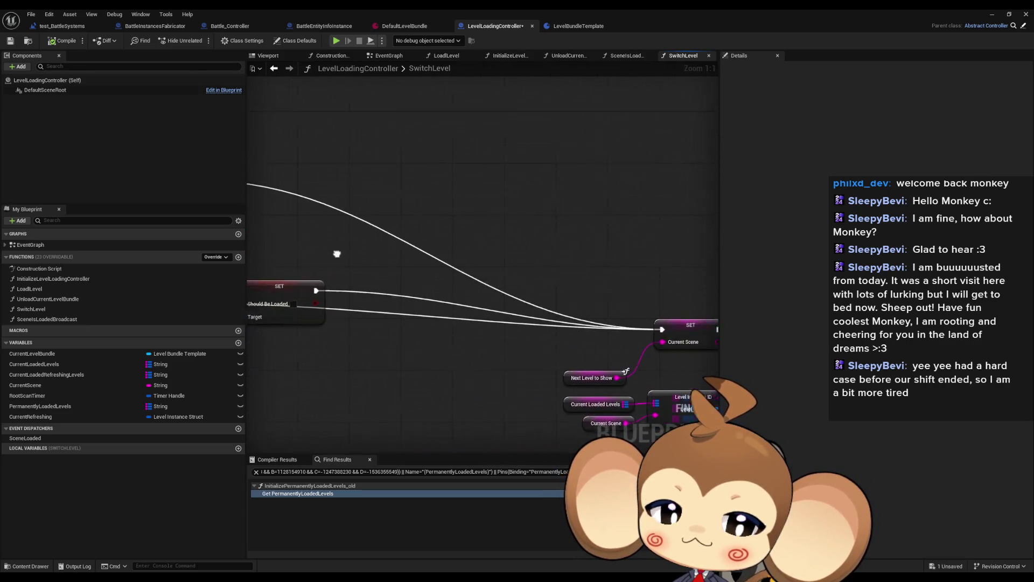
Reposition the SET and Branch nodes and raise the lower Find, Branch and load row into line.
drag(340, 251, 603, 425)
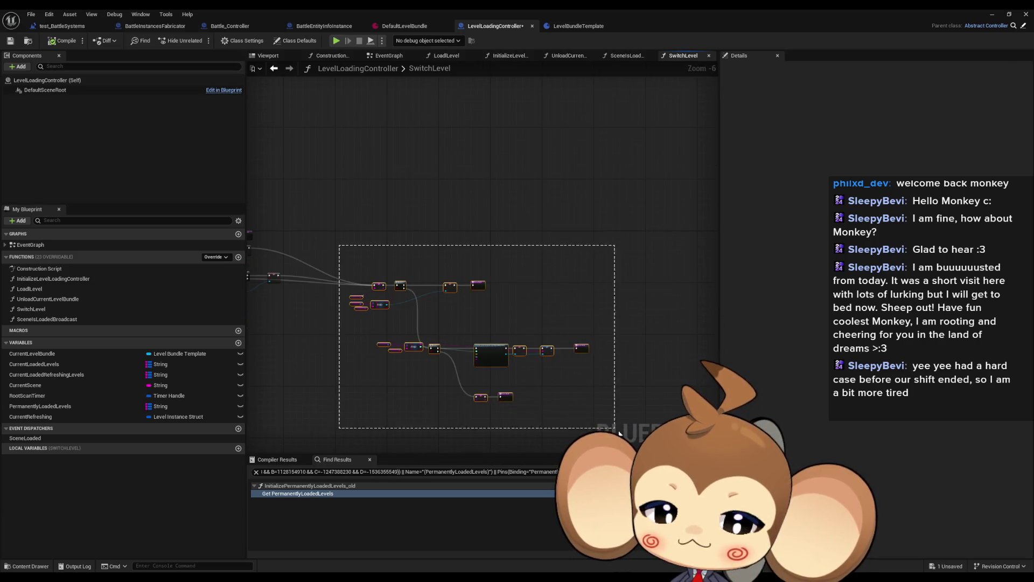
scroll(301, 315, up, 3)
mouse_move(300, 316)
mouse_down()
mouse_move(544, 290)
mouse_move(577, 325)
mouse_move(495, 347)
mouse_move(589, 261)
mouse_move(414, 217)
mouse_move(500, 225)
mouse_move(530, 239)
mouse_move(560, 205)
mouse_move(518, 202)
mouse_up()
click(561, 204)
scroll(501, 226, down, 1)
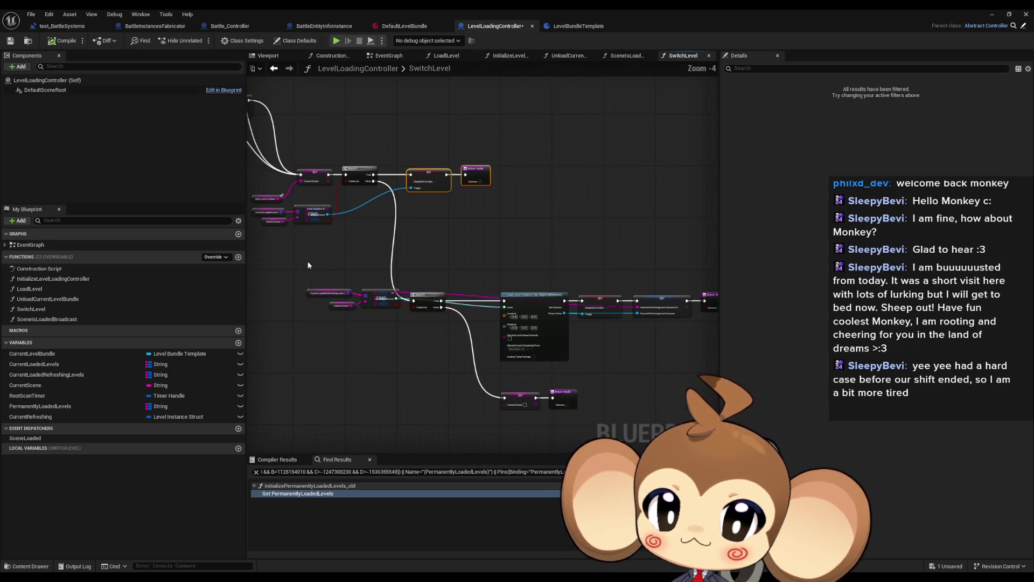
drag(308, 265, 580, 365)
scroll(396, 238, up, 2)
drag(367, 314, 367, 246)
click(571, 224)
Review the tidied SwitchLevel graph and bring up the DefaultLevelBundle asset.
drag(571, 225, 426, 218)
scroll(419, 185, down, 2)
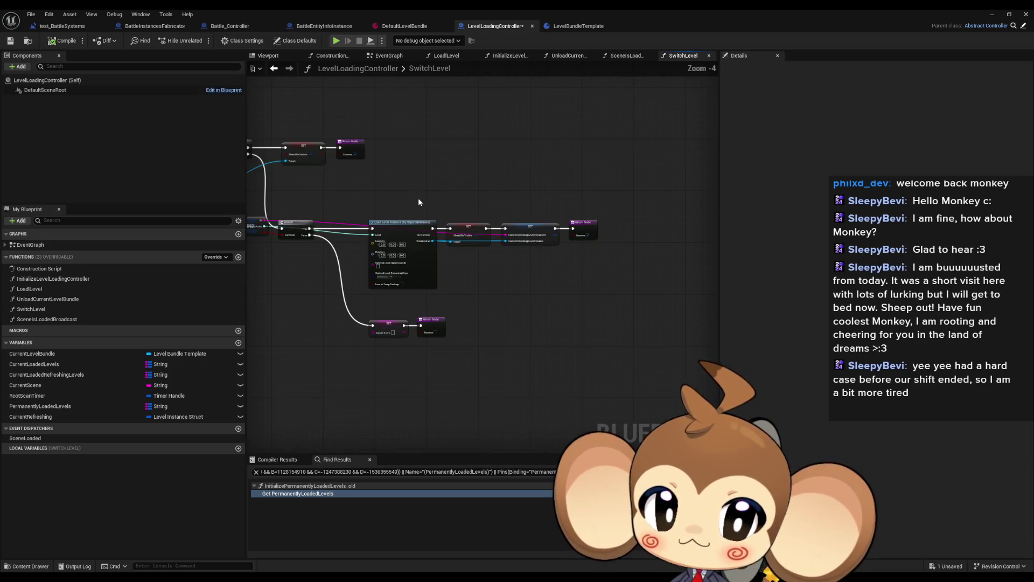
drag(321, 182, 581, 209)
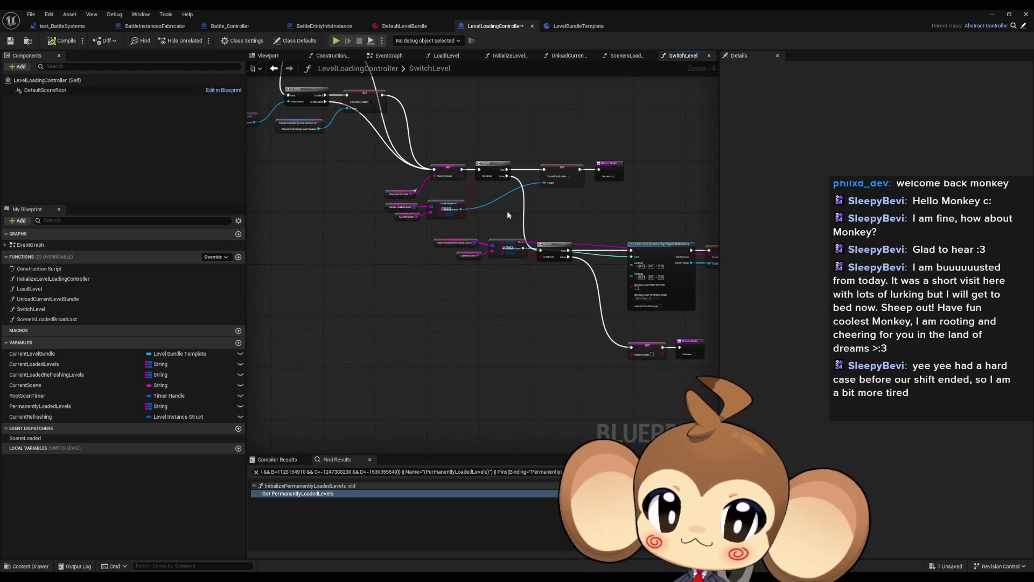
scroll(483, 208, up, 1)
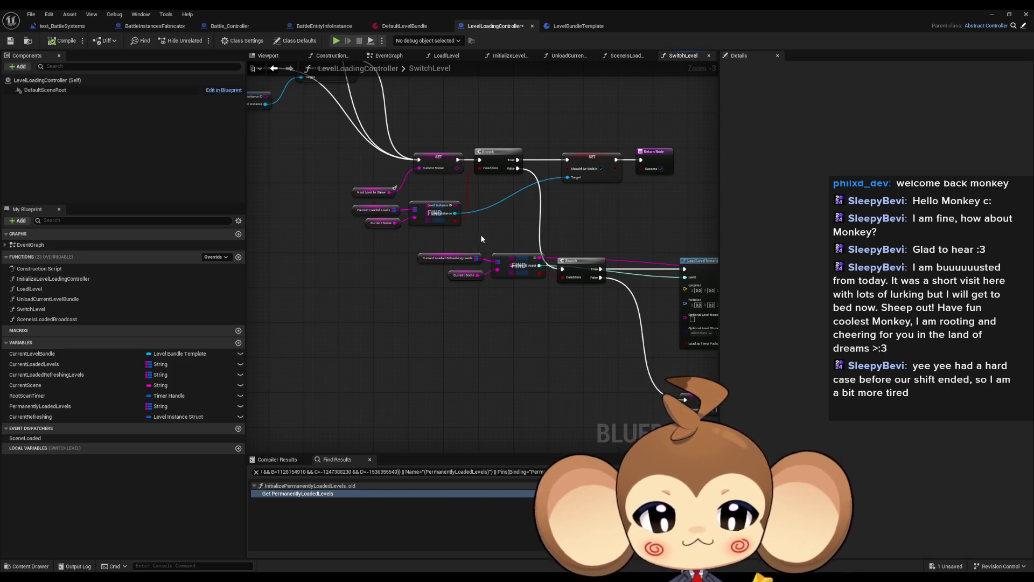
click(405, 26)
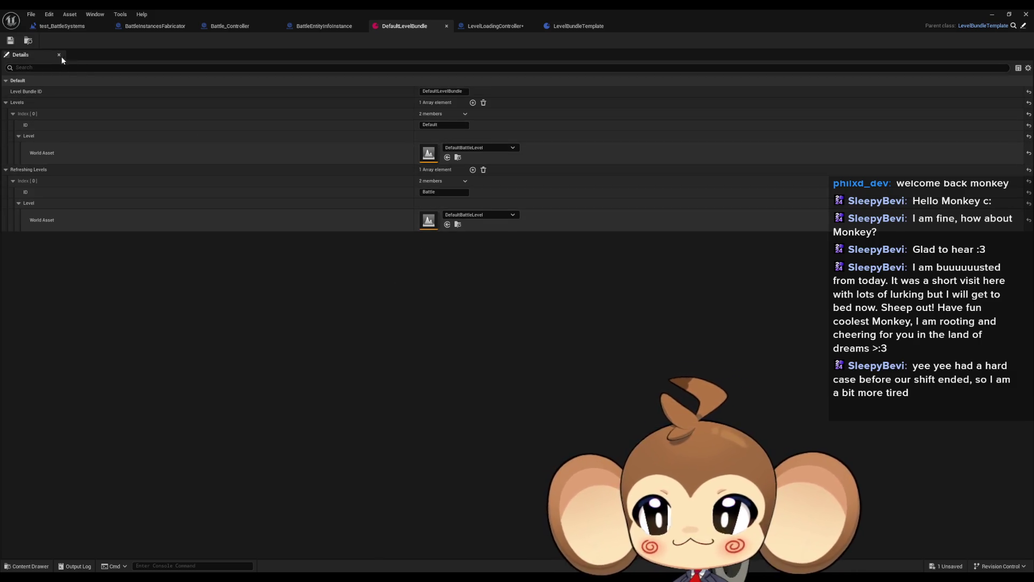
Go via BattleInstancesFabricator to the test_BattleSystems level blueprint's EventGraph.
click(147, 27)
scroll(543, 384, down, 4)
scroll(394, 256, up, 3)
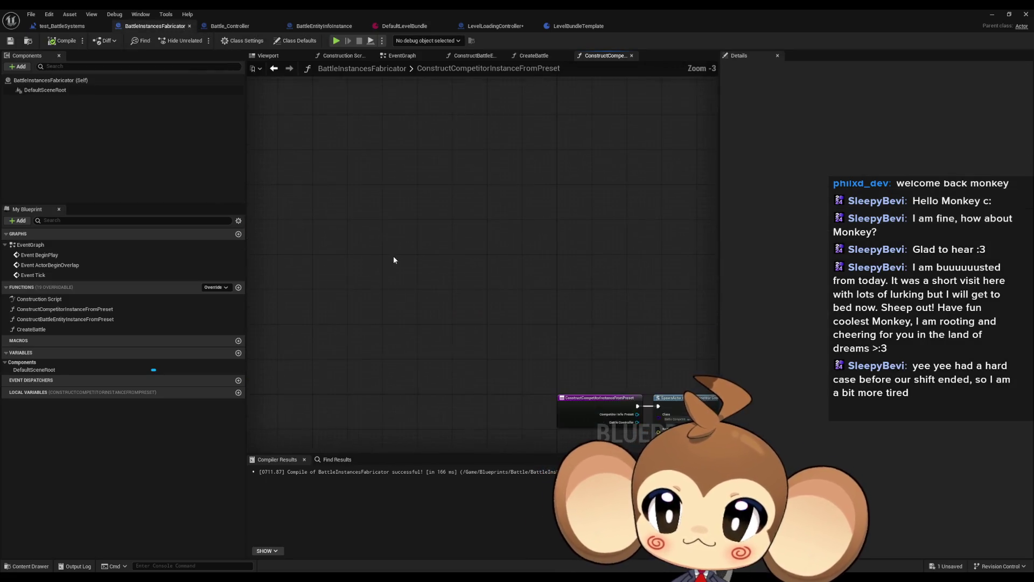
click(65, 27)
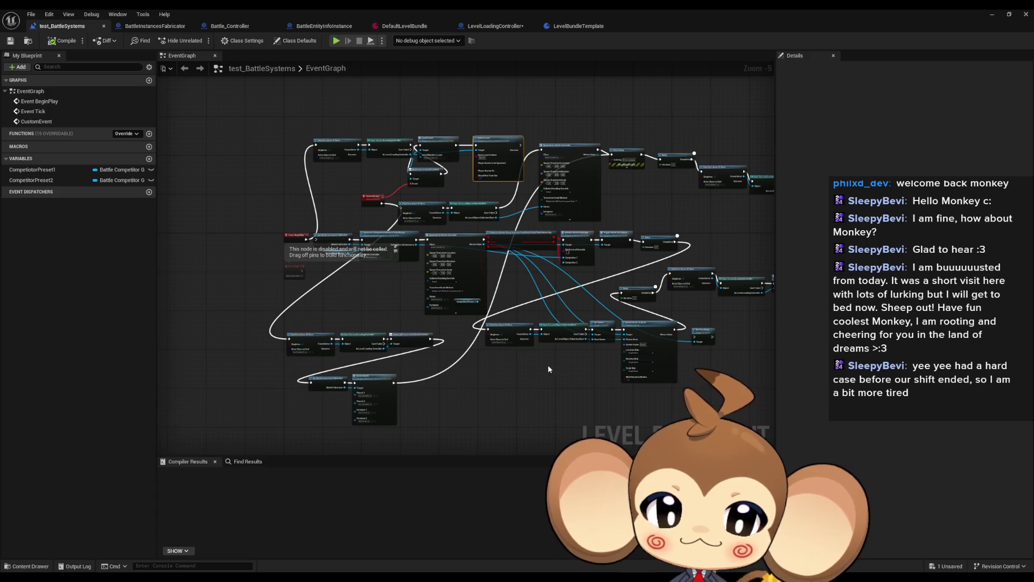
scroll(483, 312, down, 1)
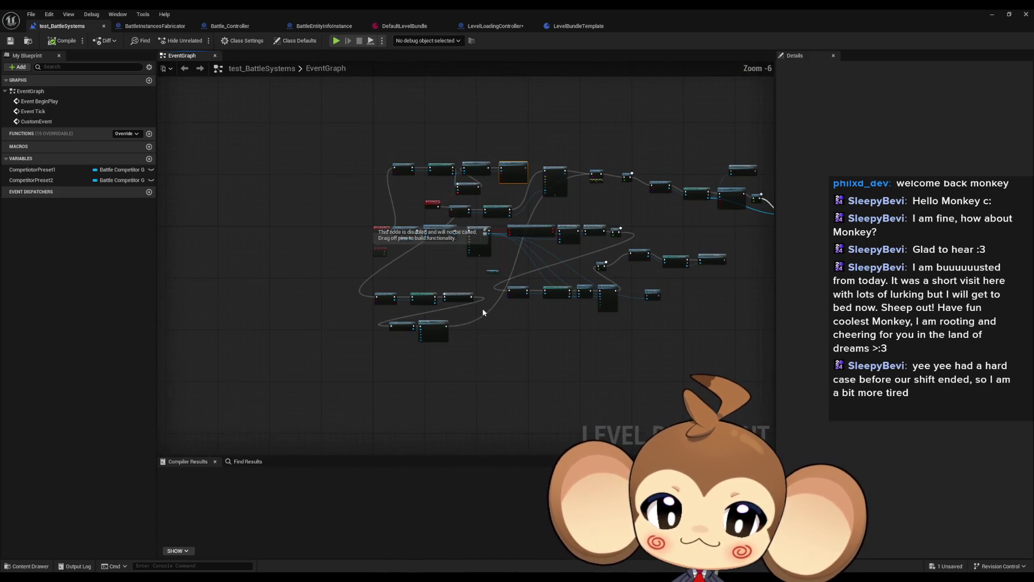
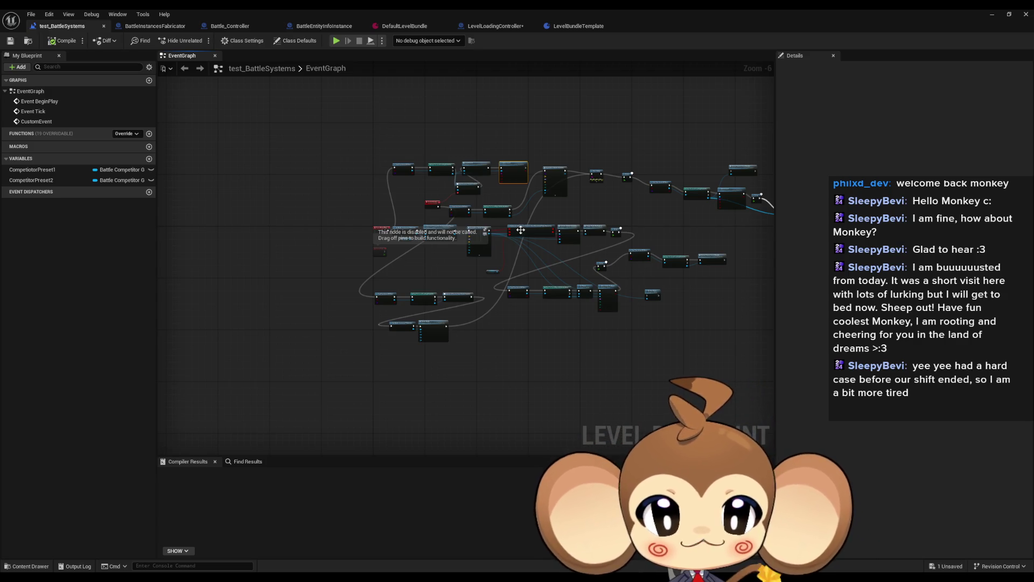
Wire Event BeginPlay's exec pin into the Get Battle Instances Fabricator node.
scroll(509, 338, up, 3)
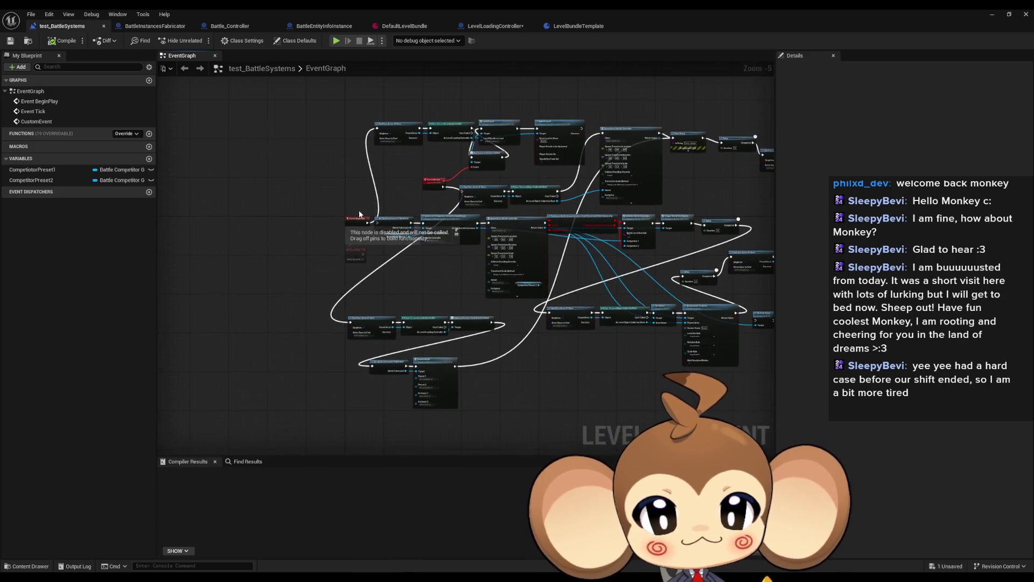
drag(403, 197, 375, 372)
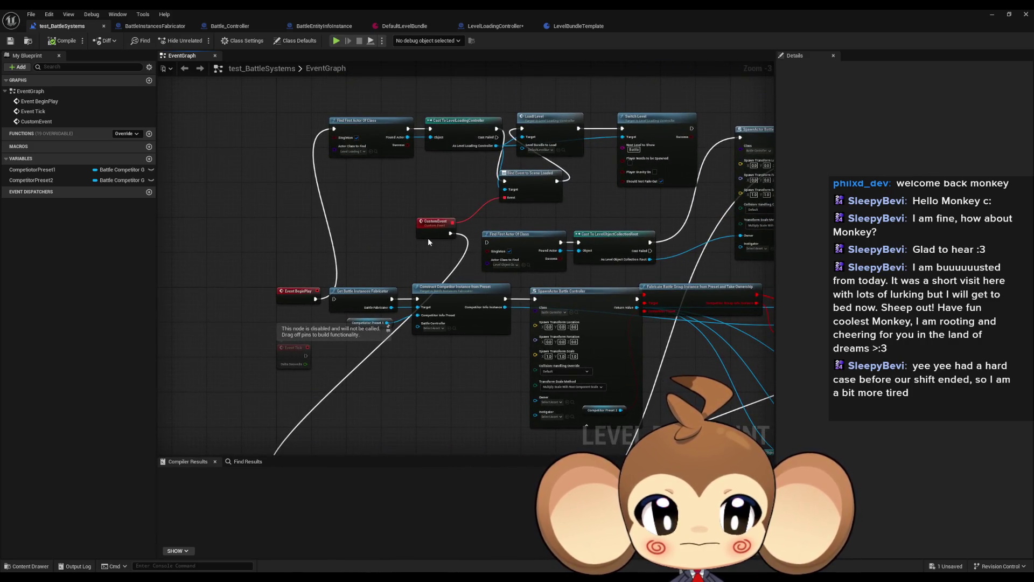
drag(428, 242, 425, 152)
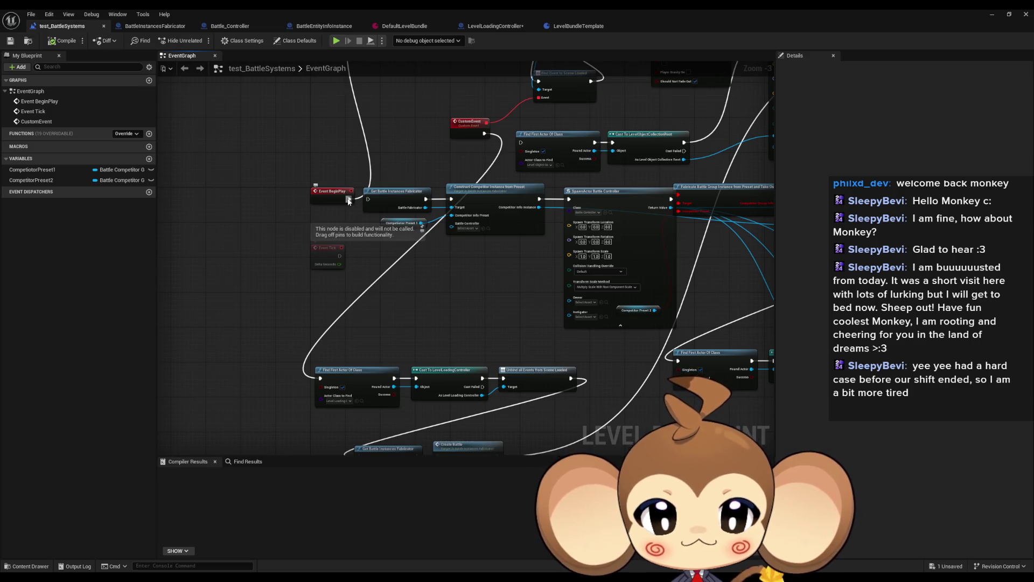
drag(348, 201, 347, 119)
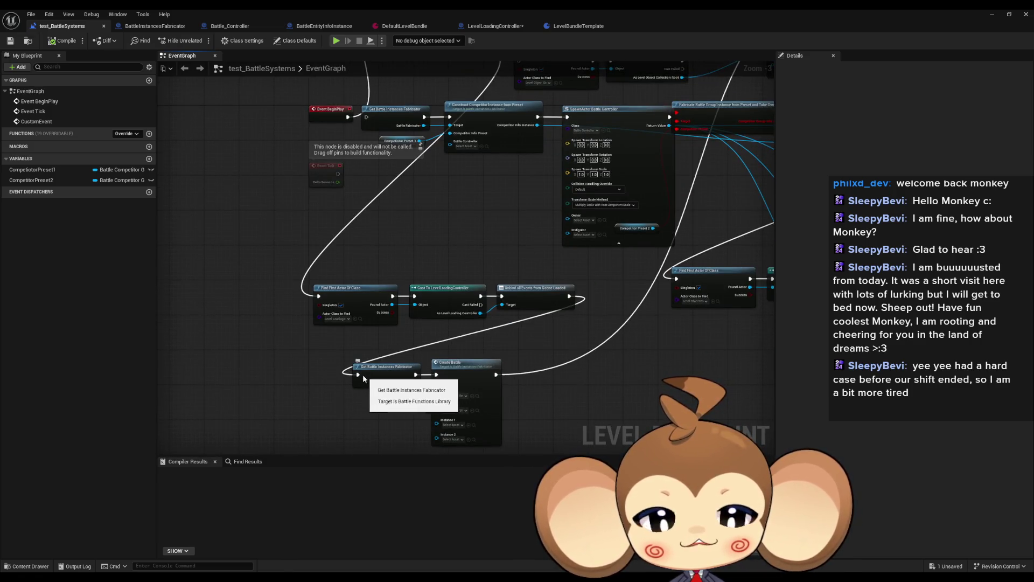
mouse_move(357, 374)
mouse_down()
mouse_move(345, 162)
mouse_move(393, 140)
mouse_move(348, 117)
mouse_up()
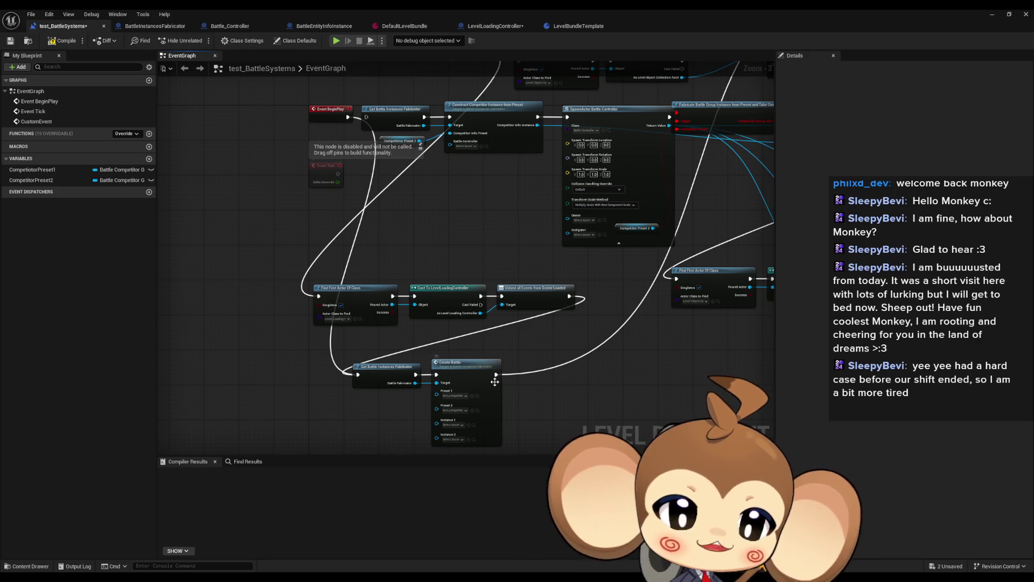
Break Create Battle's outgoing execution link and start a play-in-editor test of the level.
alt+click(494, 382)
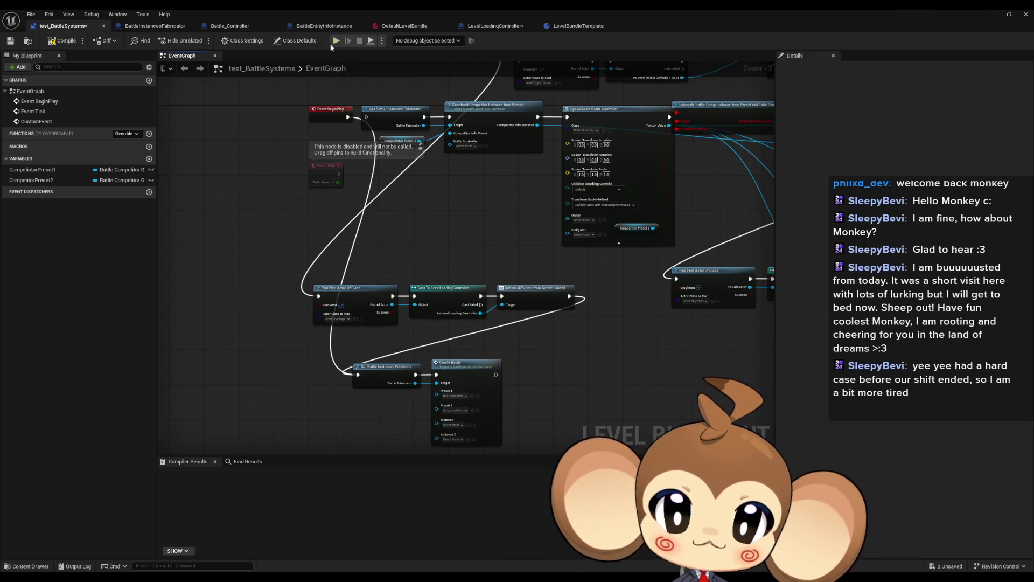
click(991, 14)
click(200, 41)
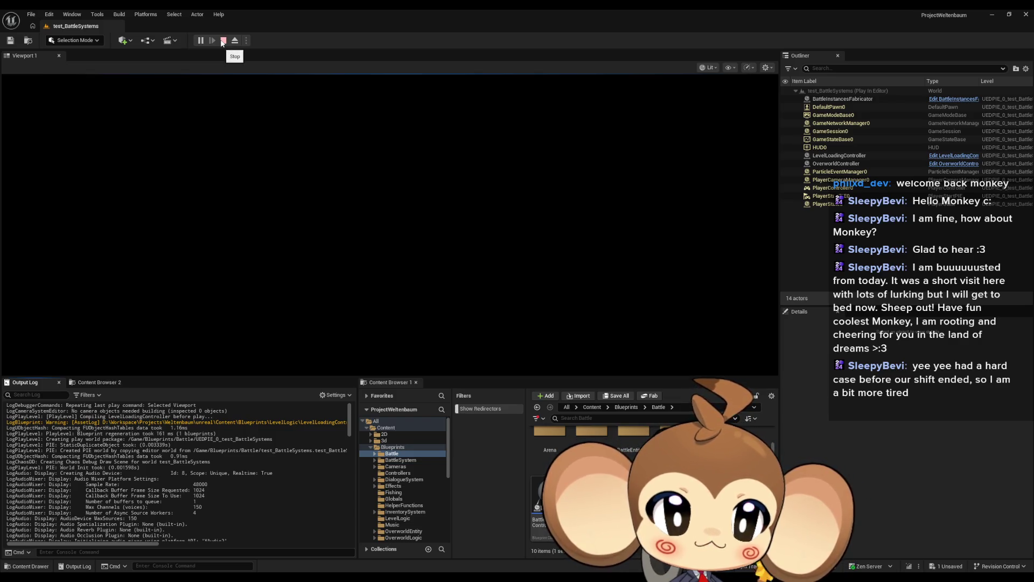
click(223, 41)
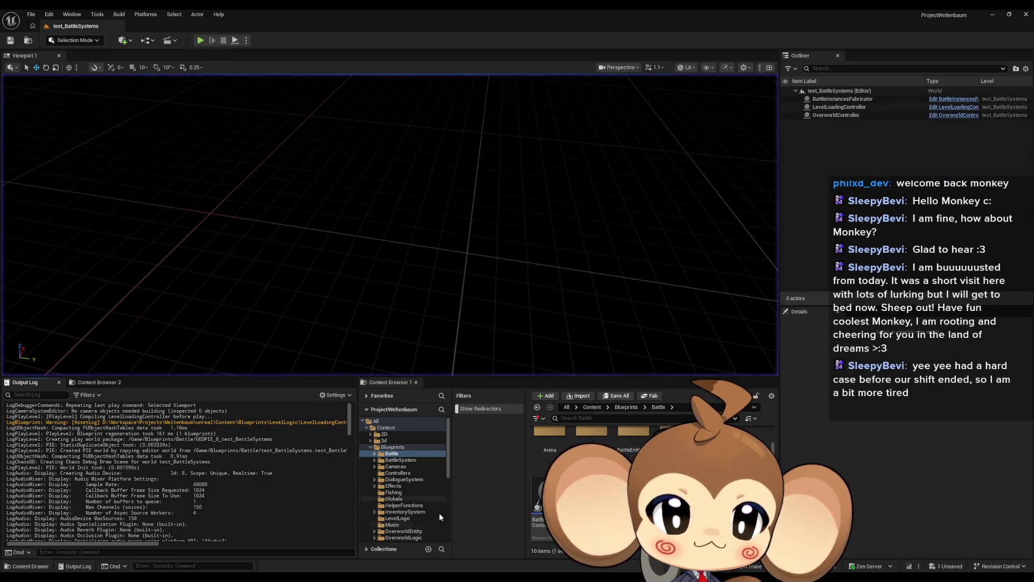
click(545, 541)
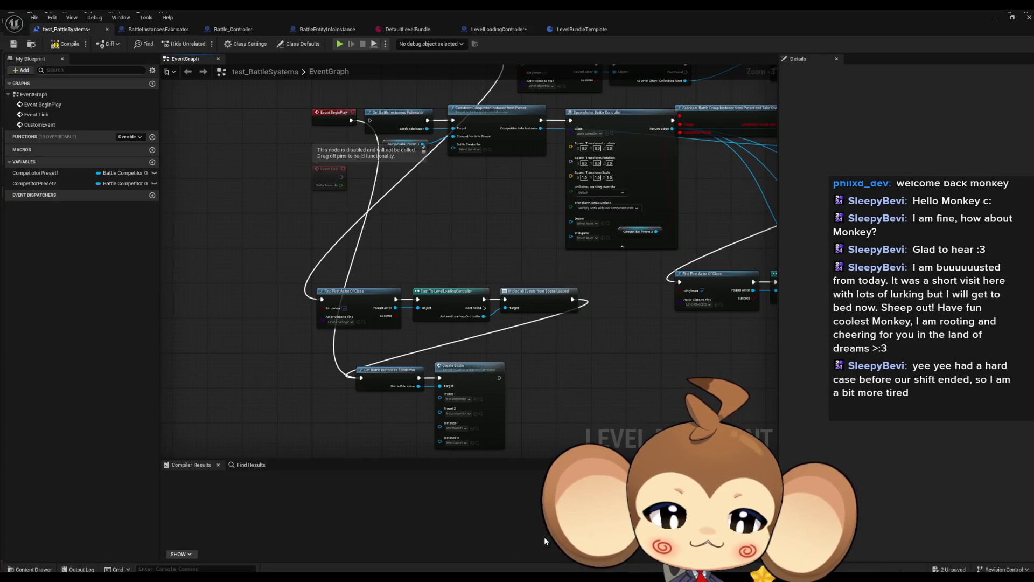
Open the Create Battle node's function graph from the level blueprint.
drag(380, 343, 499, 392)
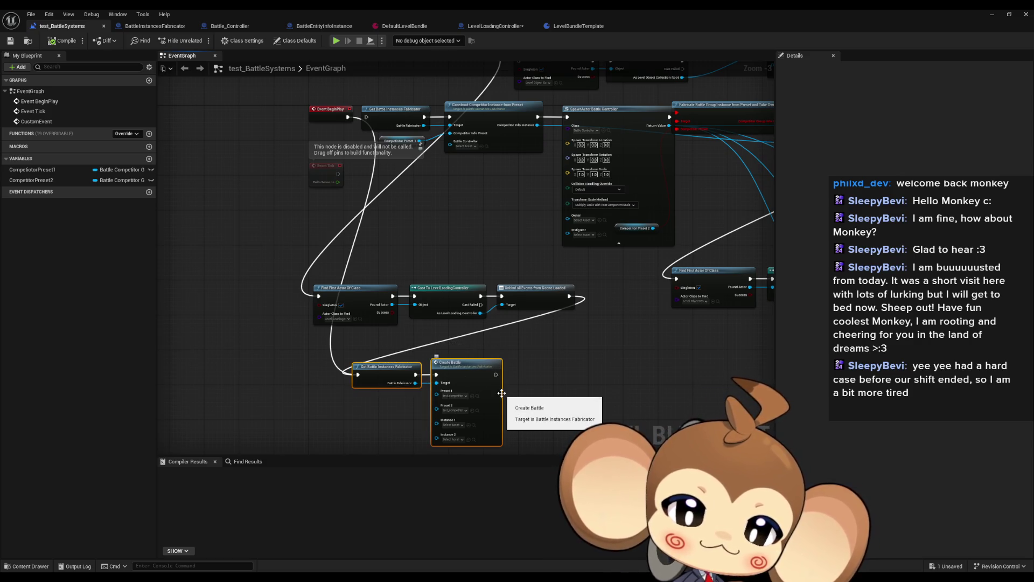
scroll(504, 379, up, 3)
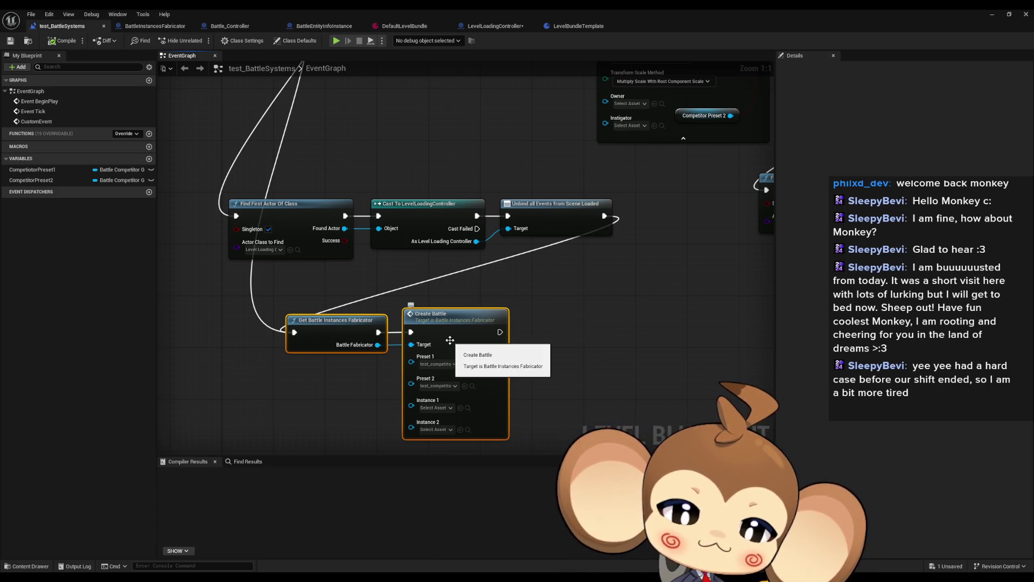
double_click(450, 339)
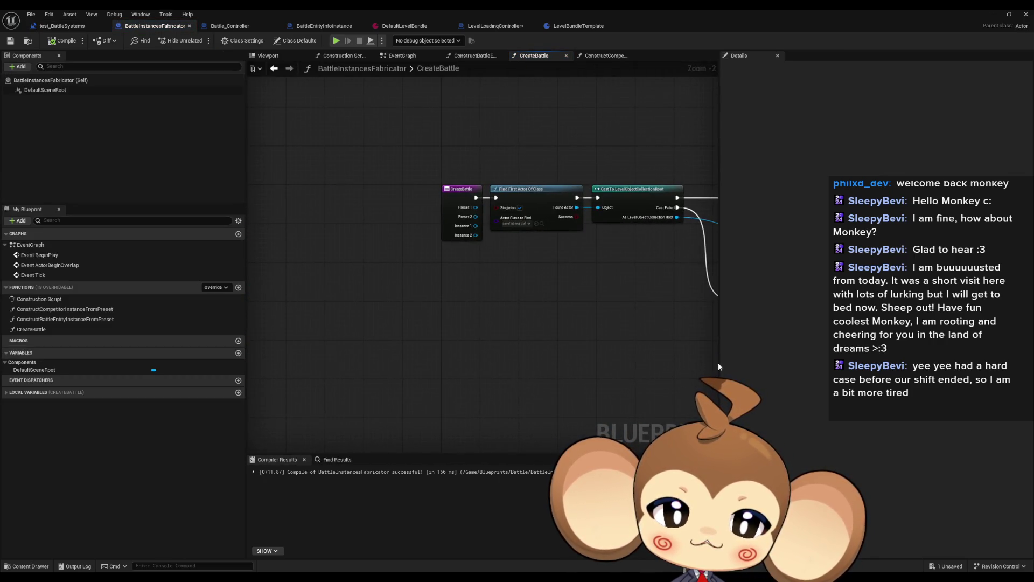
Inspect the Find First Actor, Cast and Print String error nodes, then launch a play-in-editor test.
scroll(564, 277, up, 3)
drag(570, 282, 420, 292)
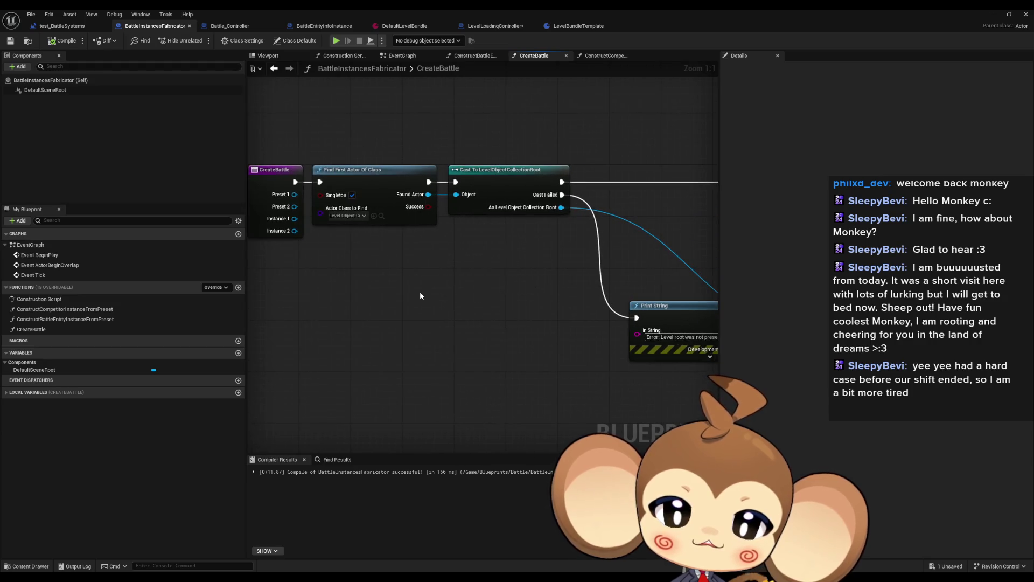
mouse_move(357, 125)
mouse_down()
mouse_move(395, 160)
mouse_move(564, 250)
mouse_move(389, 232)
mouse_up()
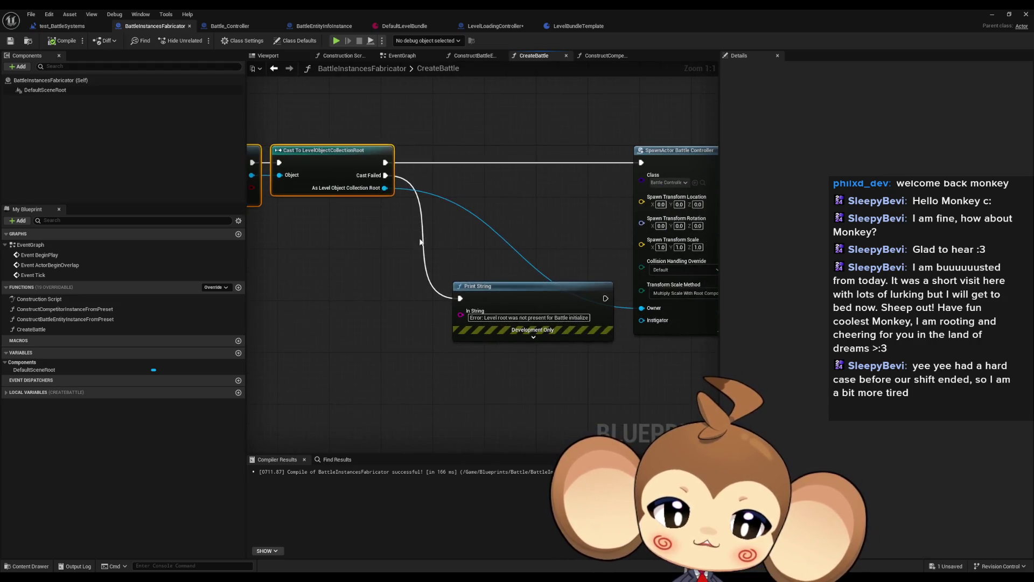
click(520, 330)
key(alt+p)
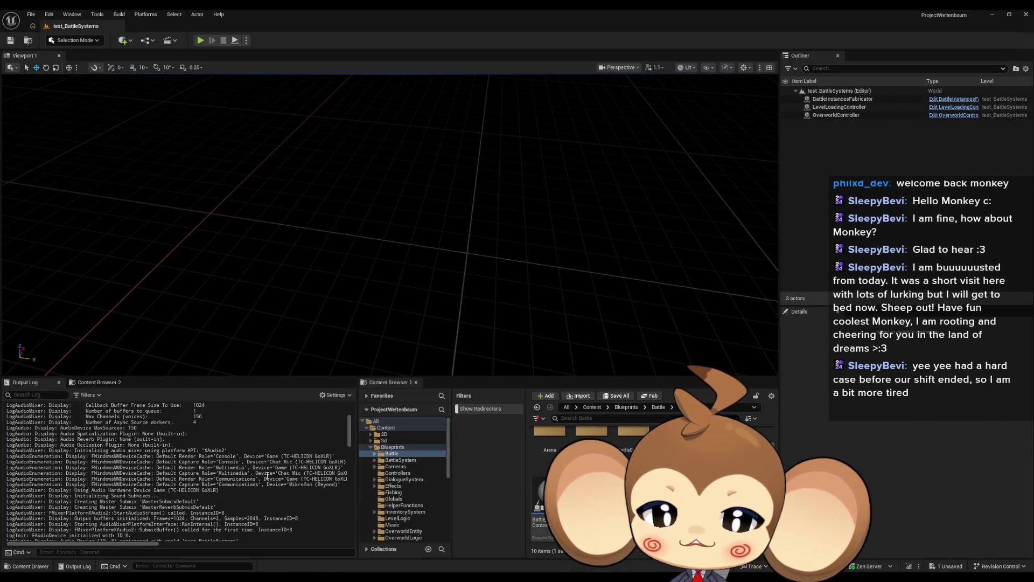
mouse_move(349, 454)
mouse_down()
mouse_move(365, 526)
mouse_move(365, 516)
mouse_up()
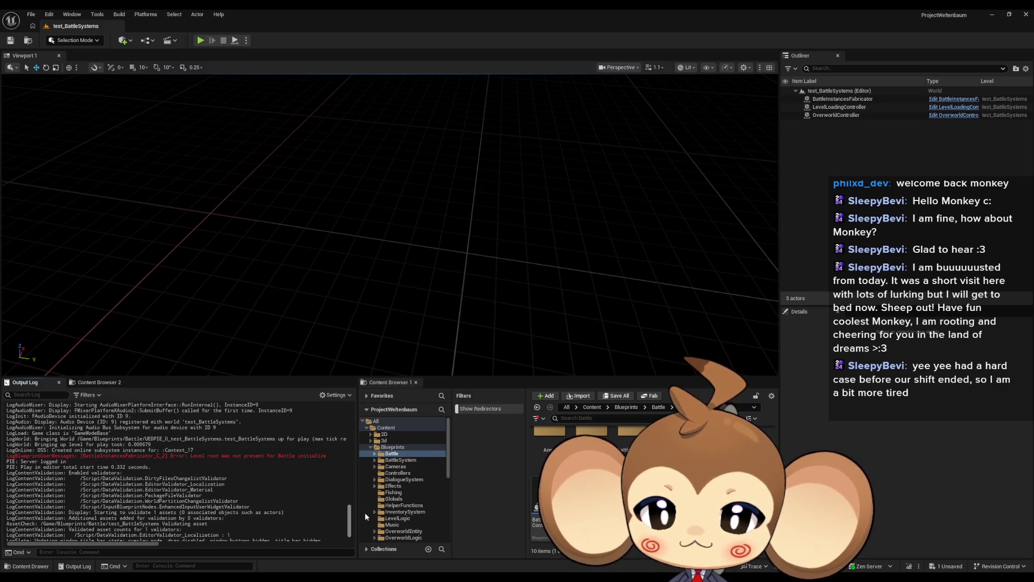
mouse_move(382, 579)
click(543, 544)
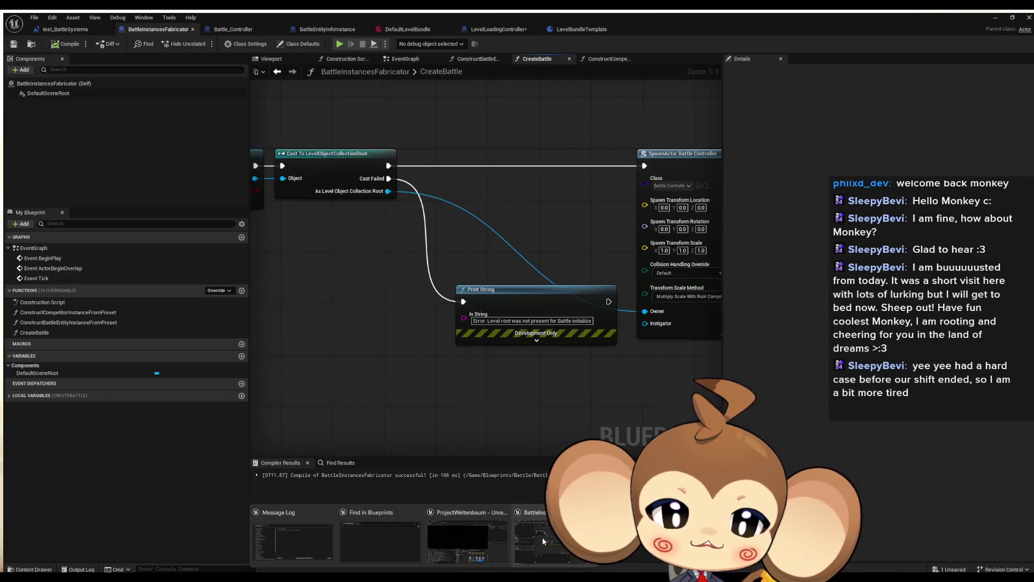
Show CreateBattle's function properties and compare the Battle_Controller and BattleInstancesFabricator blueprints.
scroll(442, 305, down, 5)
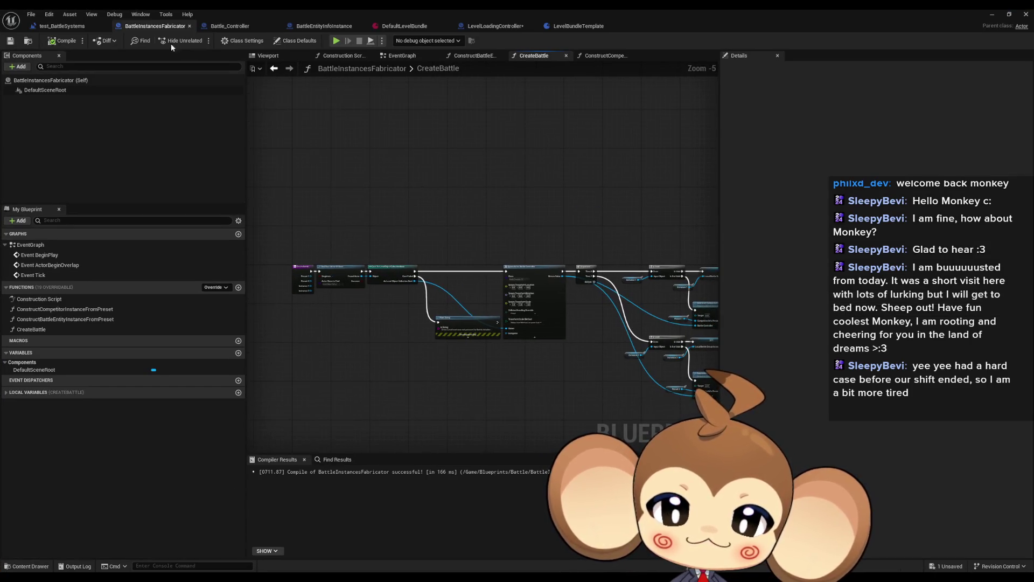
scroll(297, 281, up, 3)
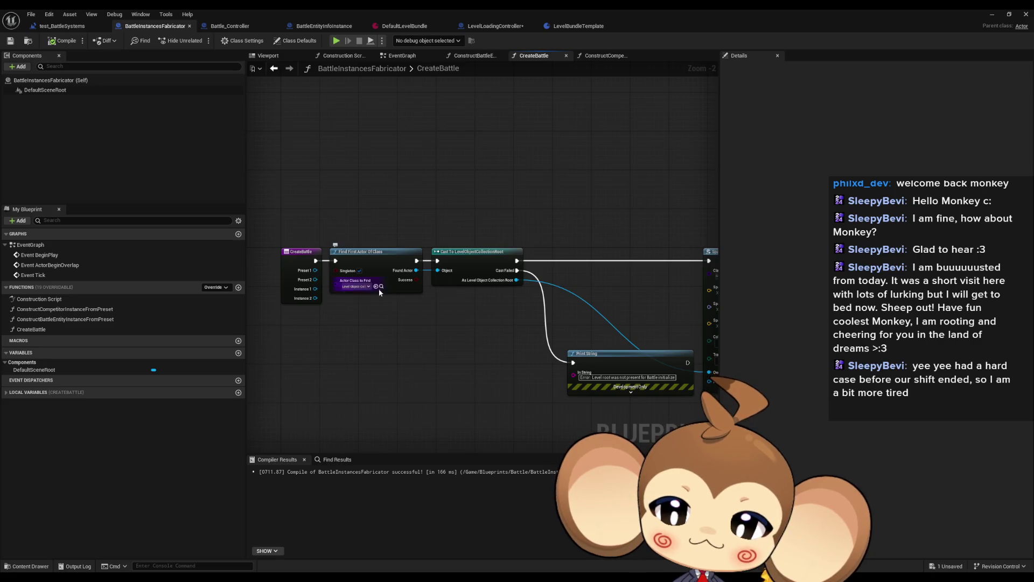
click(55, 329)
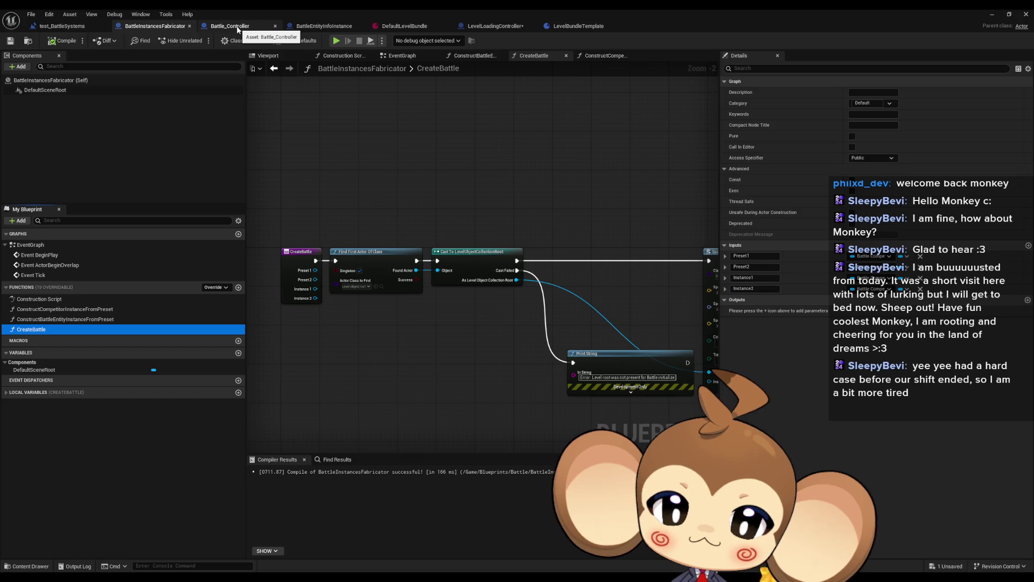
click(237, 28)
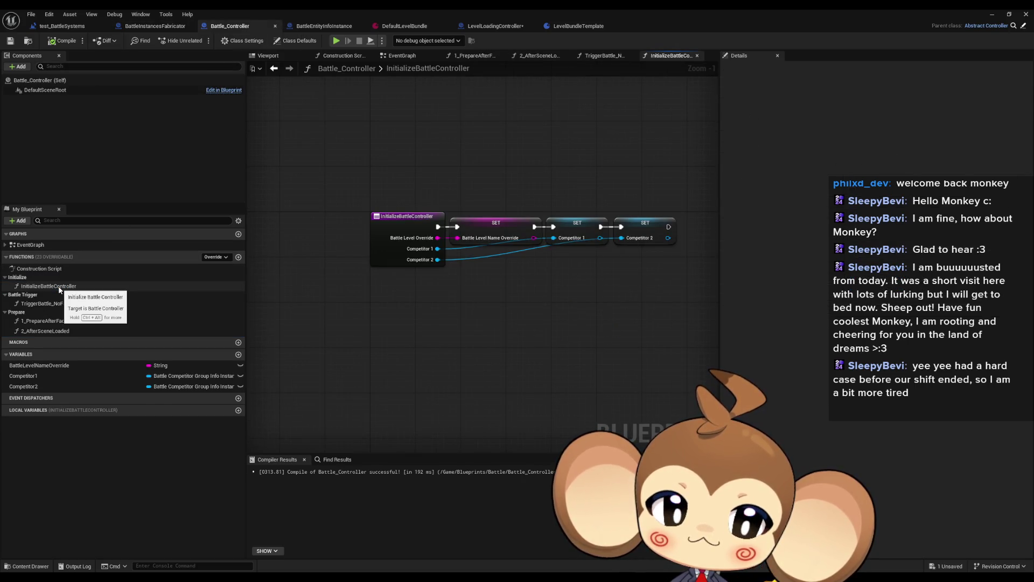
click(143, 27)
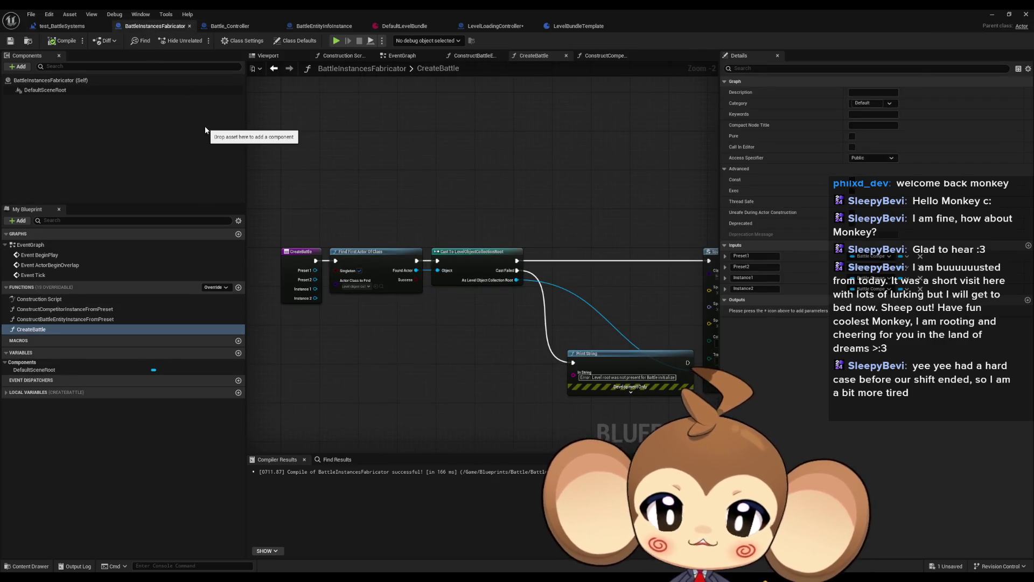
Review all CreateBattle nodes, then switch to Battle_Controller's InitializeBattleController graph.
scroll(294, 162, down, 4)
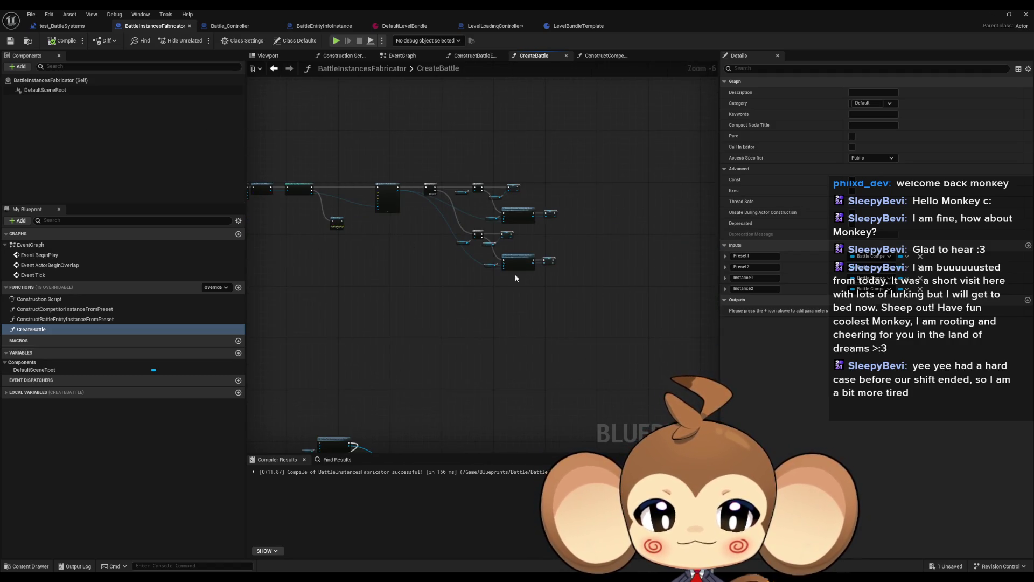
drag(267, 221, 667, 400)
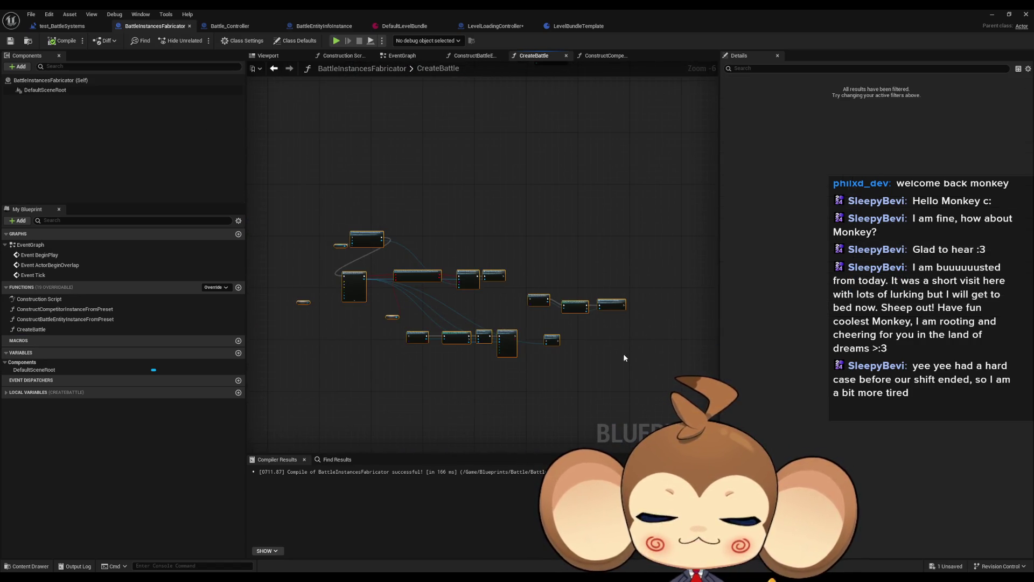
click(623, 354)
scroll(623, 353, up, 4)
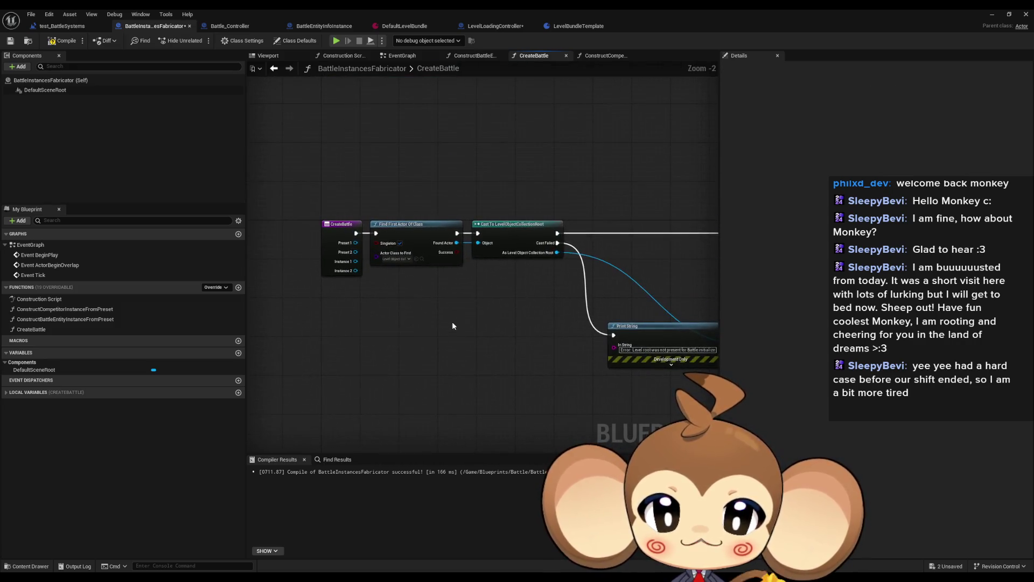
click(230, 26)
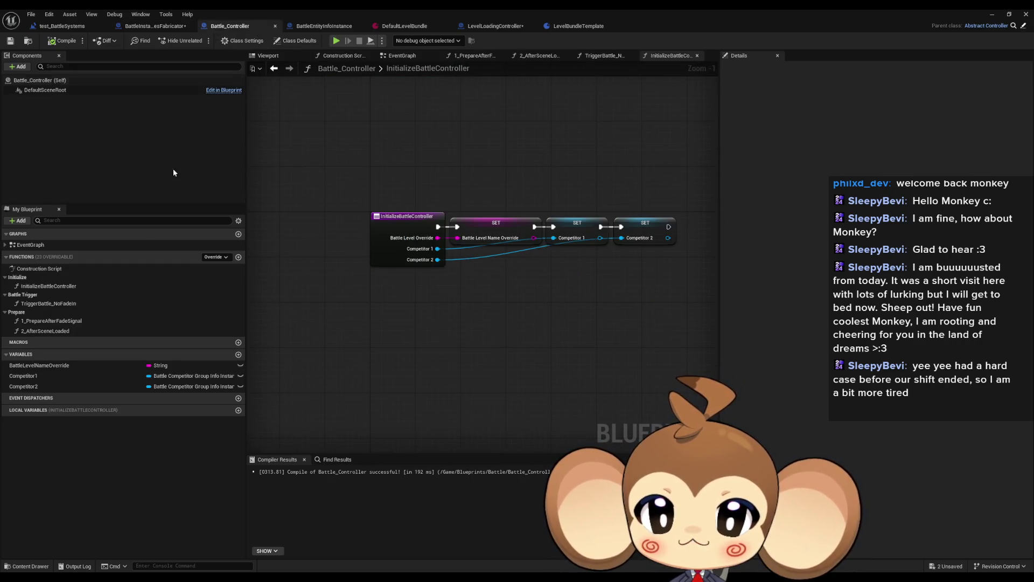
Open the TriggerBattle_NoFadeIn function graph, cancelling an accidental rename.
click(48, 304)
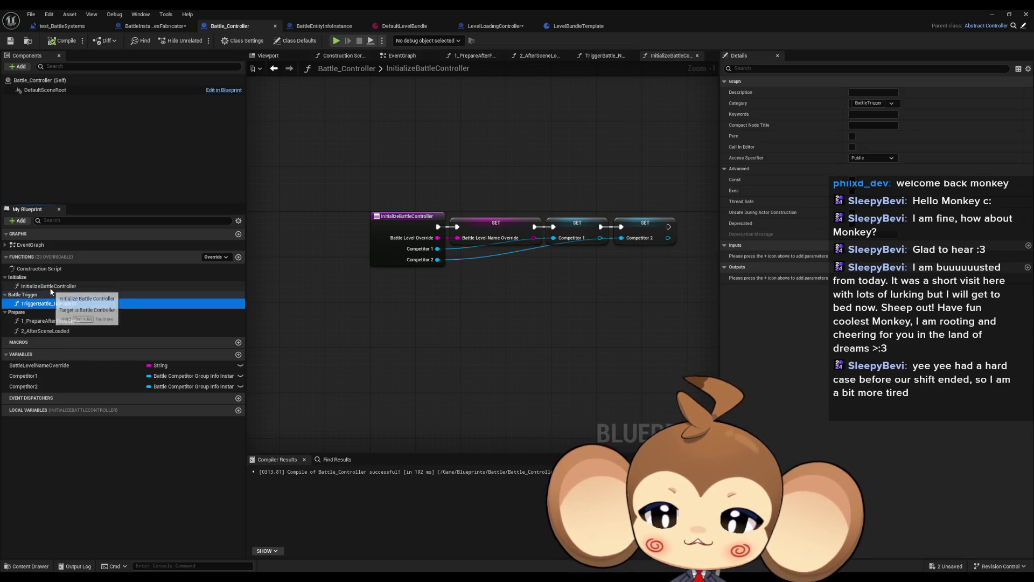
click(50, 289)
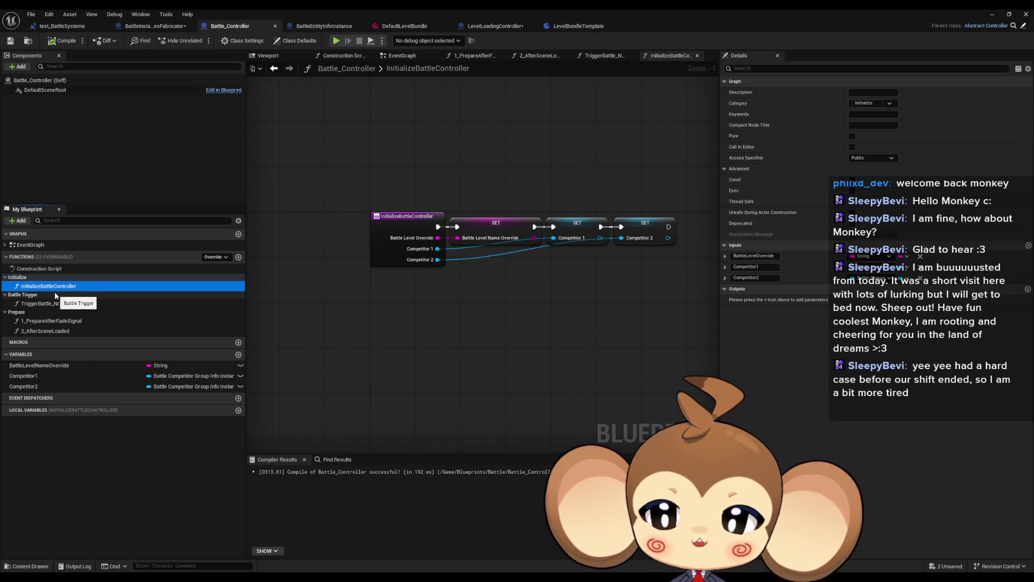
click(54, 304)
click(55, 307)
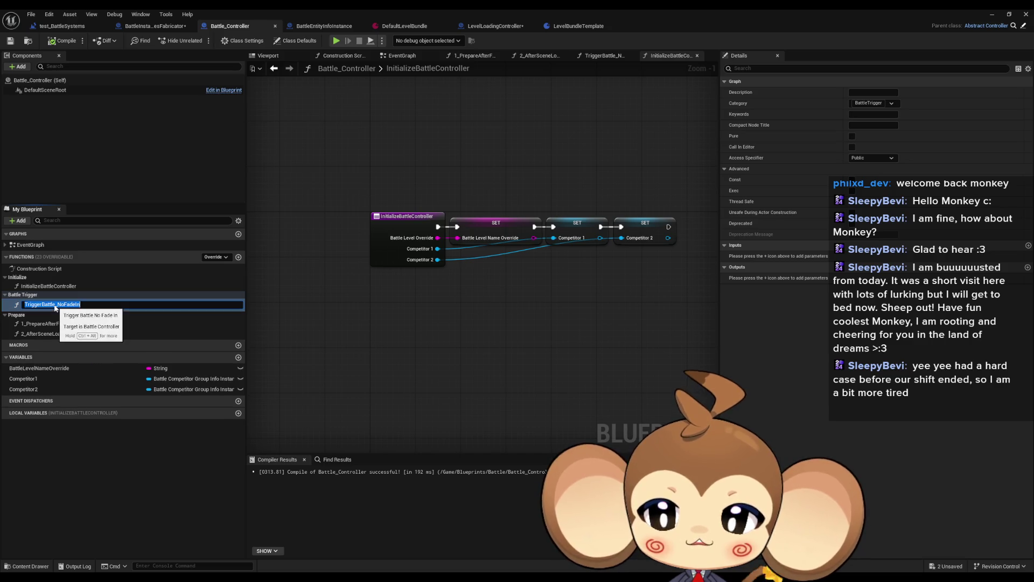
key(Escape)
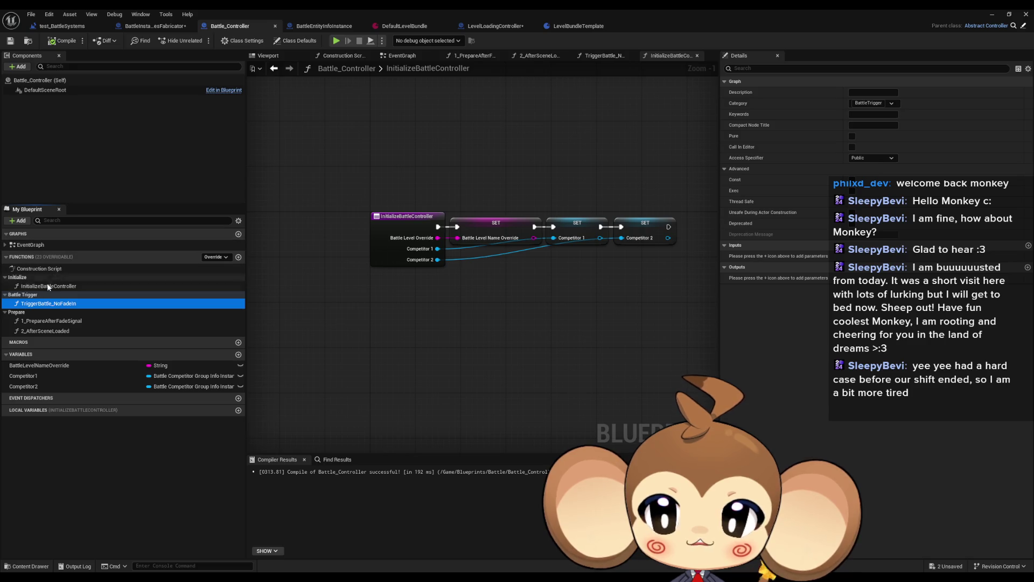
double_click(44, 304)
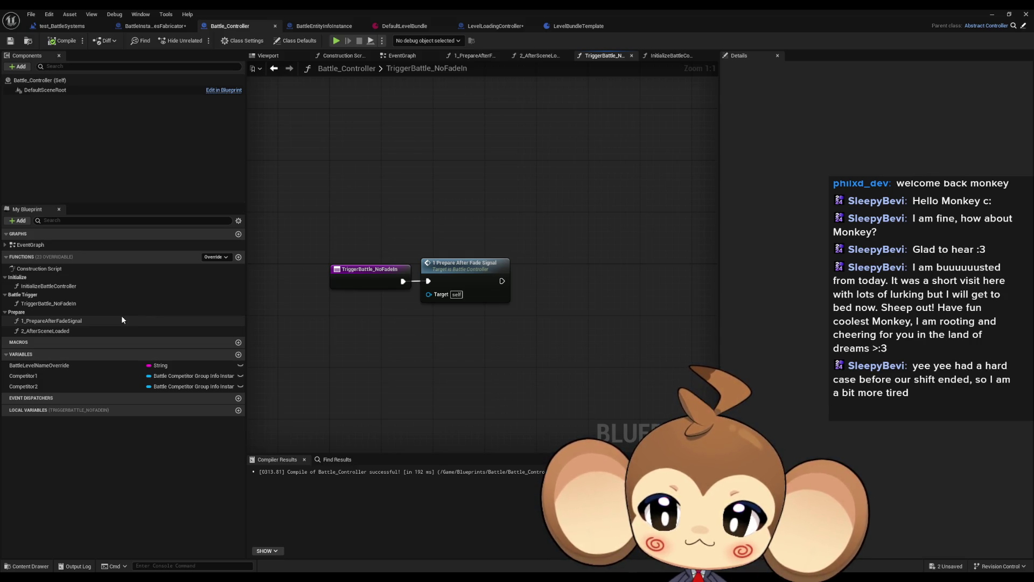
Open the 1_PrepareAfterFadeSignal graph and centre its nodes before returning to CreateBattle.
double_click(75, 321)
scroll(541, 332, down, 3)
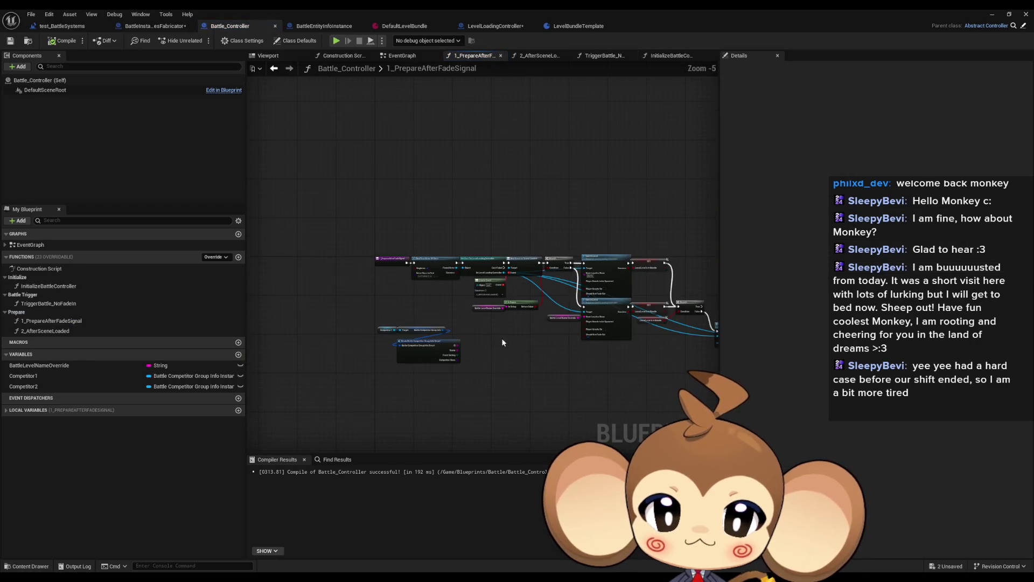
mouse_move(502, 342)
mouse_down()
mouse_move(345, 292)
mouse_move(350, 286)
mouse_up()
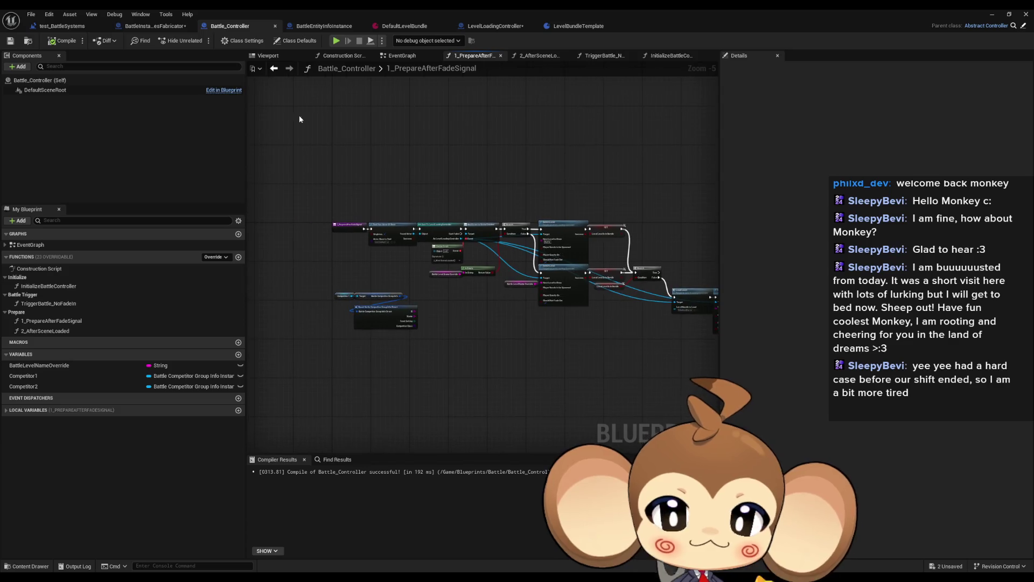
click(162, 27)
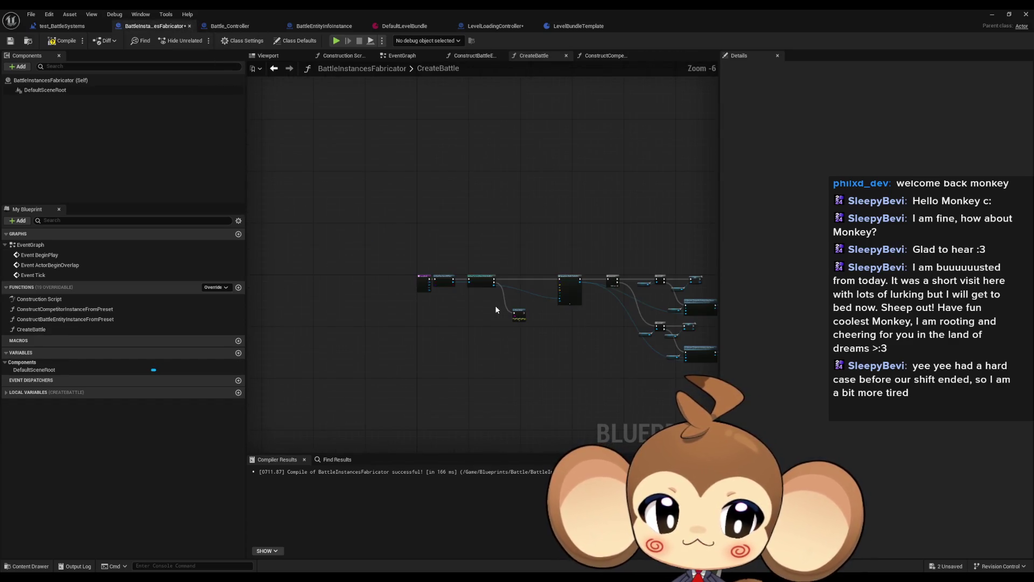
Show CreateBattle's inputs Preset1, Preset2, Instance1, Instance2 with its Is Valid and Construct Competitor nodes visible.
scroll(484, 305, up, 1)
drag(475, 282, 354, 279)
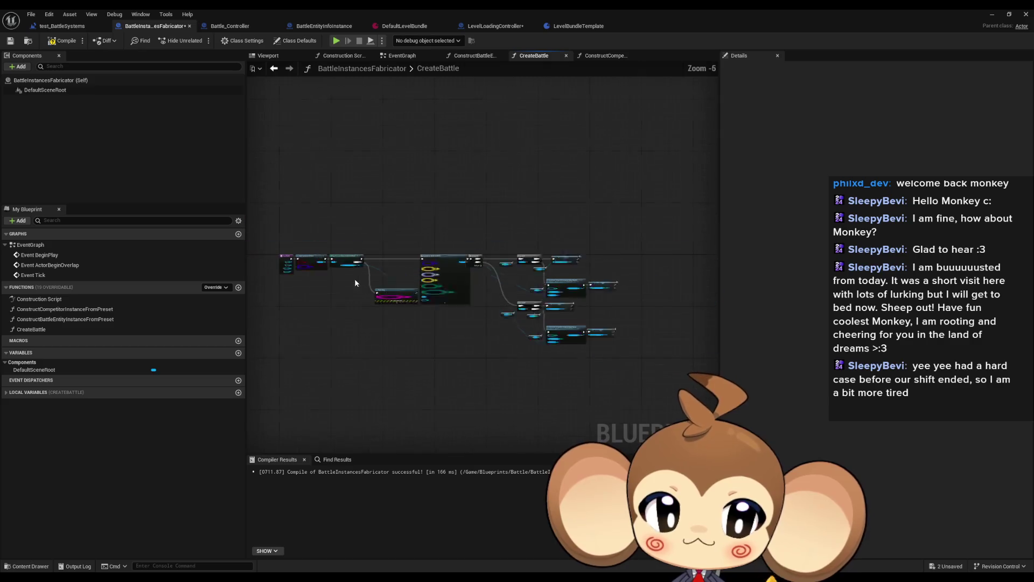
scroll(554, 301, up, 1)
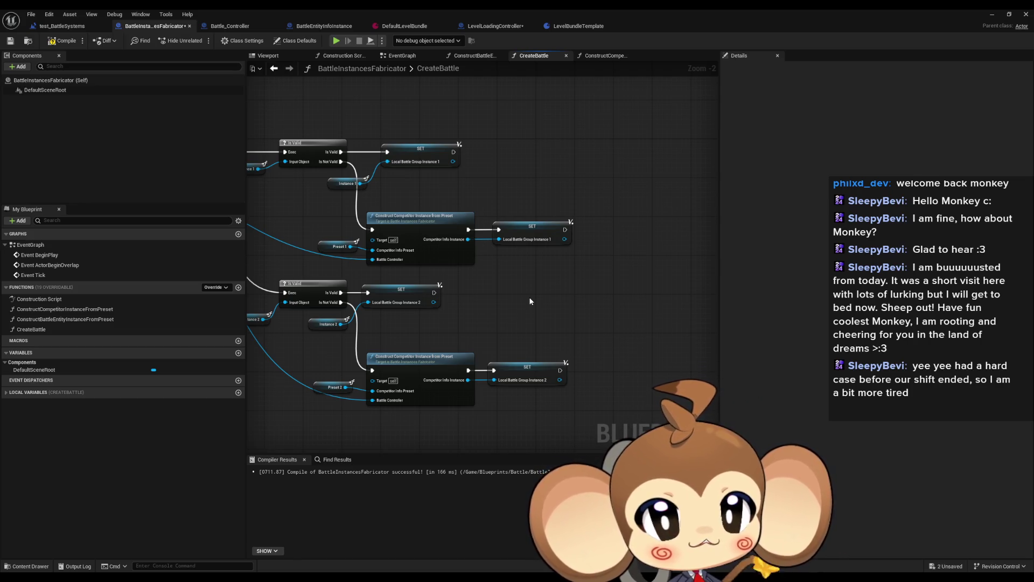
scroll(518, 319, down, 3)
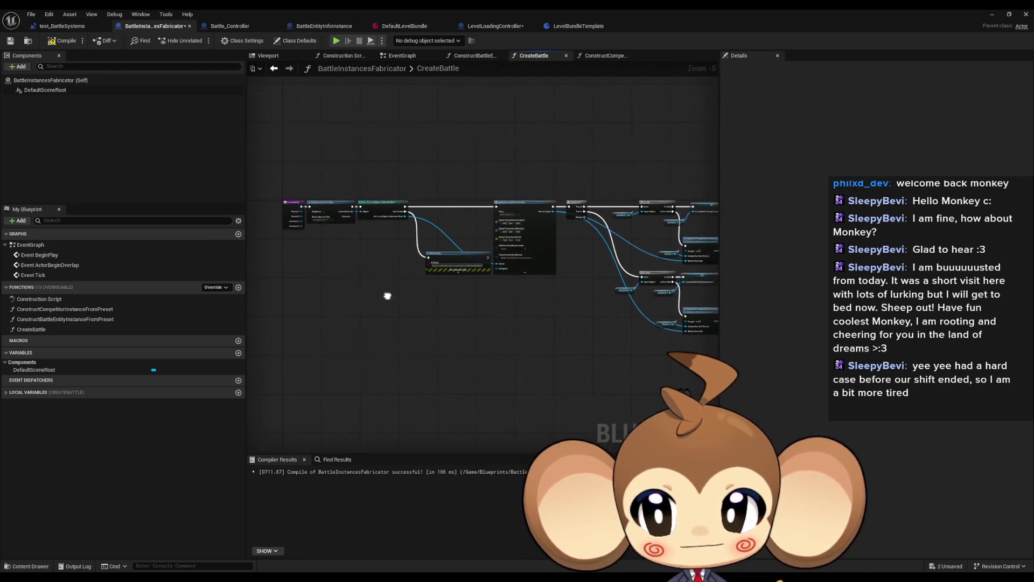
click(84, 329)
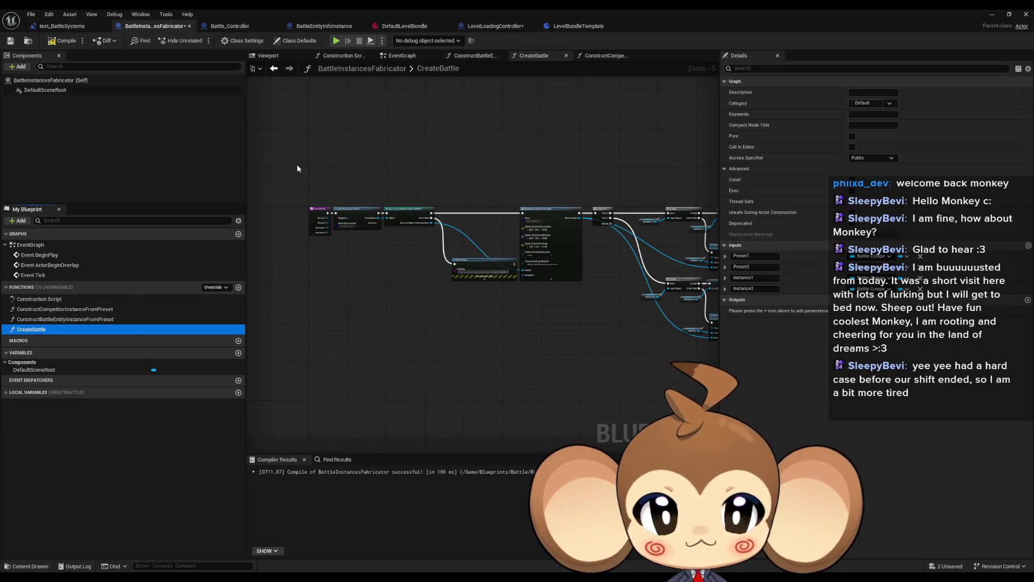
scroll(296, 164, up, 4)
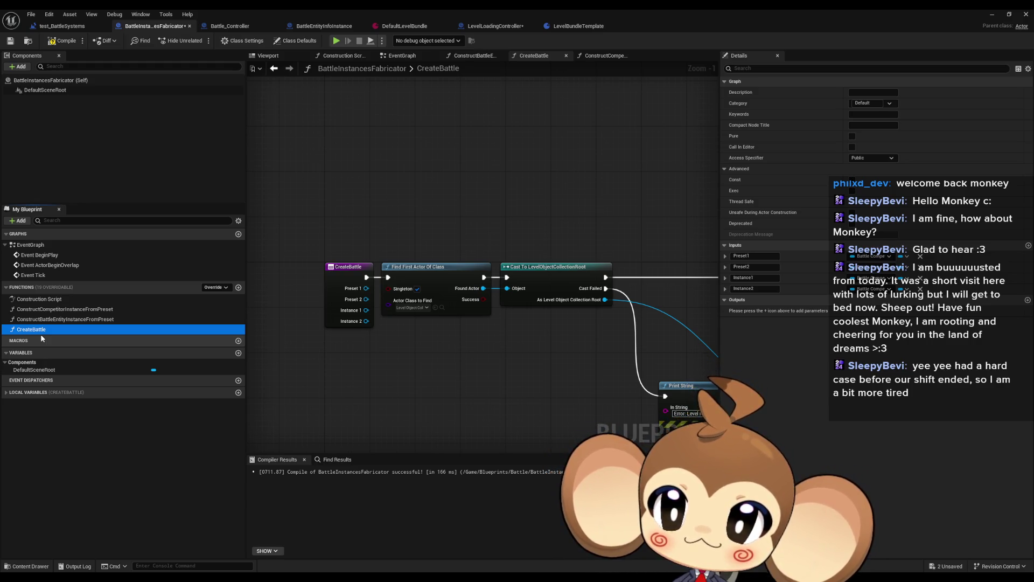
Add a comment 'triggers need to be handled here' above the CreateBattle starting nodes.
click(348, 192)
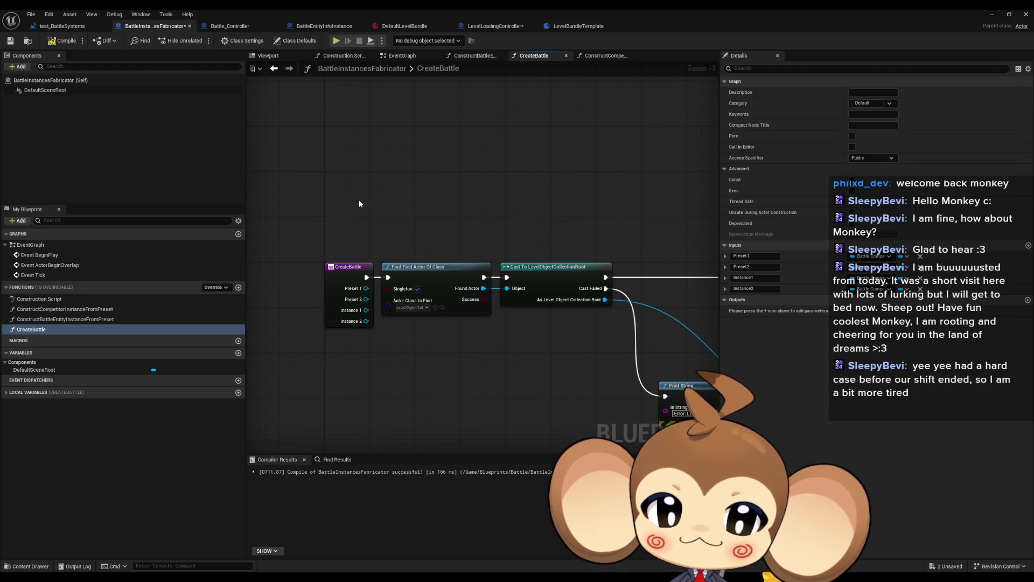
text(c)
text(triggers need to be)
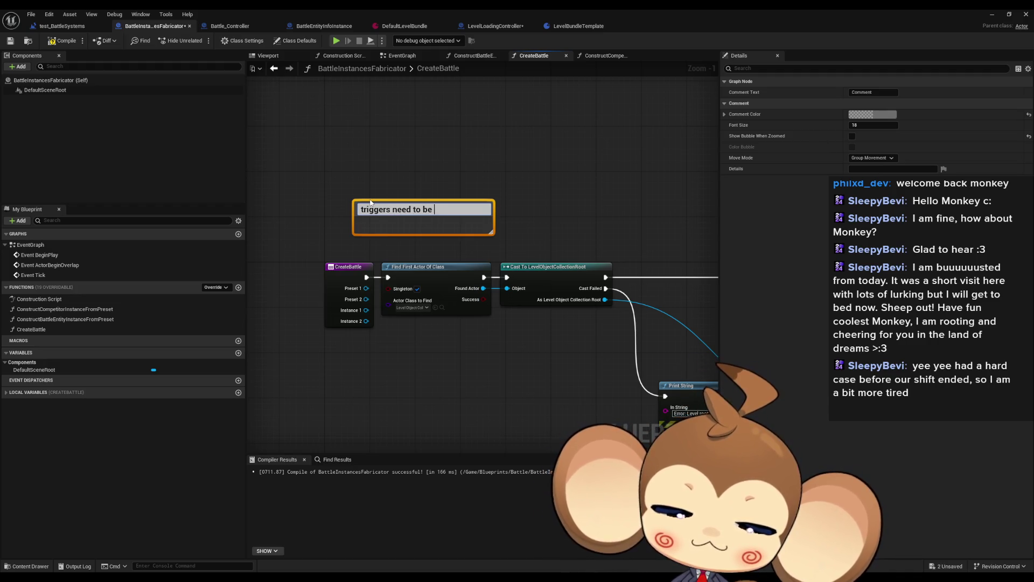
text(handled here)
key(Return)
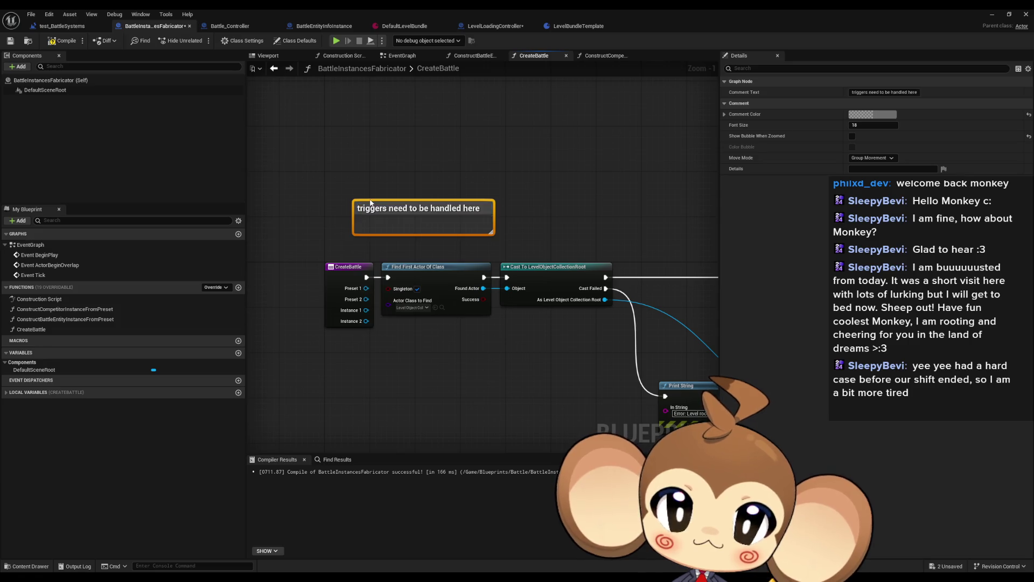
click(475, 130)
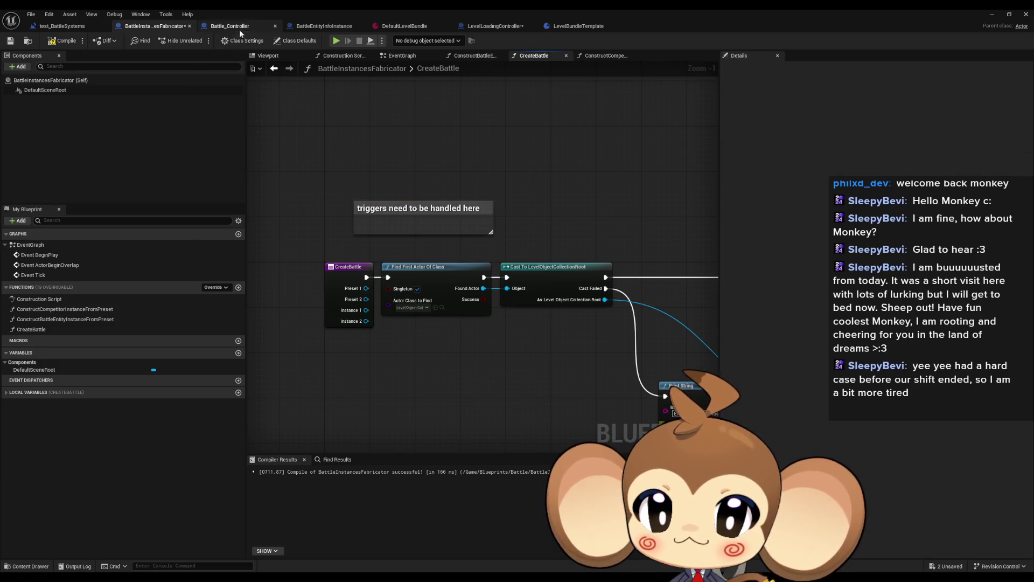
double_click(568, 8)
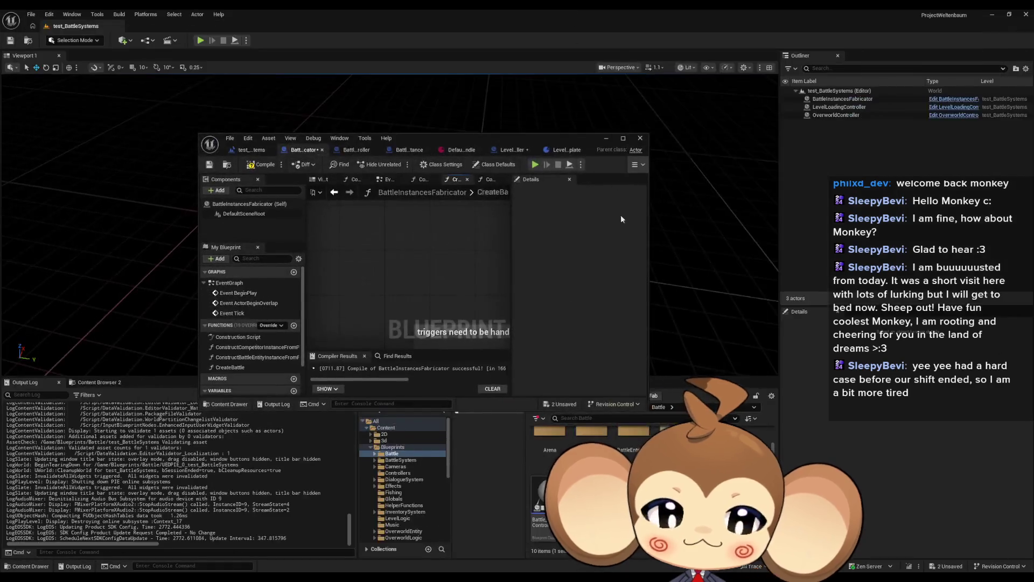
Bring up the IssueBoard blueprint's EventGraph maximised, showing notes like 'add explosion trigger'.
click(478, 298)
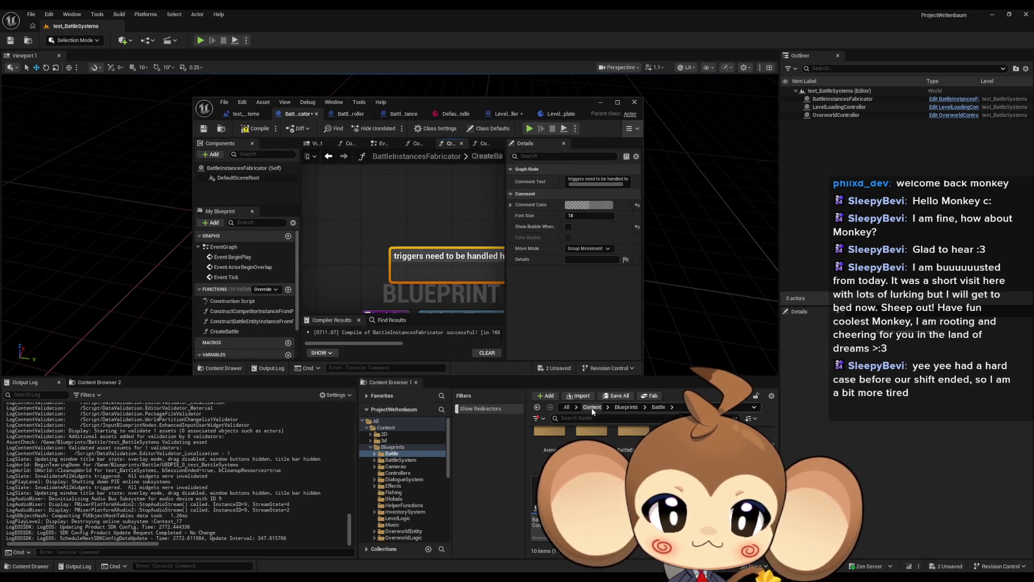
click(591, 407)
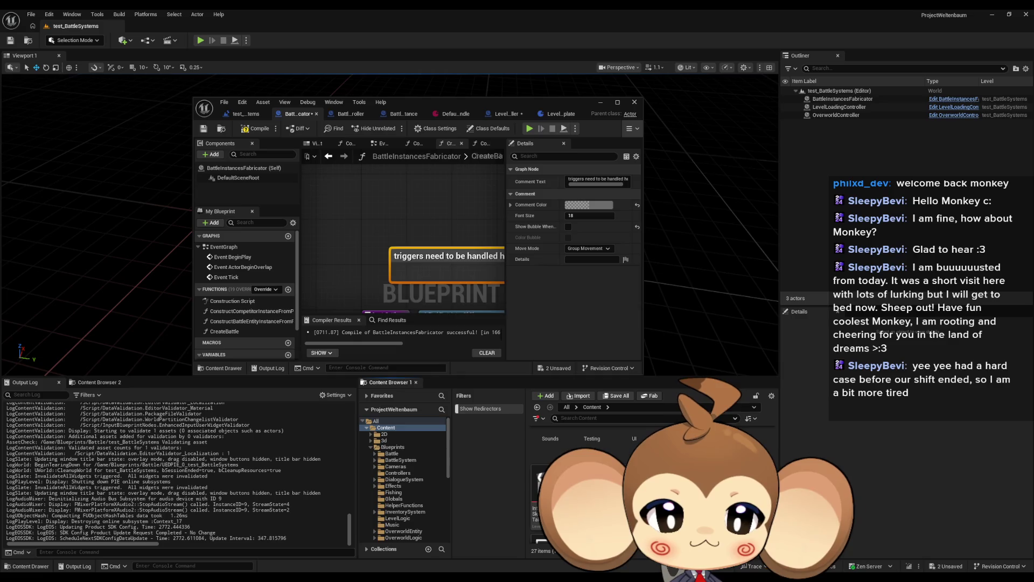
double_click(445, 102)
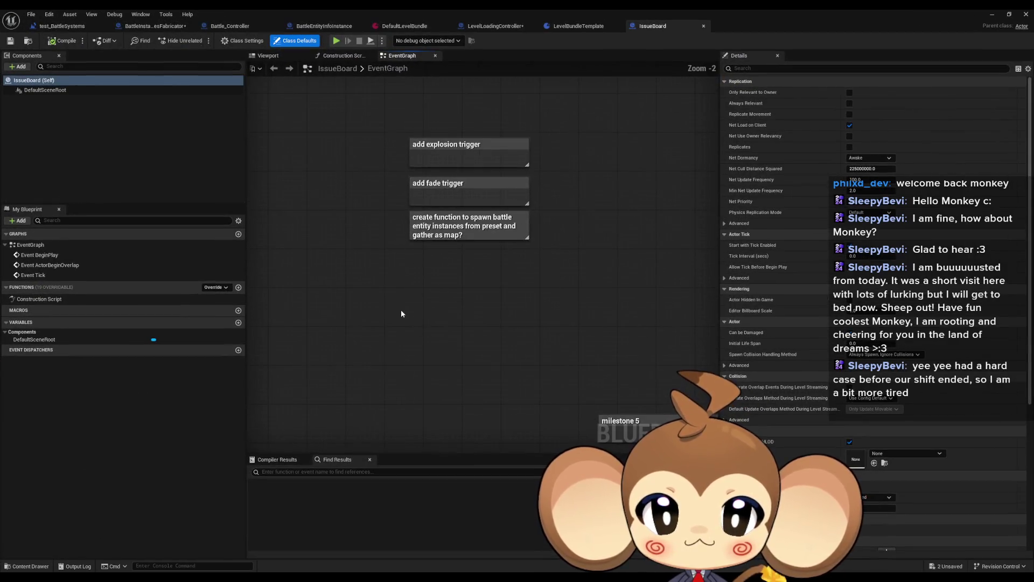
Add a 'continue from here' comment note above the existing IssueBoard notes.
scroll(415, 303, down, 5)
scroll(419, 302, up, 7)
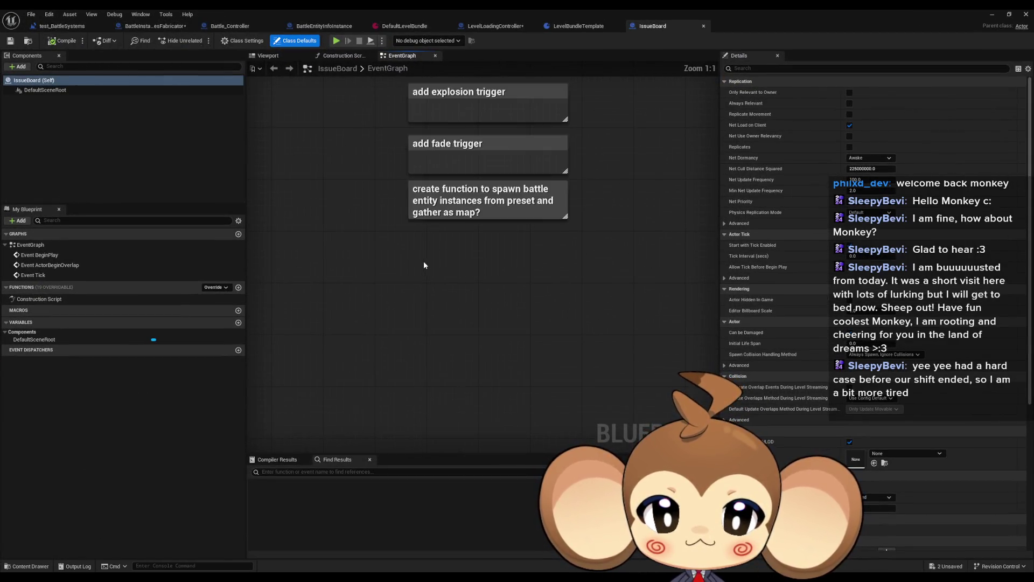
drag(386, 296, 389, 192)
key(c)
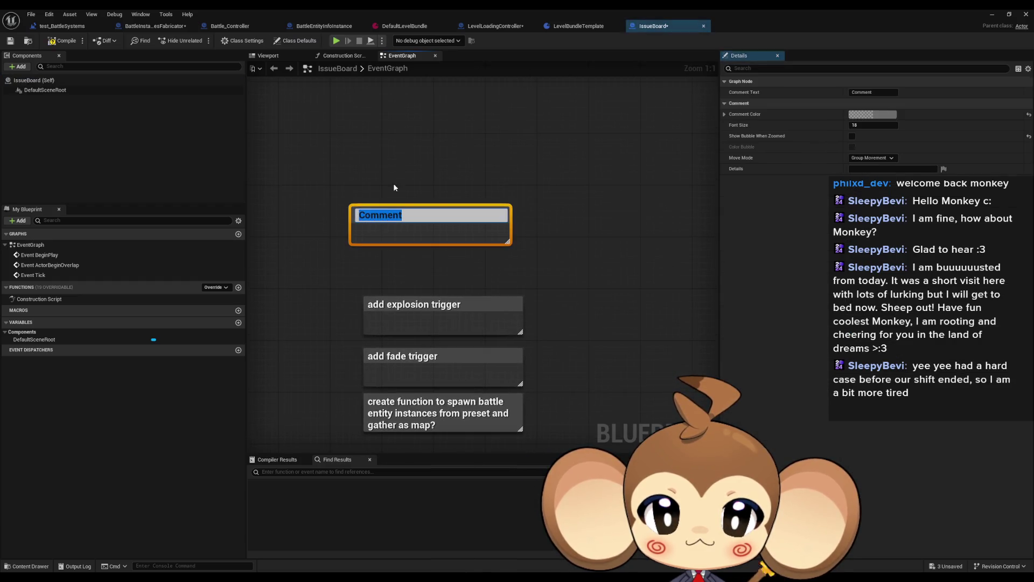
key(ctrl+v)
key(ctrl+a)
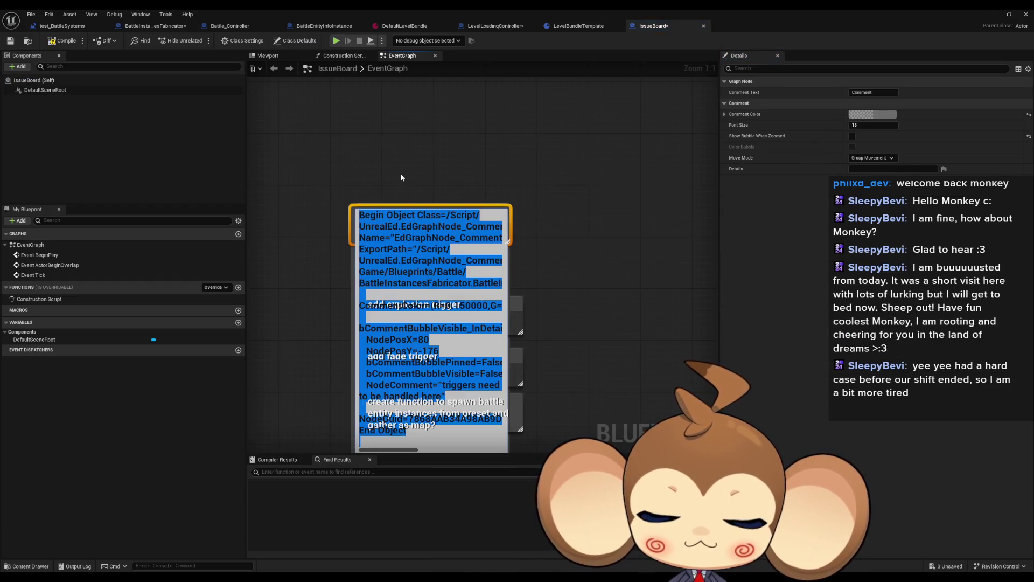
key(BackSpace)
text(c)
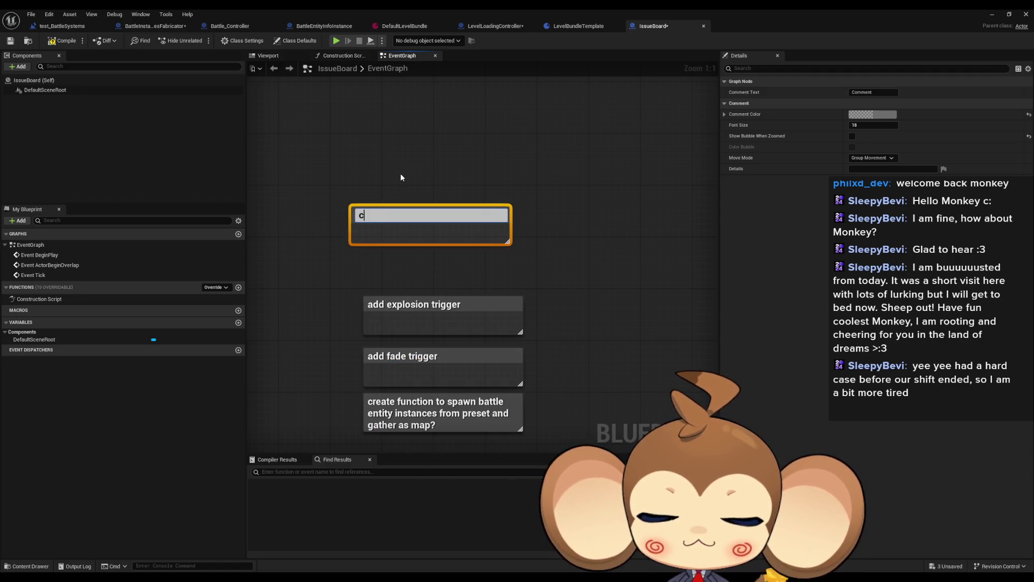
text(ontinue from here)
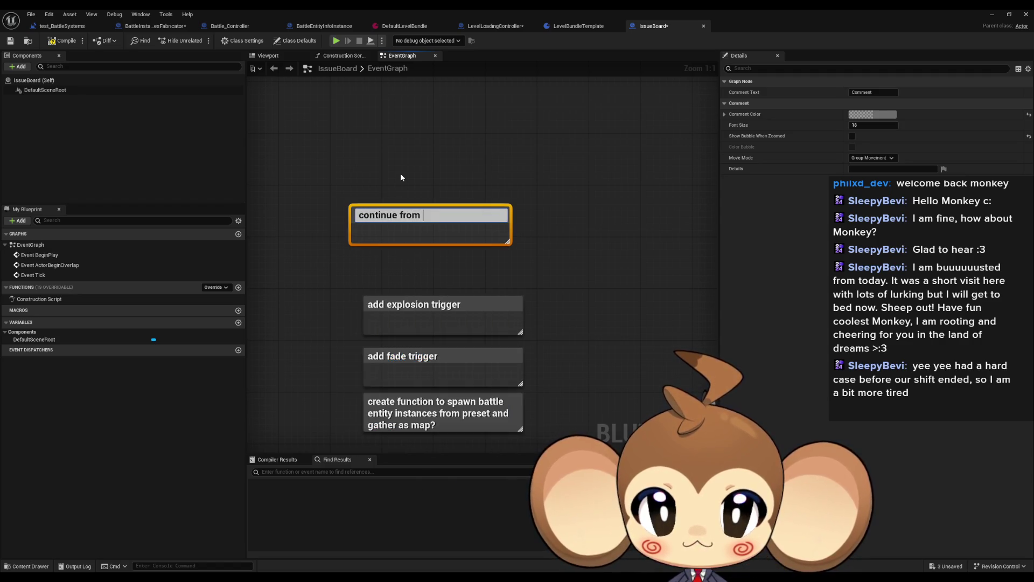
key(Return)
drag(409, 216, 418, 115)
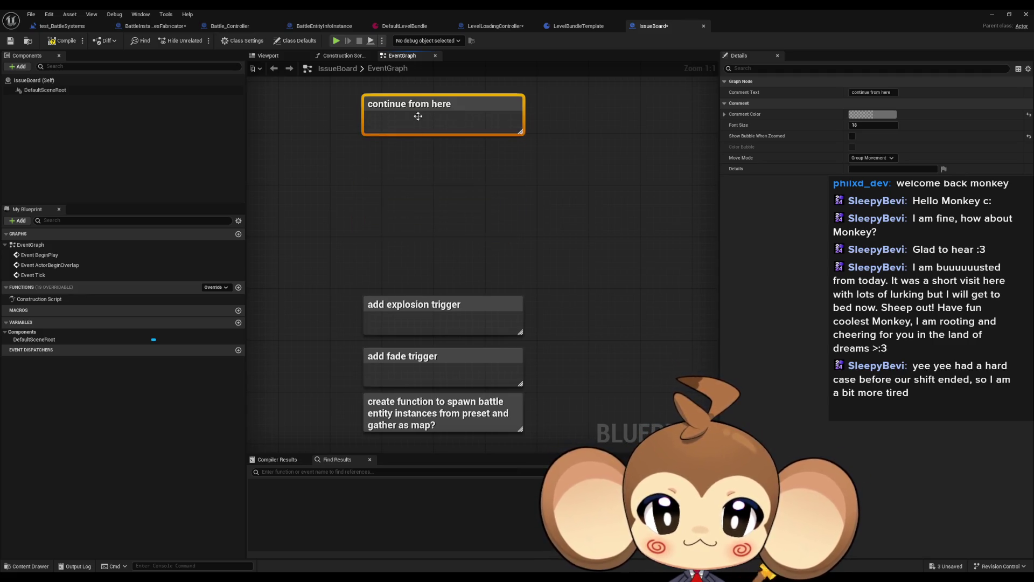
click(376, 152)
Paste the 'triggers need to be handled here' comment beneath it, replacing a bad paste.
key(c)
key(ctrl+v)
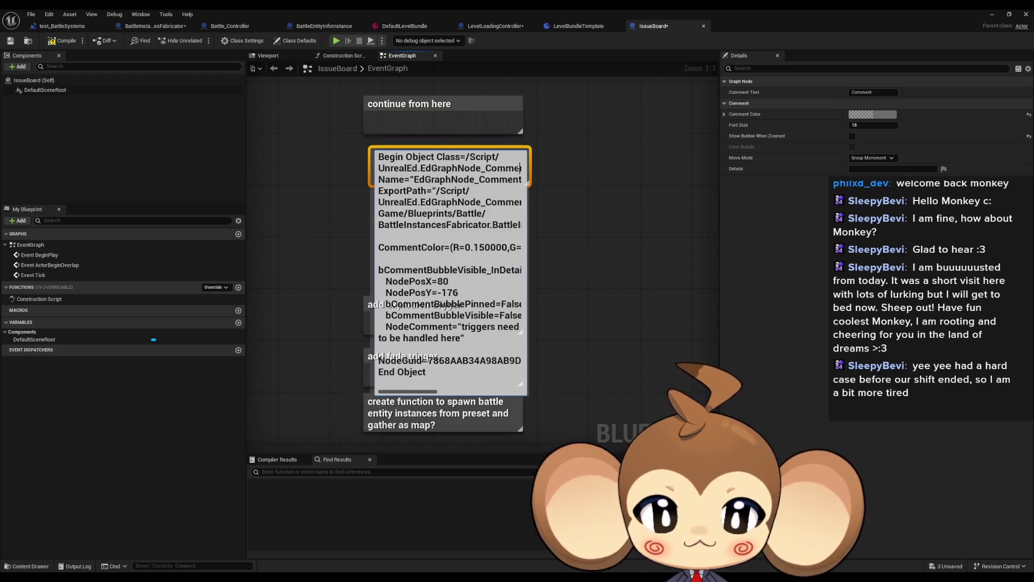
key(Delete)
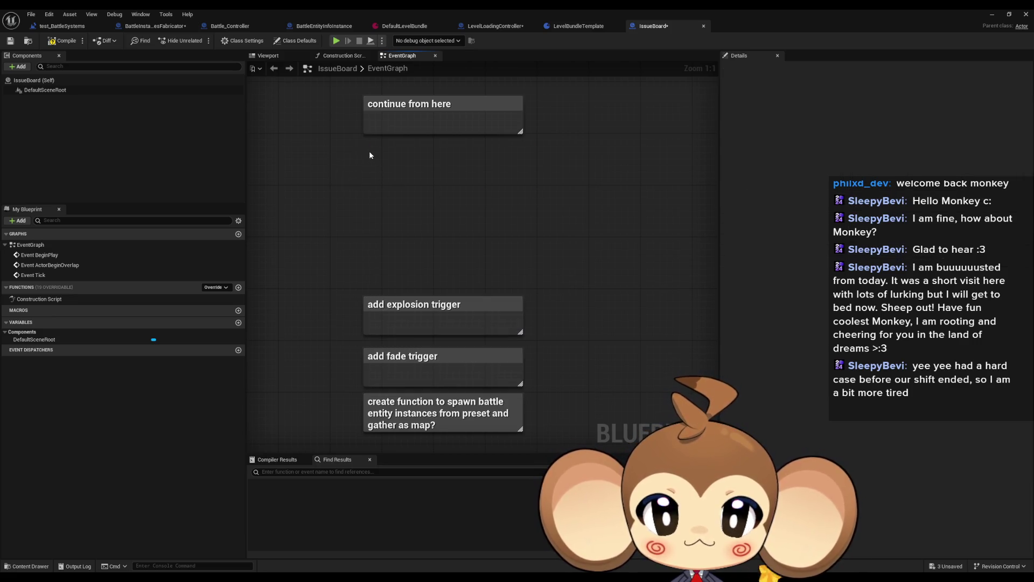
key(ctrl+v)
click(390, 162)
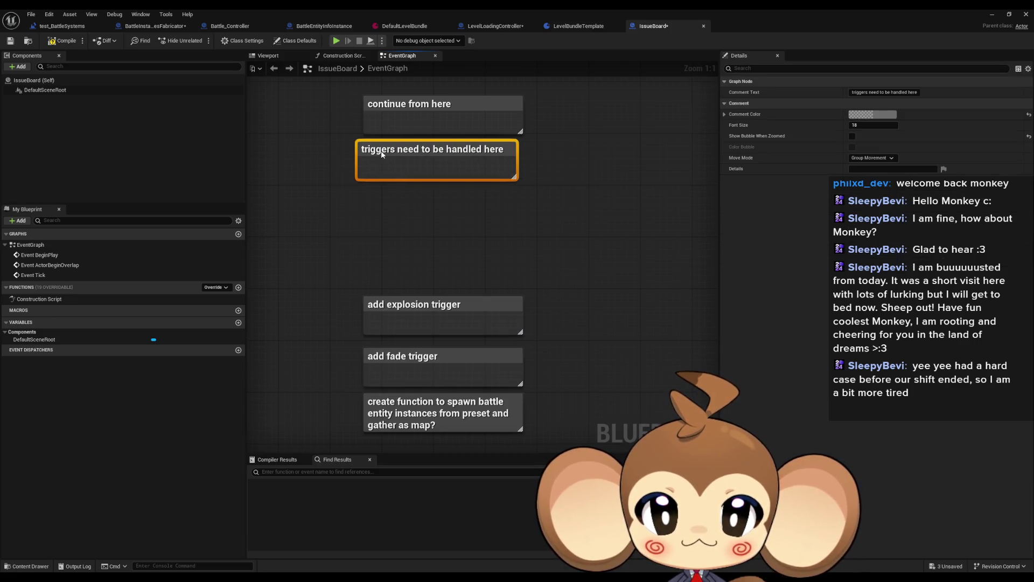
click(407, 216)
drag(435, 243, 456, 284)
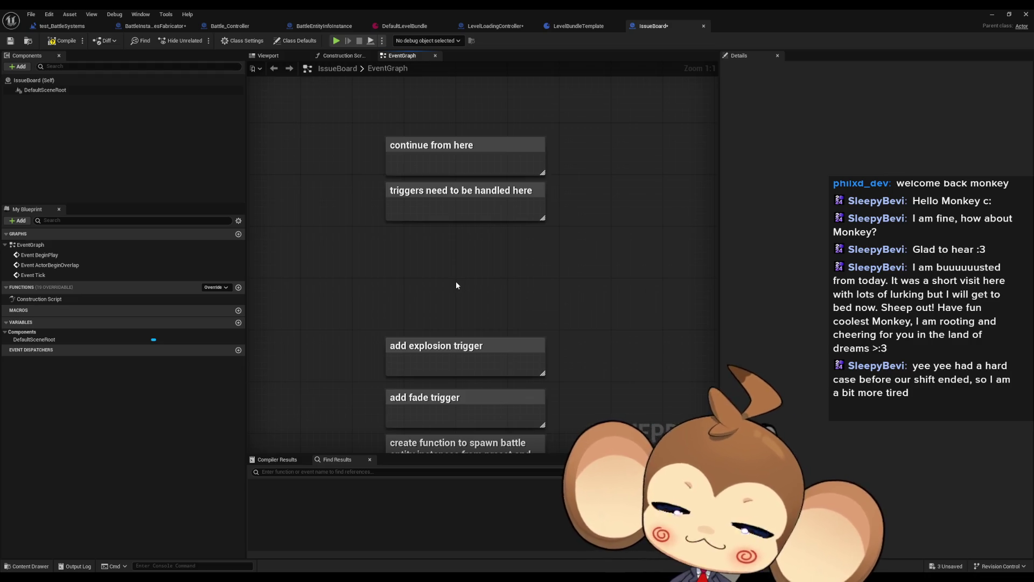
In BattleInstancesFabricator's CreateBattle graph, navigate to Is Valid and select Construct Competitor Instance from Preset.
click(147, 26)
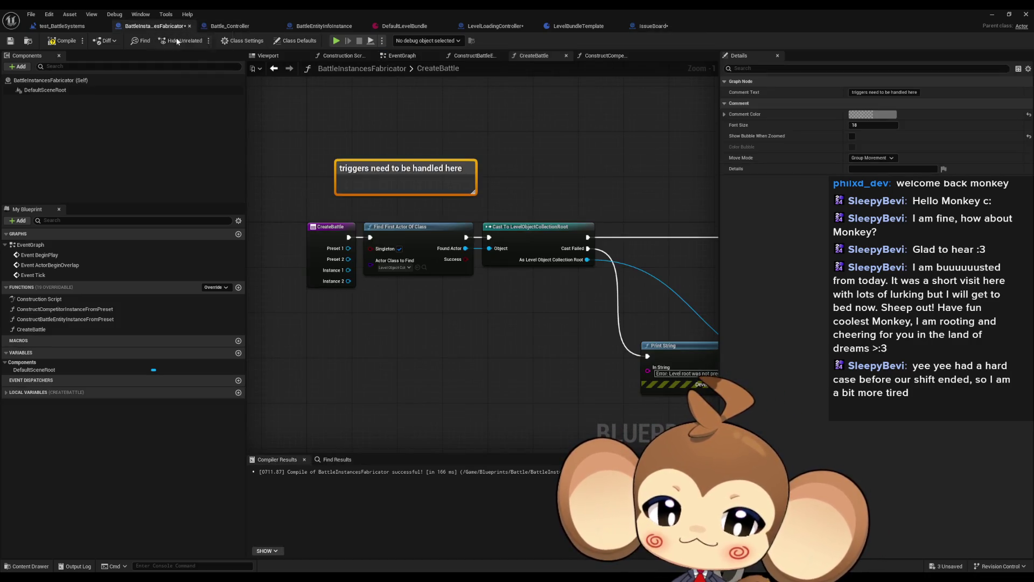
drag(292, 224, 349, 291)
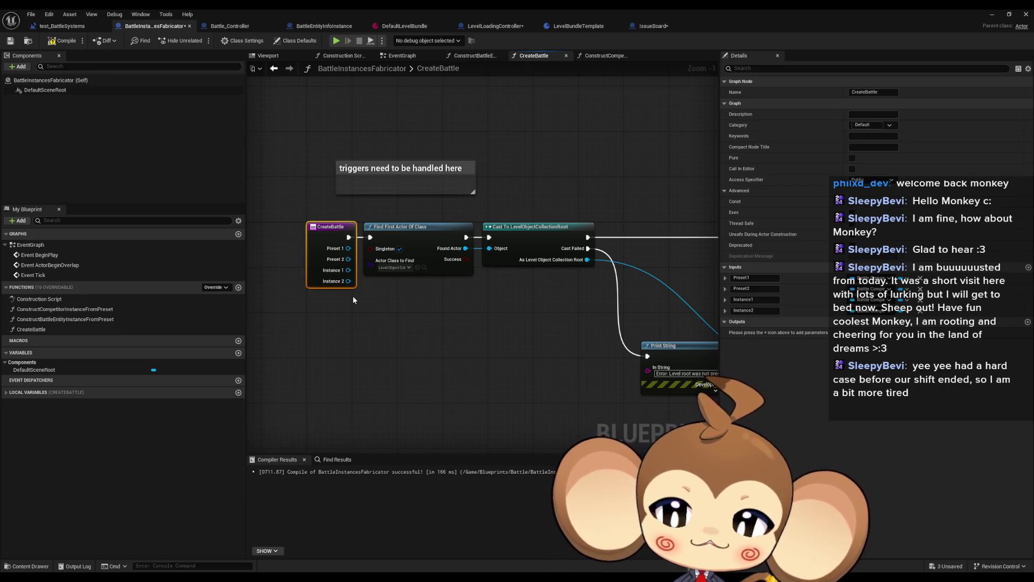
click(353, 301)
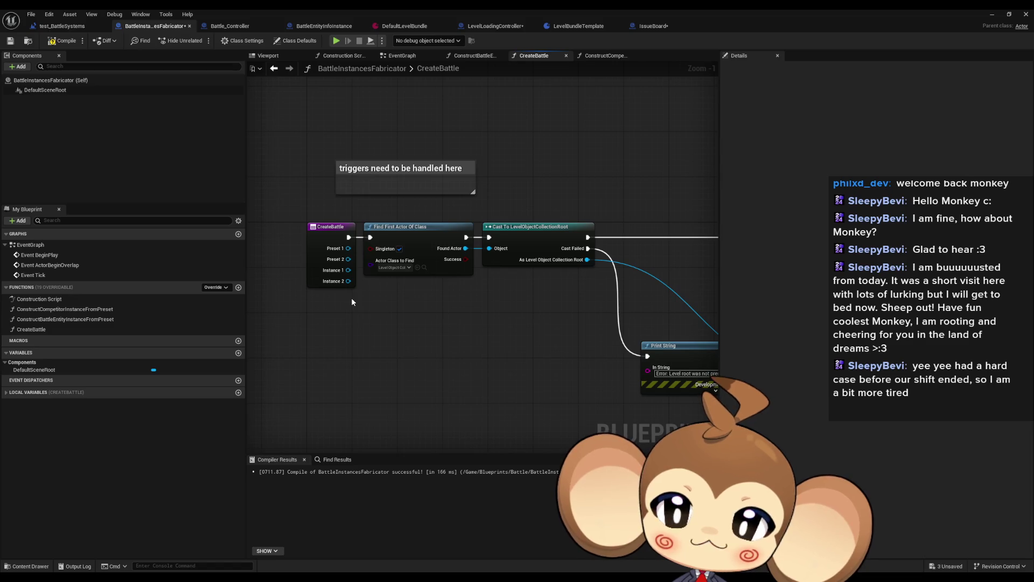
scroll(351, 302, down, 3)
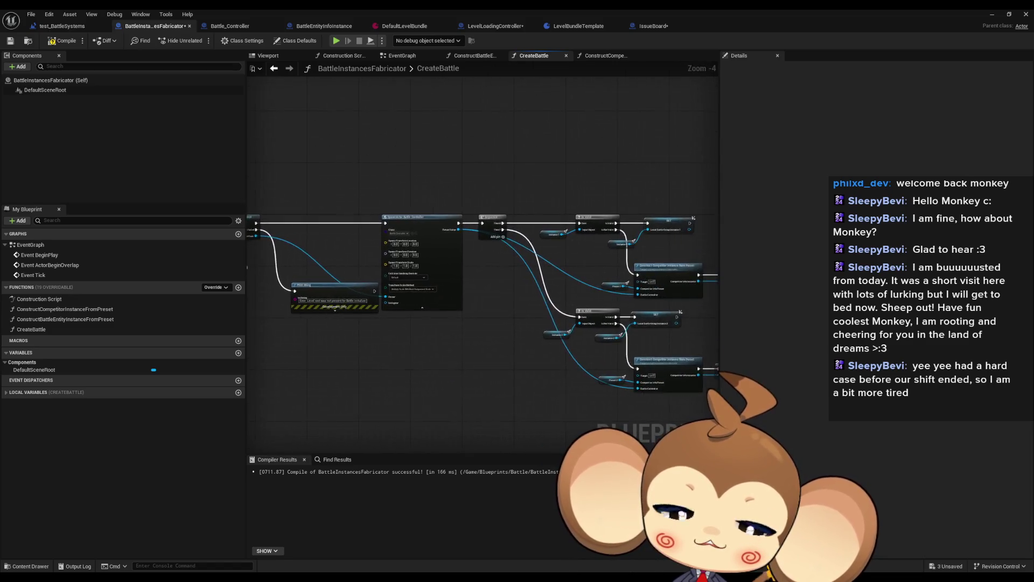
scroll(399, 277, up, 3)
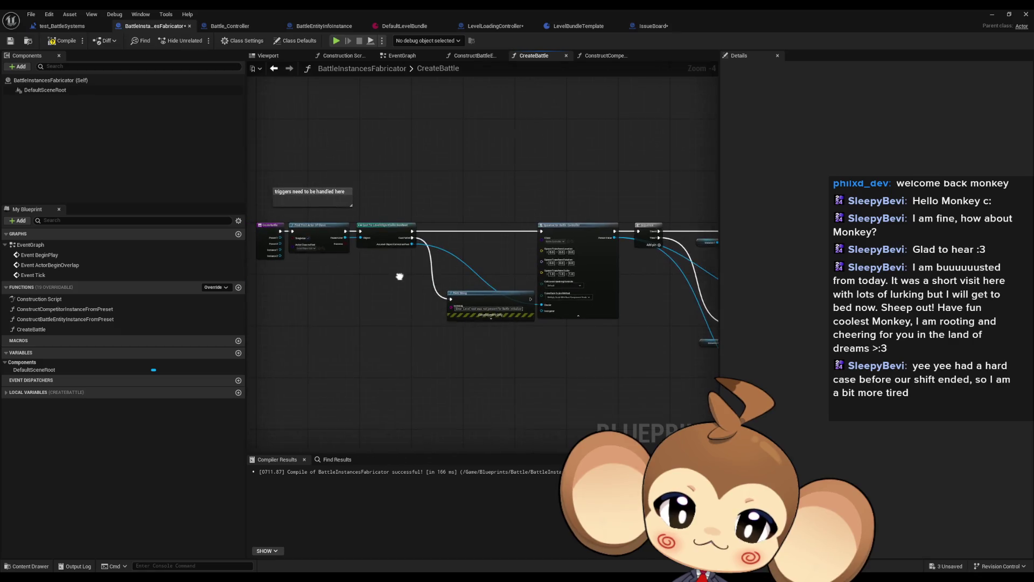
mouse_move(489, 263)
mouse_down()
mouse_move(393, 280)
mouse_move(437, 191)
mouse_move(571, 257)
mouse_up()
drag(617, 318, 576, 305)
click(575, 305)
Open ConstructCompetitorInstanceFromPreset, peek into ConstructBattleEntityInstanceFromPreset, then go back.
double_click(575, 304)
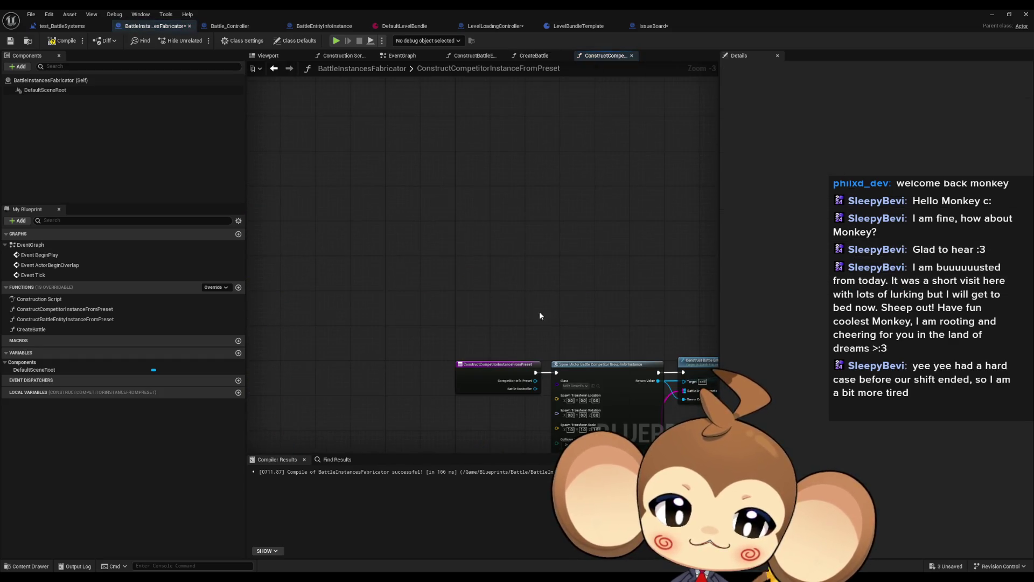
drag(453, 310, 452, 280)
double_click(450, 281)
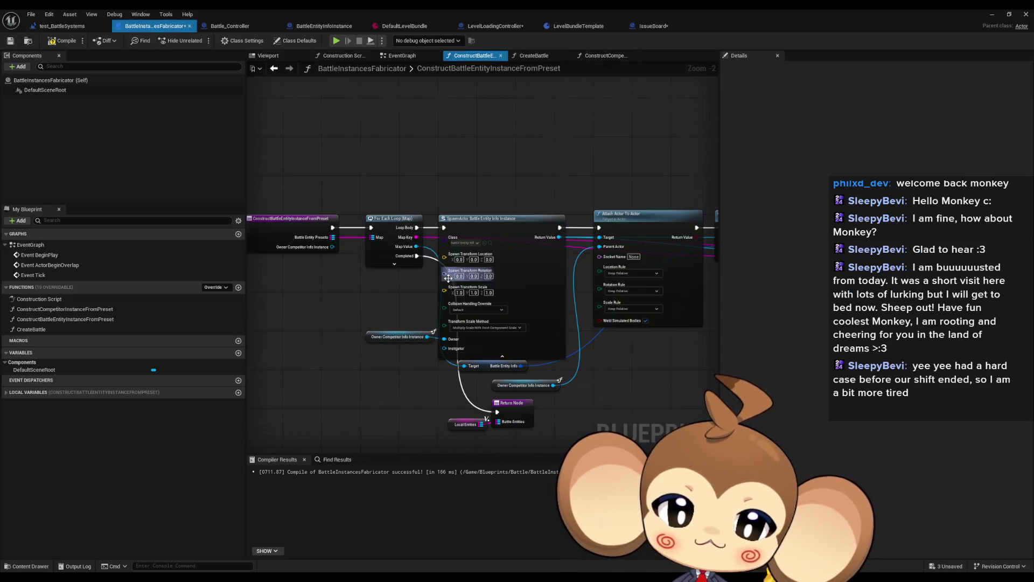
drag(331, 285, 292, 283)
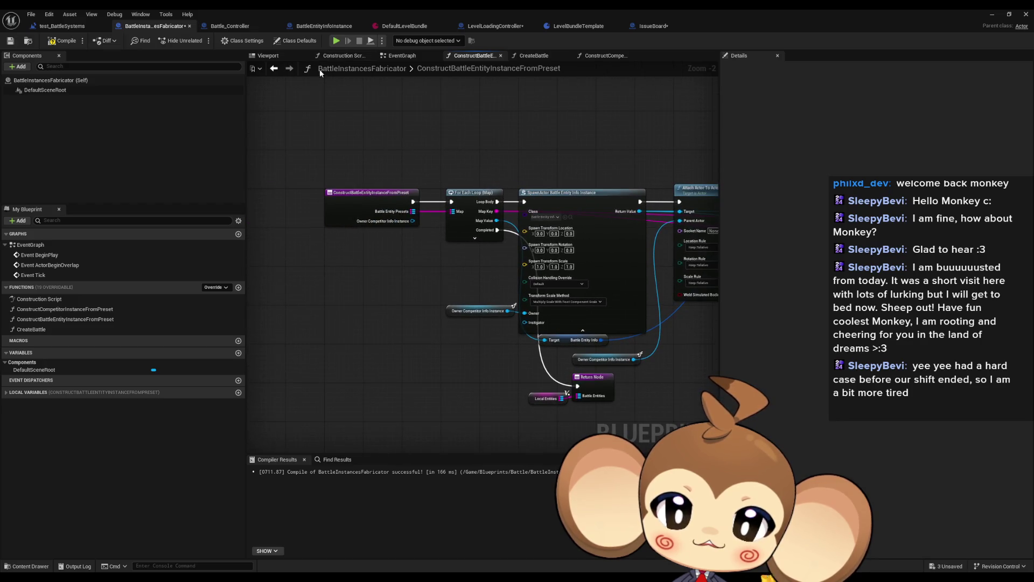
click(274, 69)
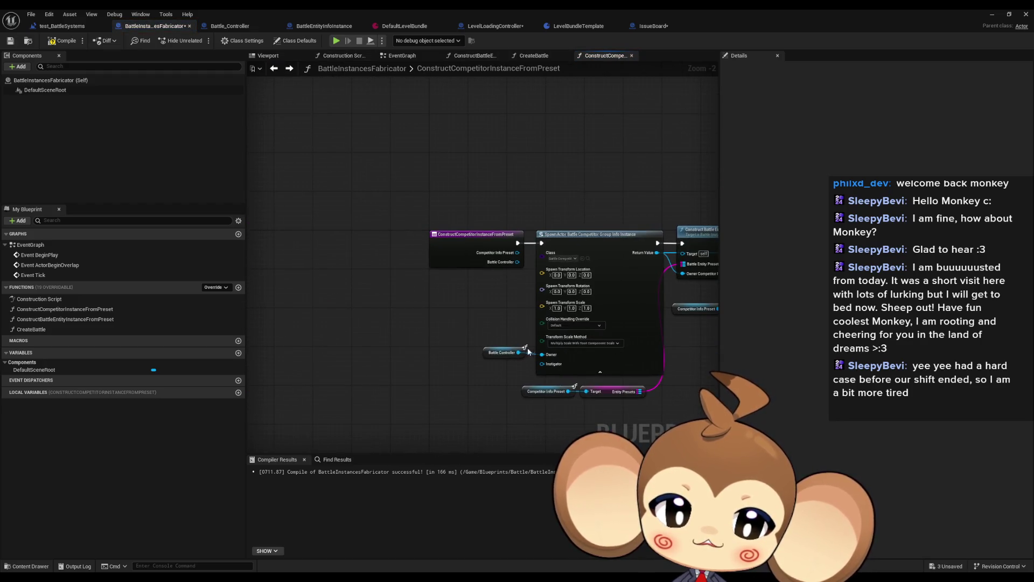
Inspect the Battle Controller owner node in ConstructCompetitorInstanceFromPreset.
click(472, 335)
drag(472, 346, 448, 335)
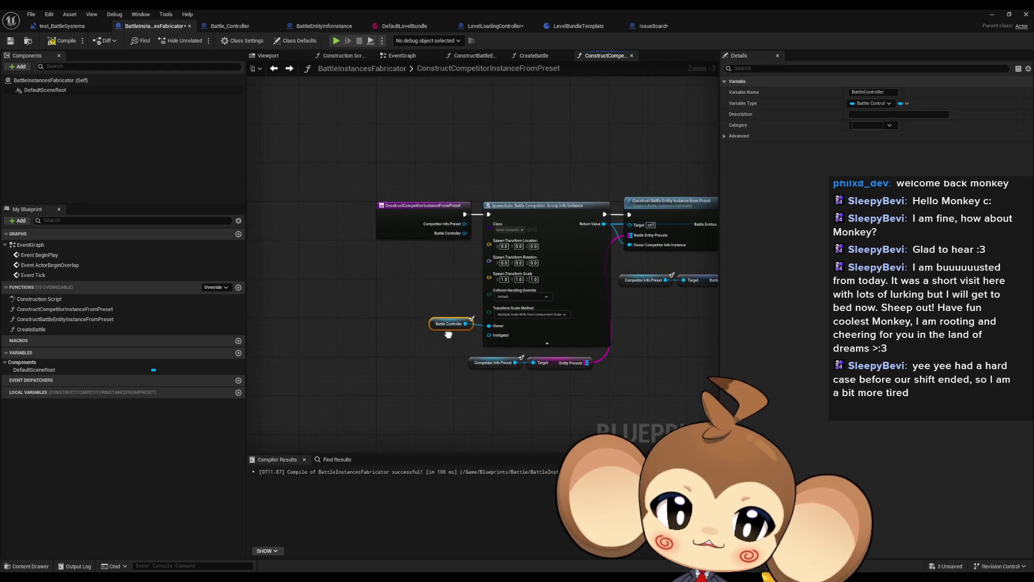
click(350, 259)
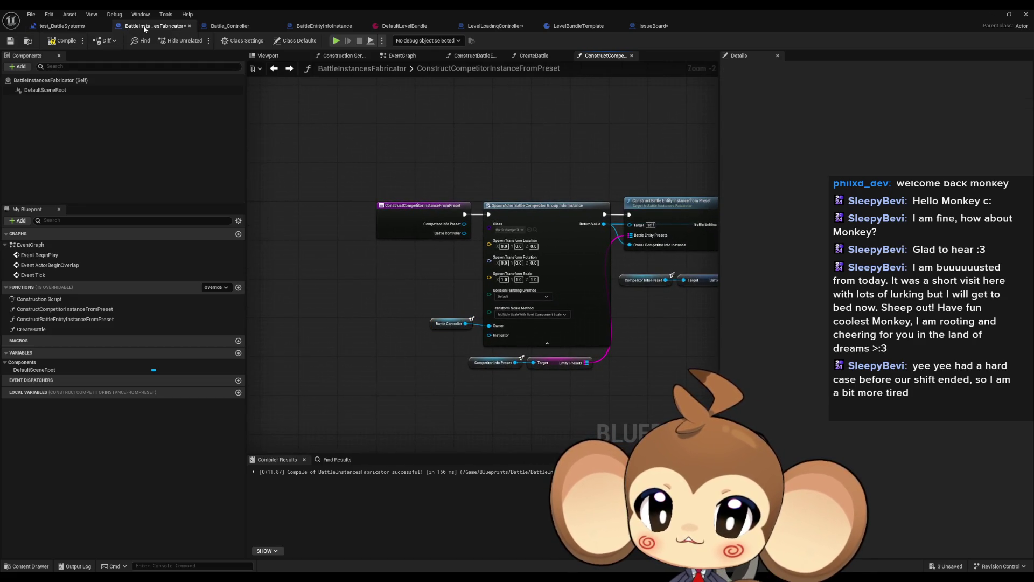
Recheck the CreateBattle graph's Find First Actor and Cast nodes, then open Battle_Controller's InitializeBattleController graph.
double_click(31, 329)
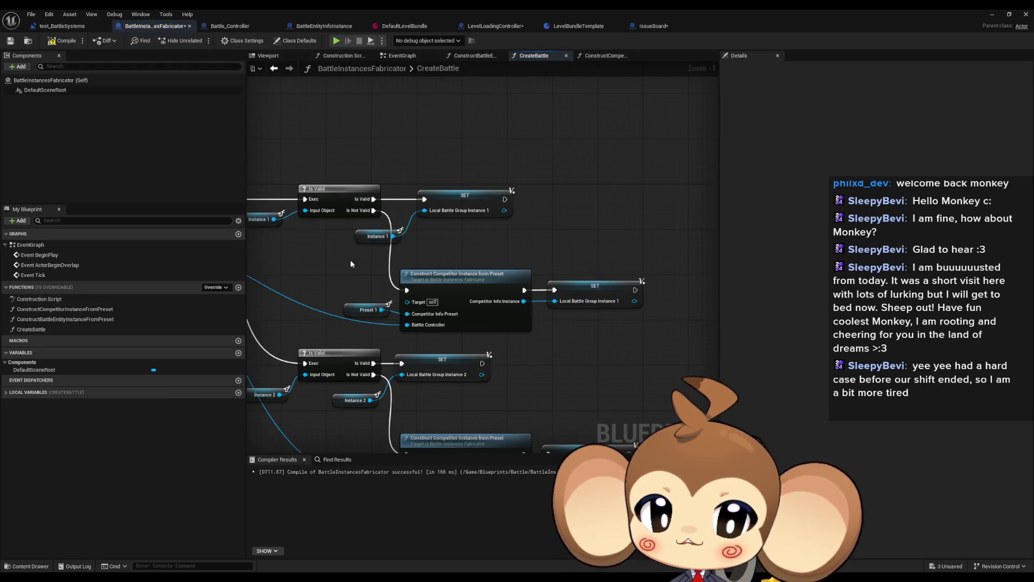
scroll(350, 264, down, 2)
scroll(425, 209, up, 3)
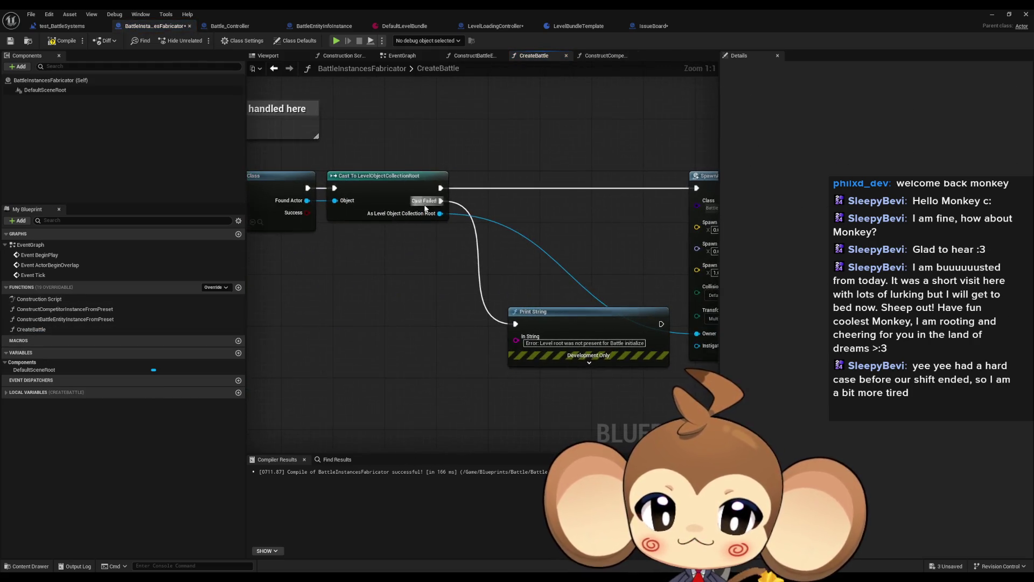
mouse_move(426, 202)
mouse_down()
mouse_move(671, 295)
mouse_move(654, 300)
mouse_up()
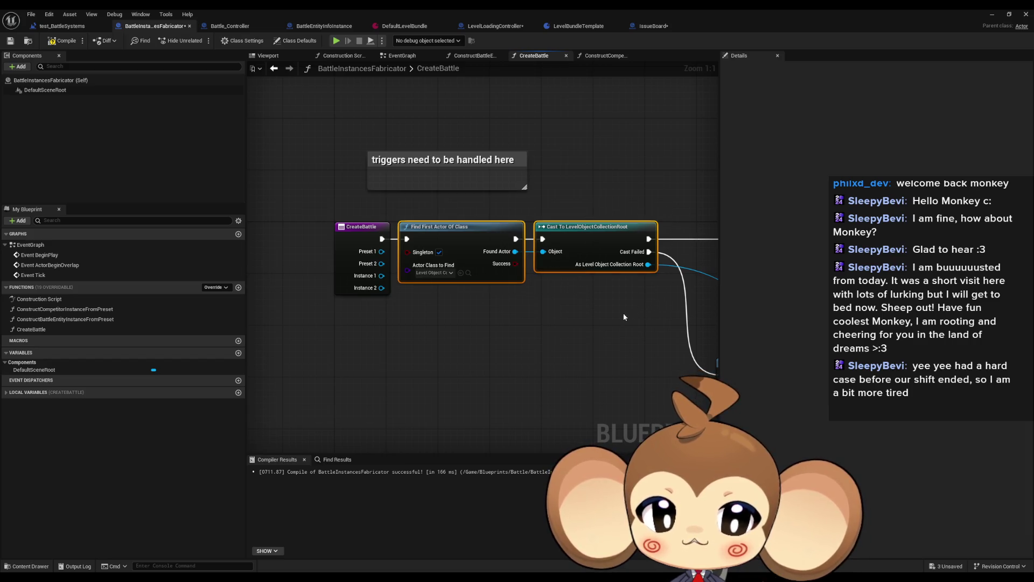
click(505, 316)
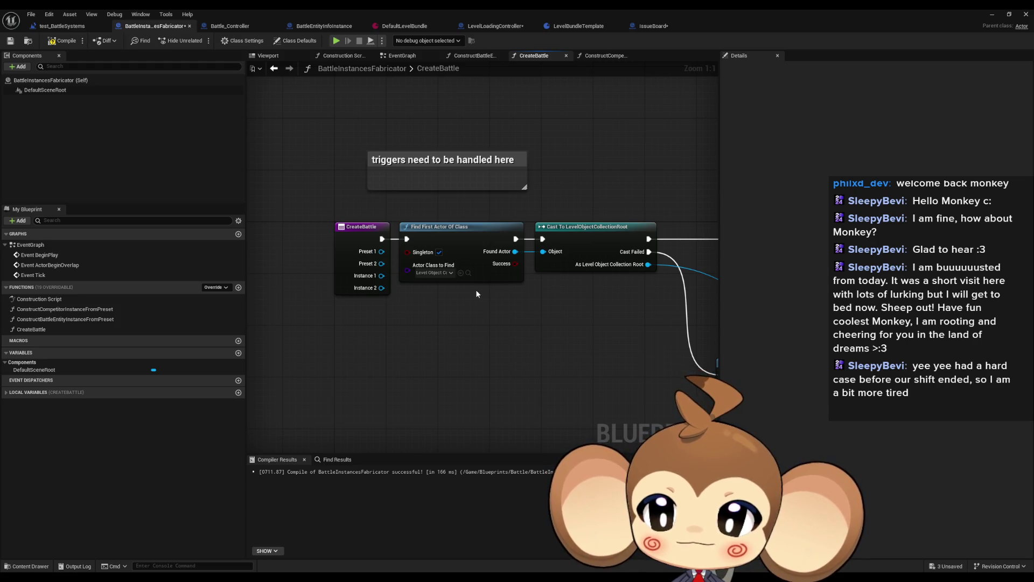
click(48, 330)
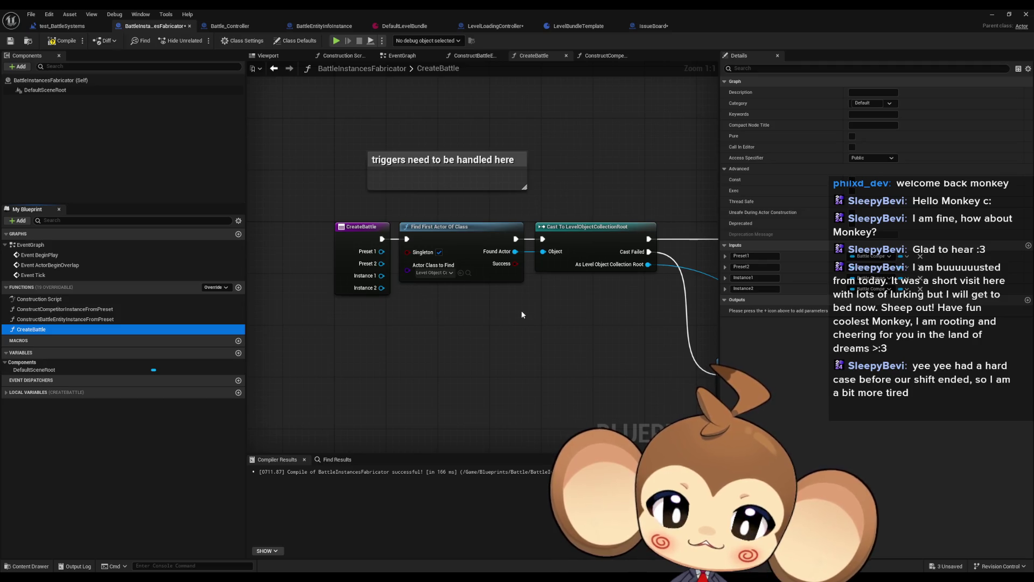
click(360, 342)
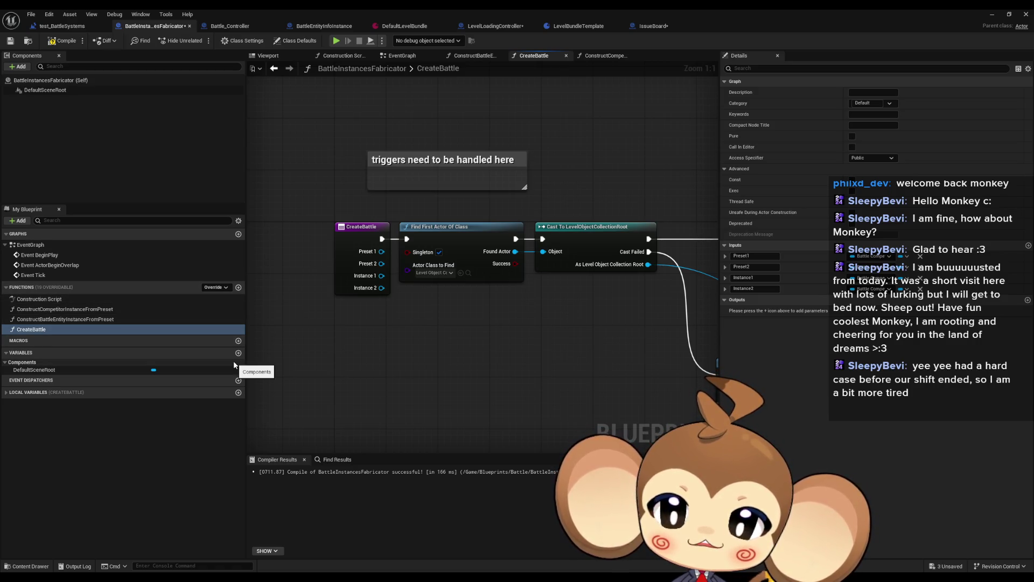
click(230, 26)
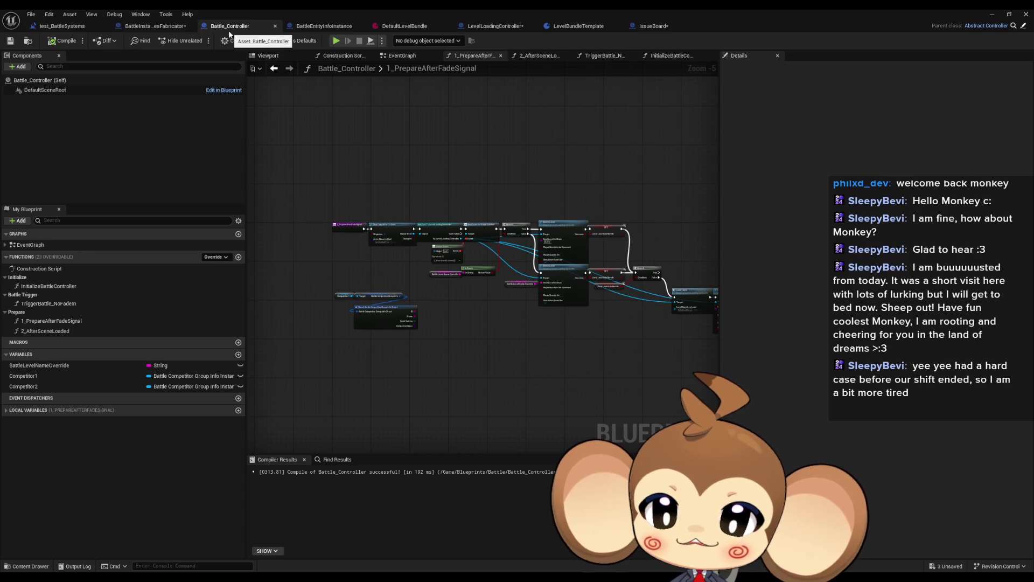
double_click(80, 289)
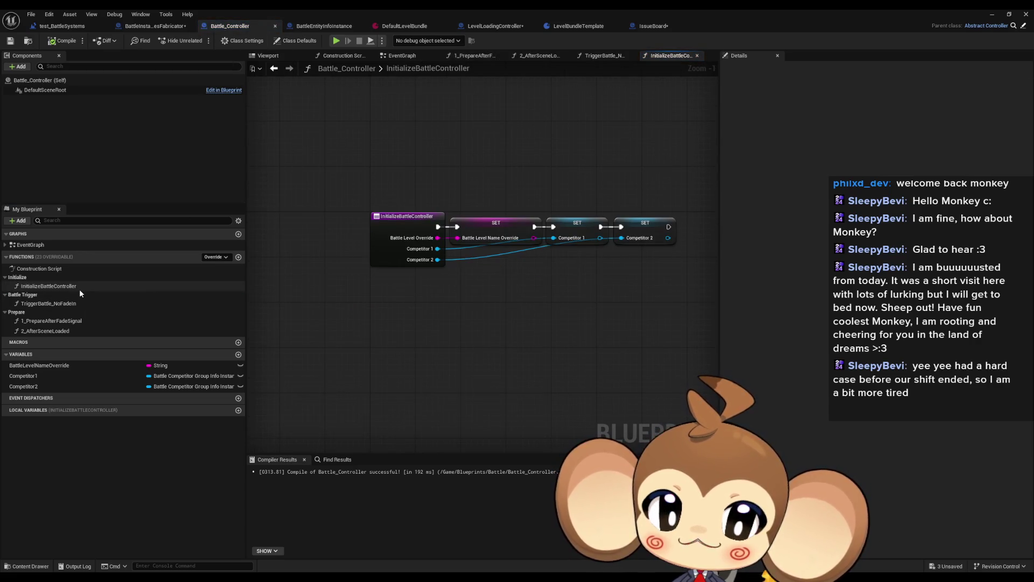